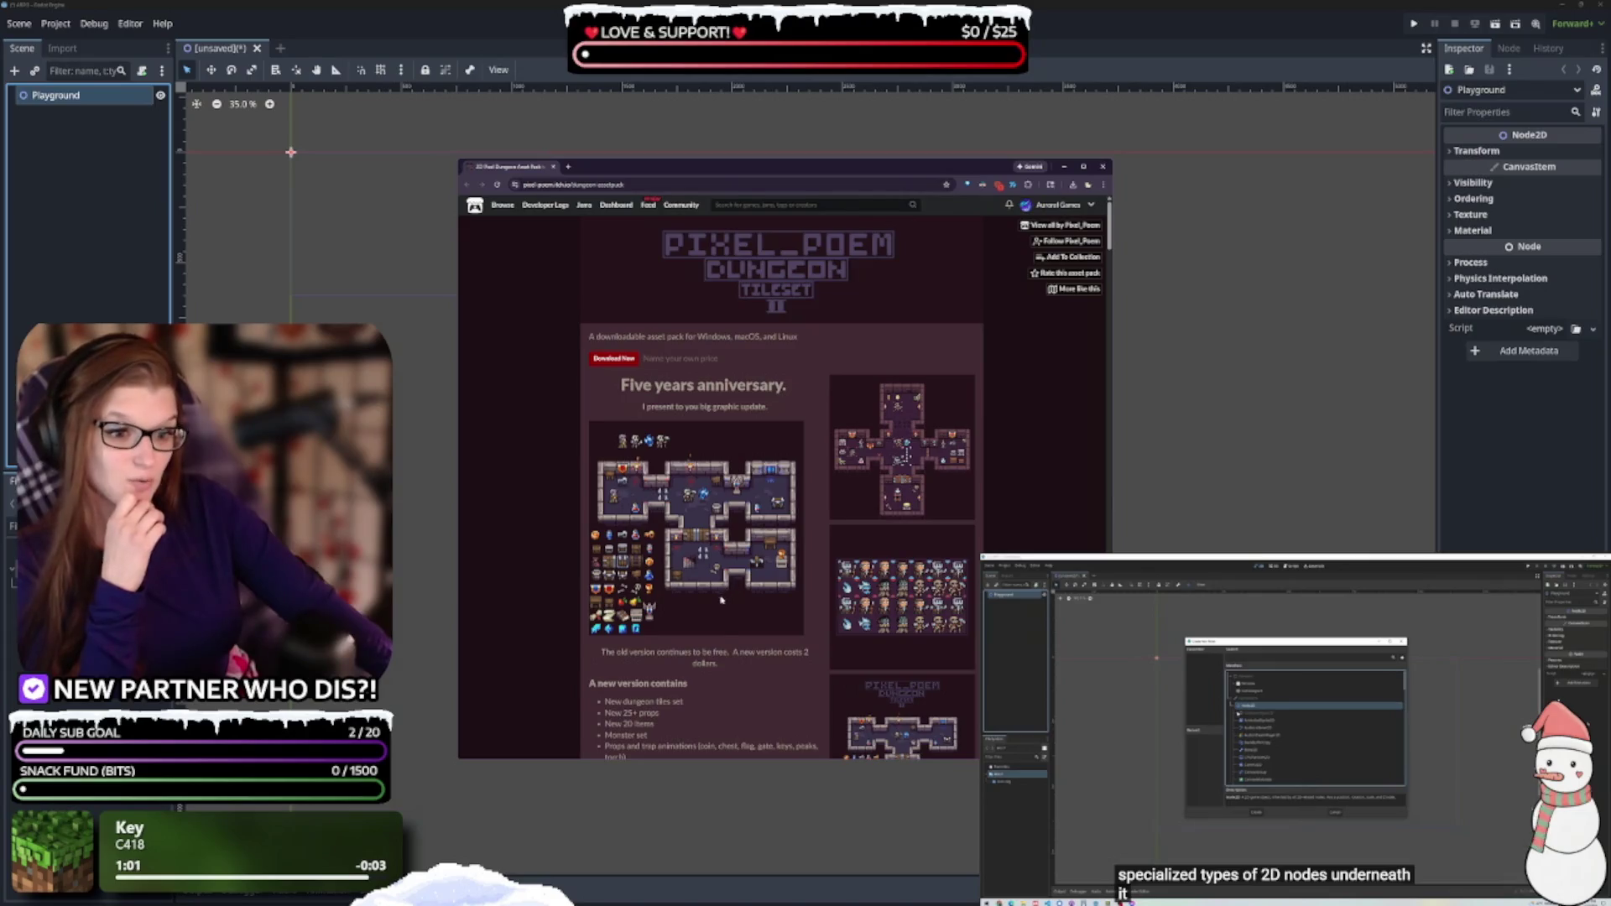
Scroll the dungeon pack page to its files and open the Free 24x24 Pixel RPG Tileset in a new tab
scroll(730, 583, "down", 5)
scroll(719, 602, "up", 2)
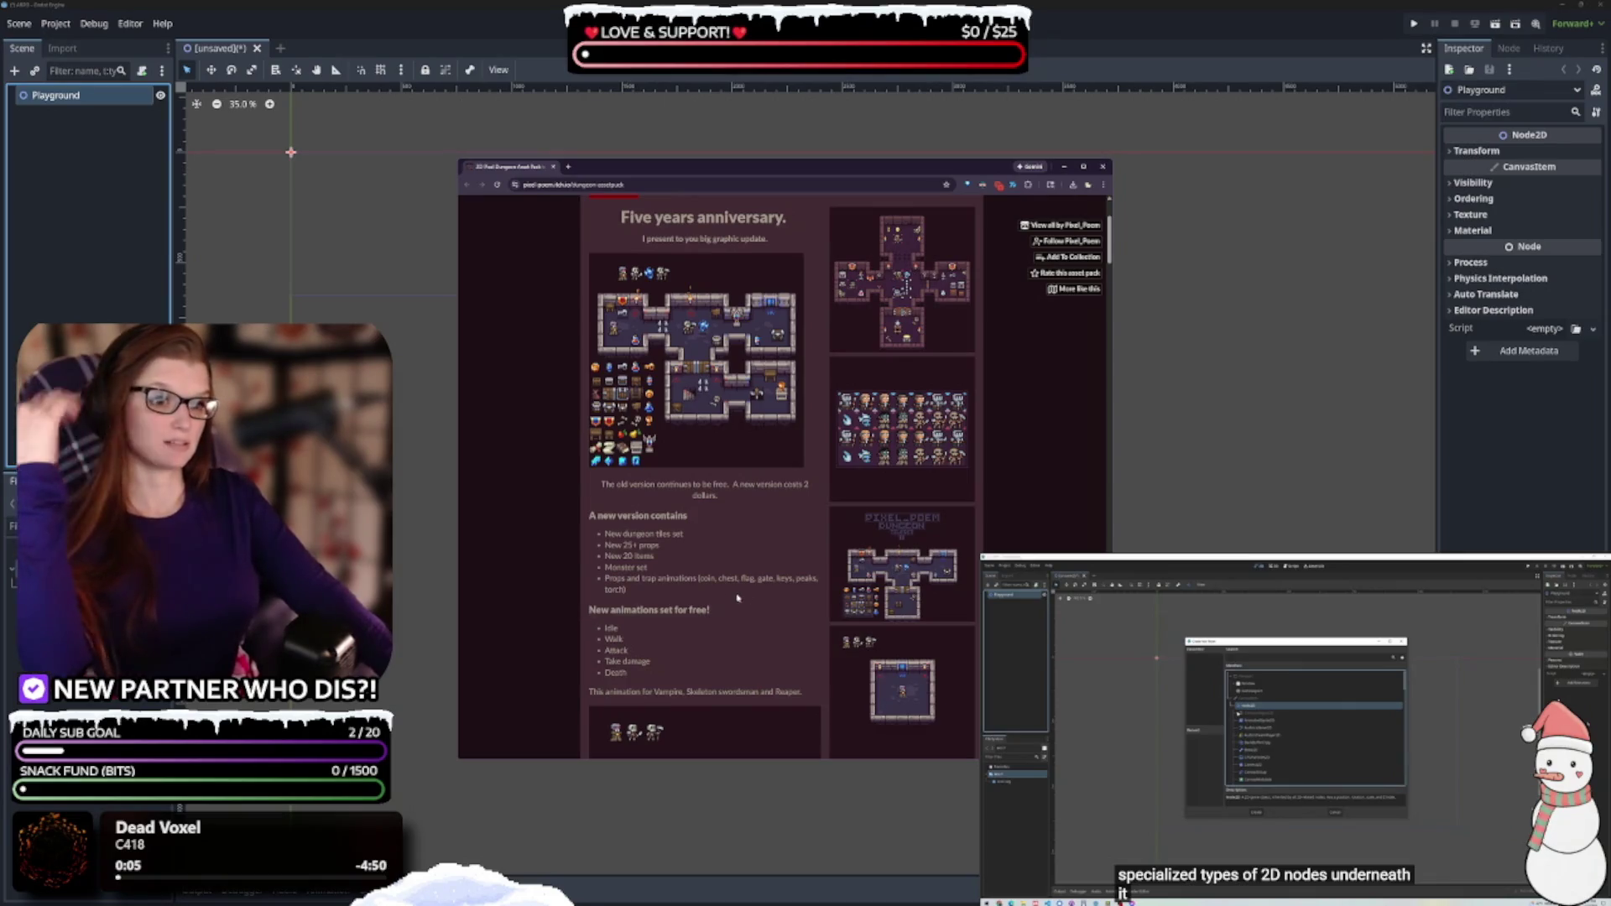
scroll(738, 599, "up", 2)
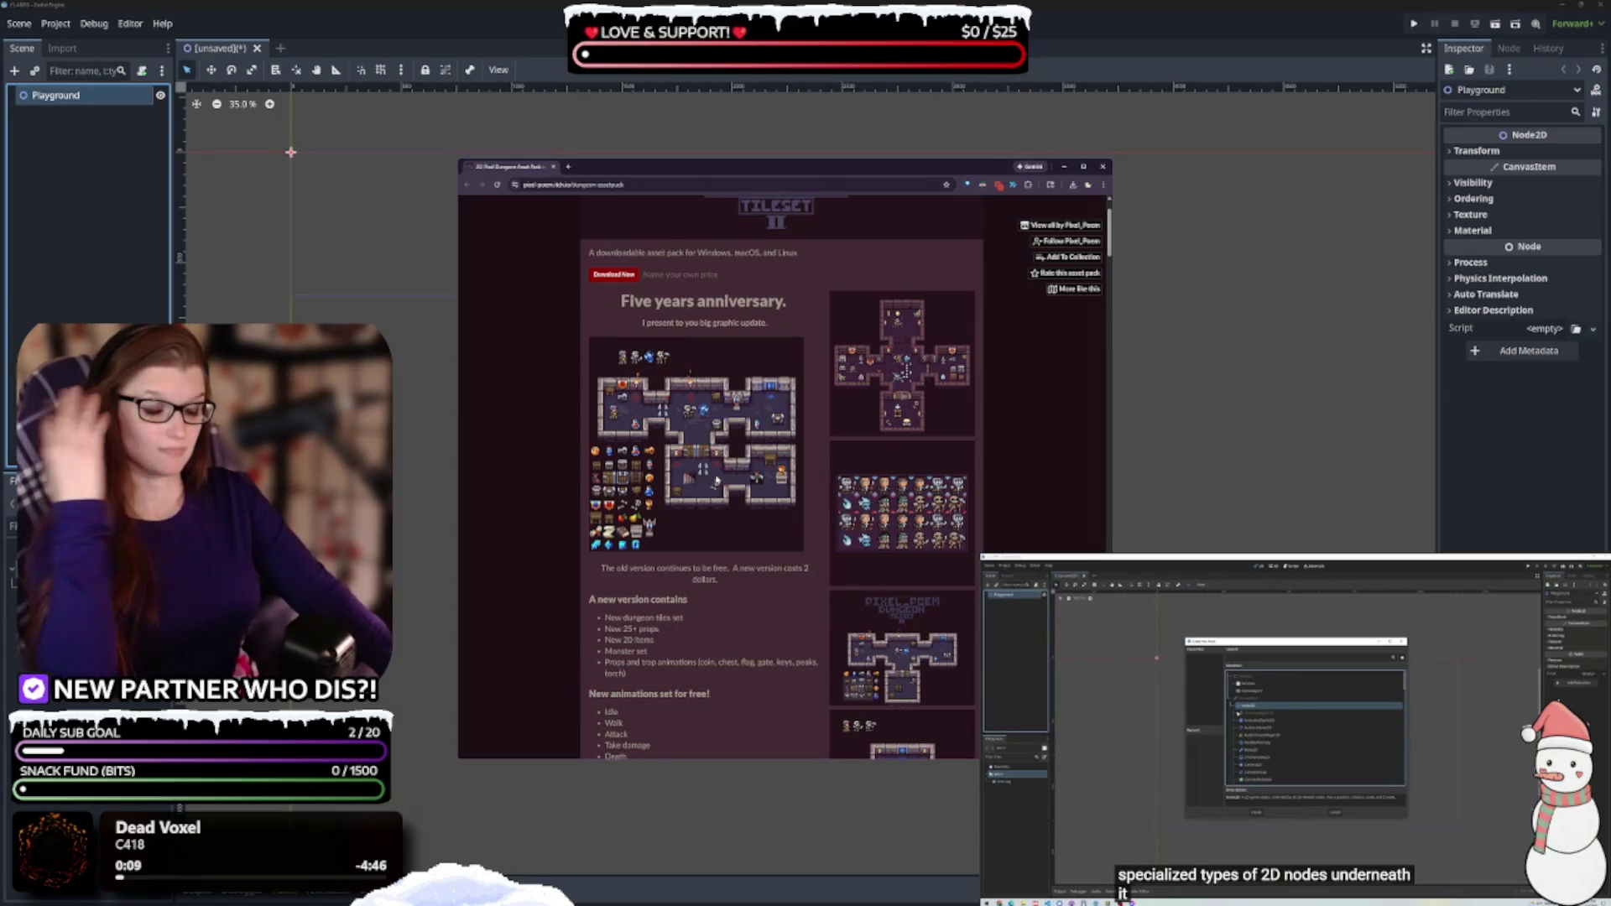
scroll(713, 470, "down", 10)
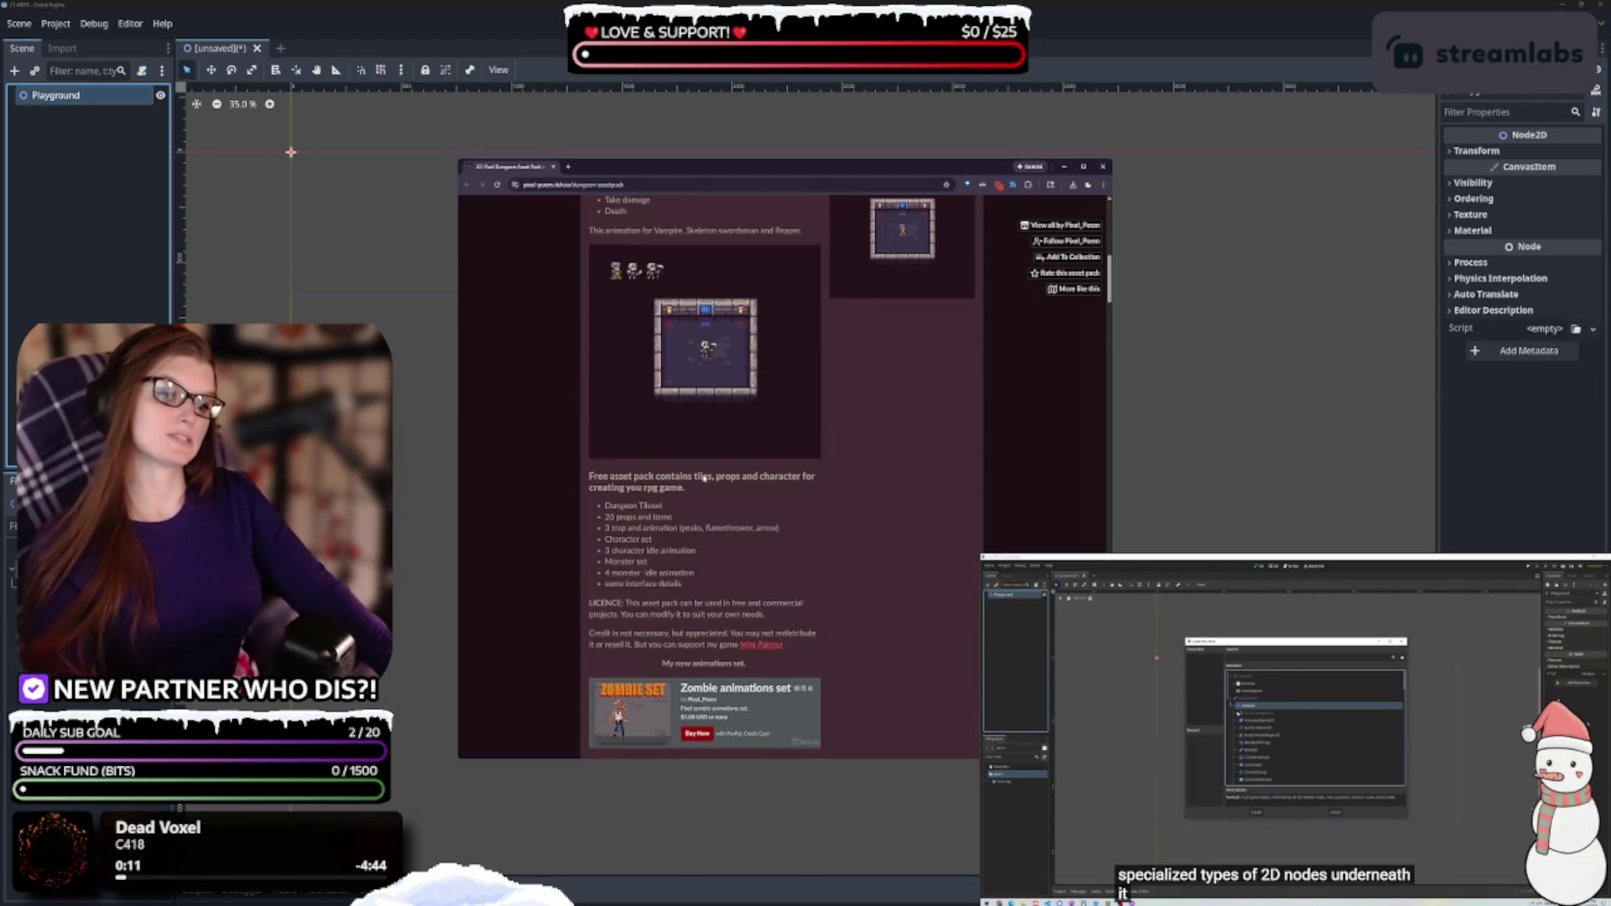
scroll(705, 470, "down", 8)
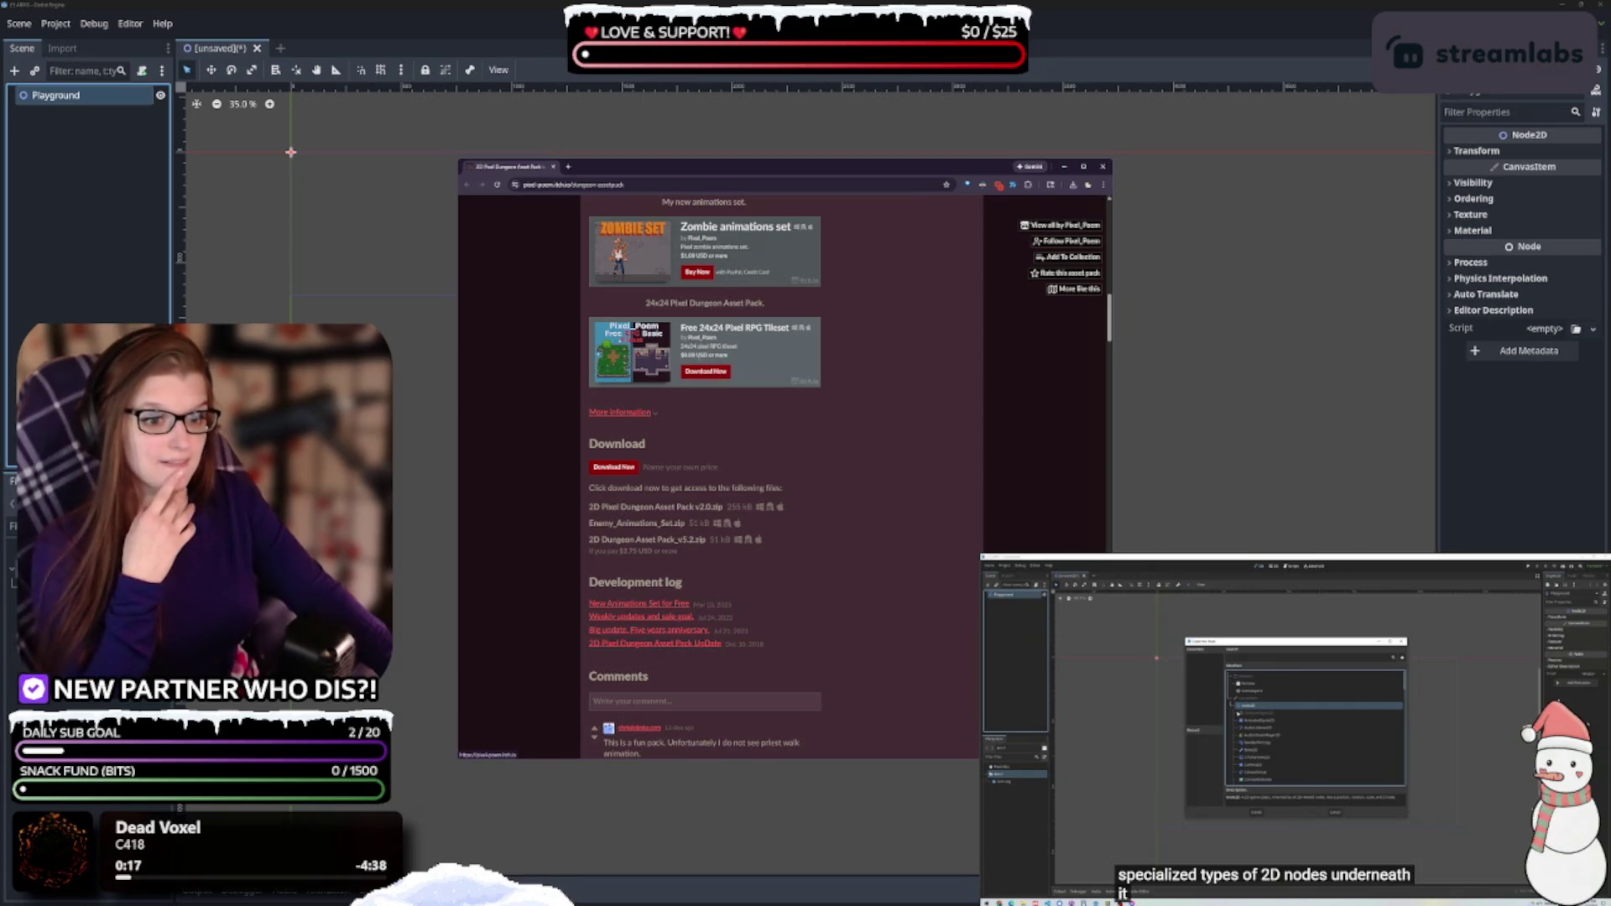
middle_click(703, 332)
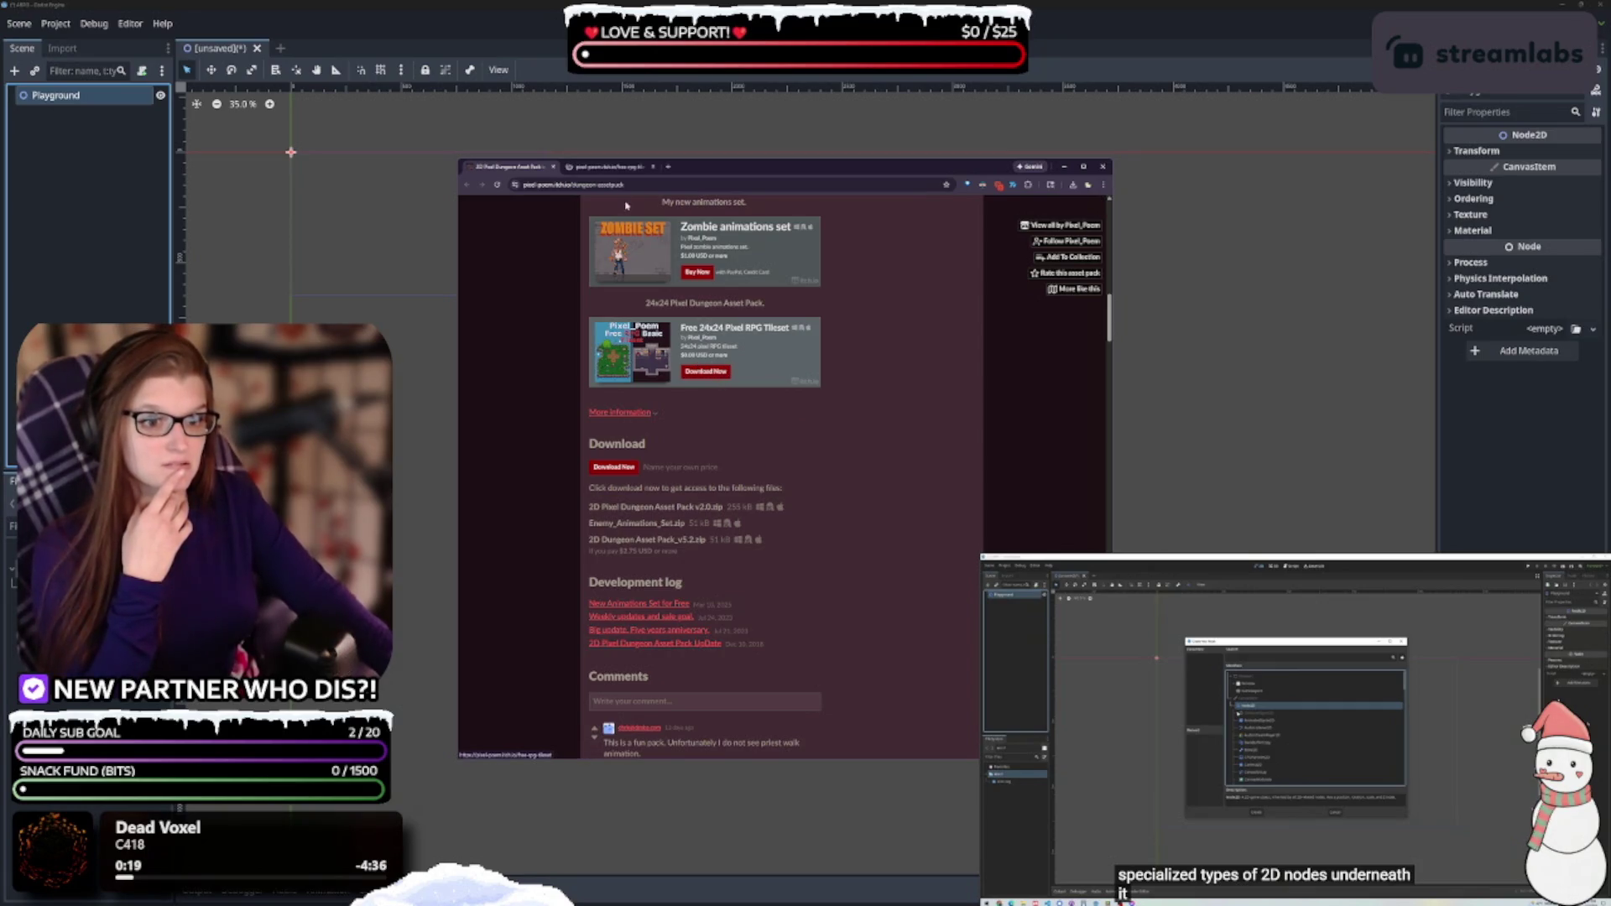
Review the Free 24x24 Pixel RPG Tileset page, then bring up its Download Now name-your-price prompt
left_click(612, 168)
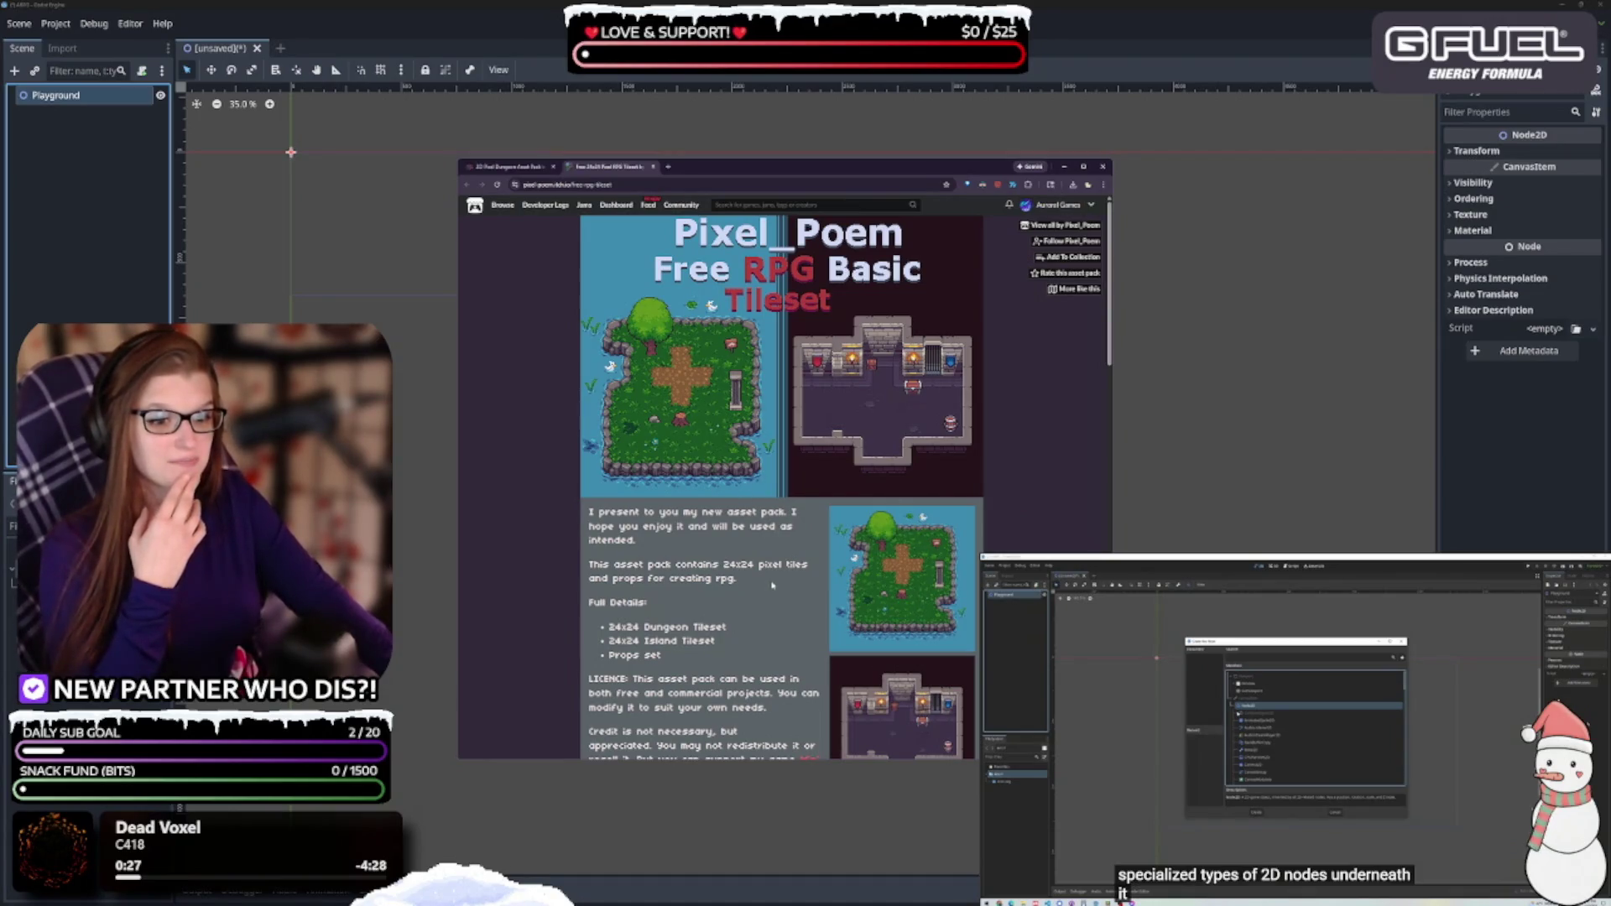
scroll(773, 584, "down", 4)
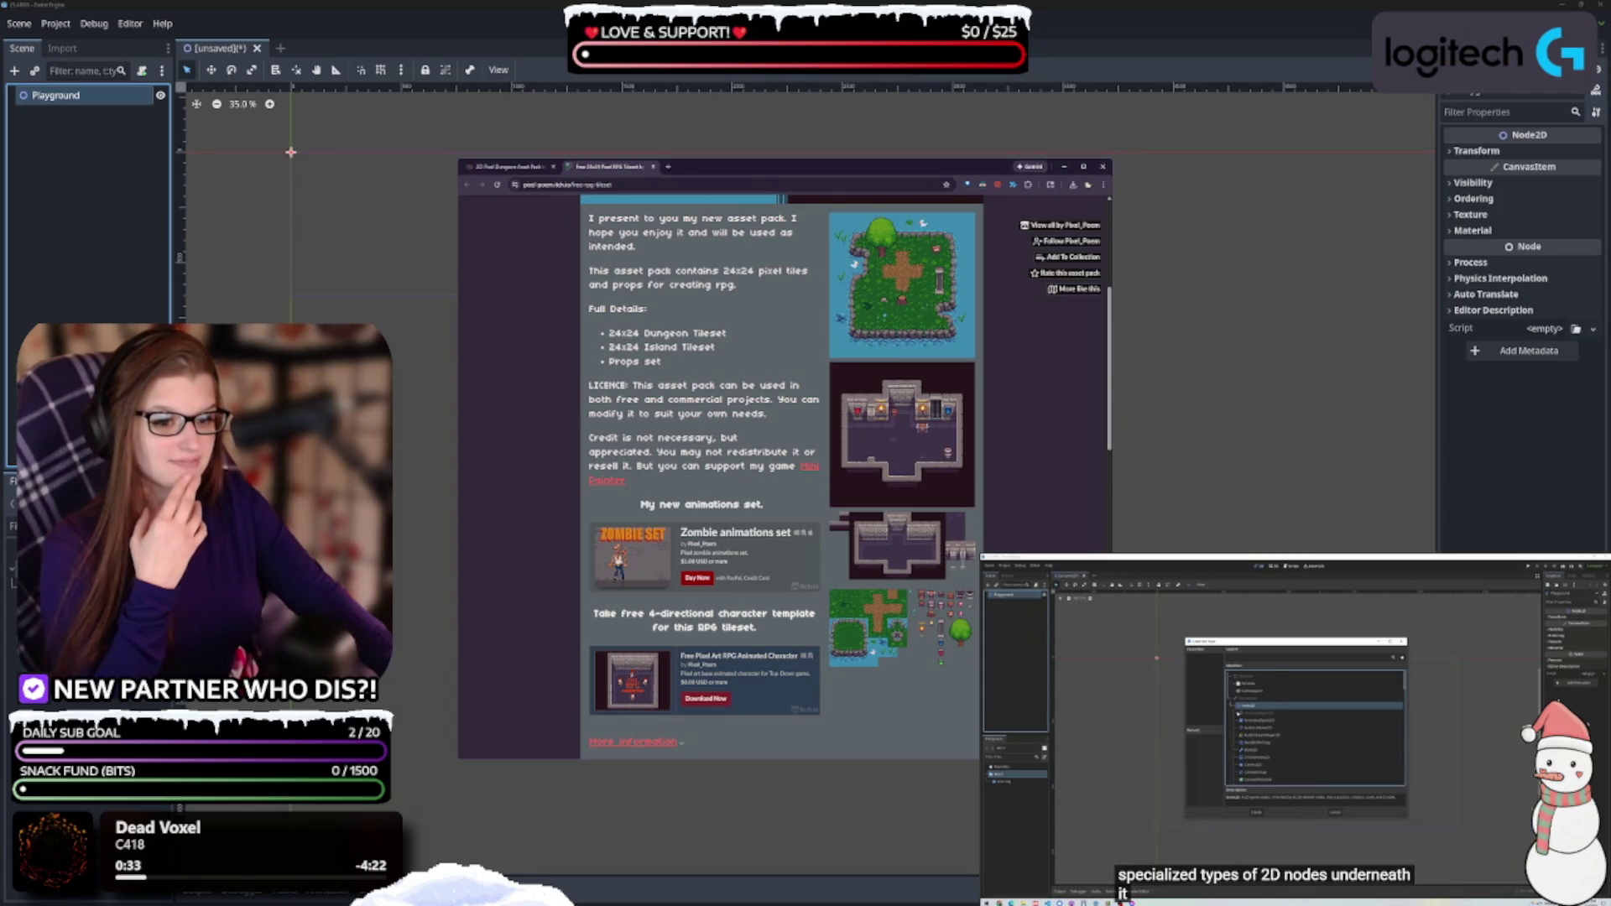
scroll(943, 619, "down", 3)
scroll(944, 619, "up", 4)
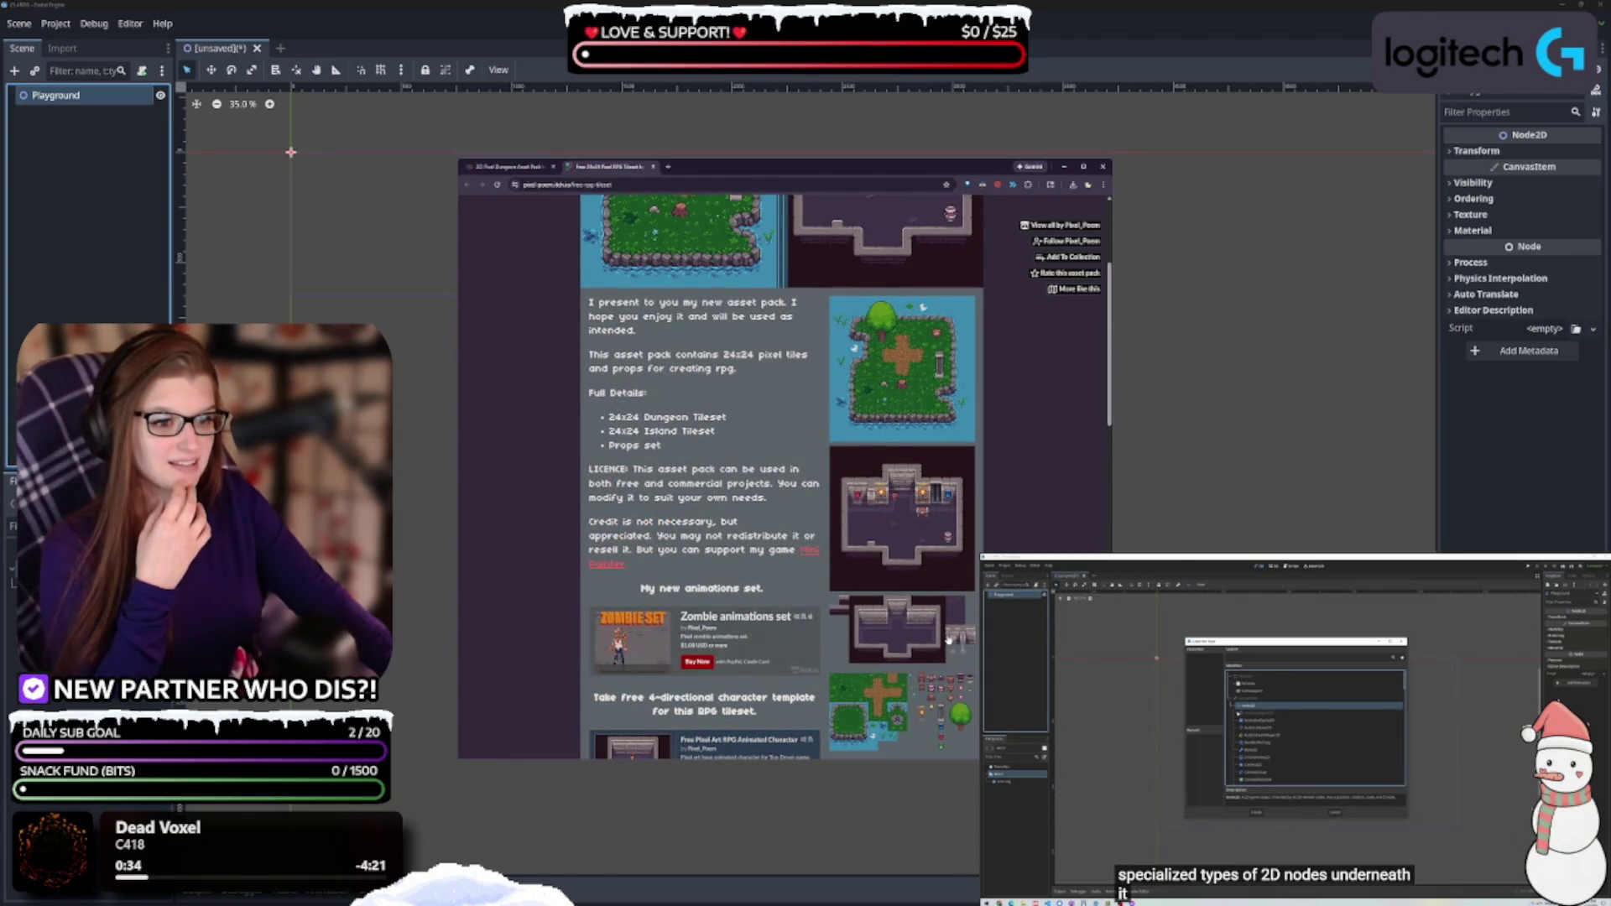
scroll(947, 639, "up", 3)
scroll(739, 584, "down", 3)
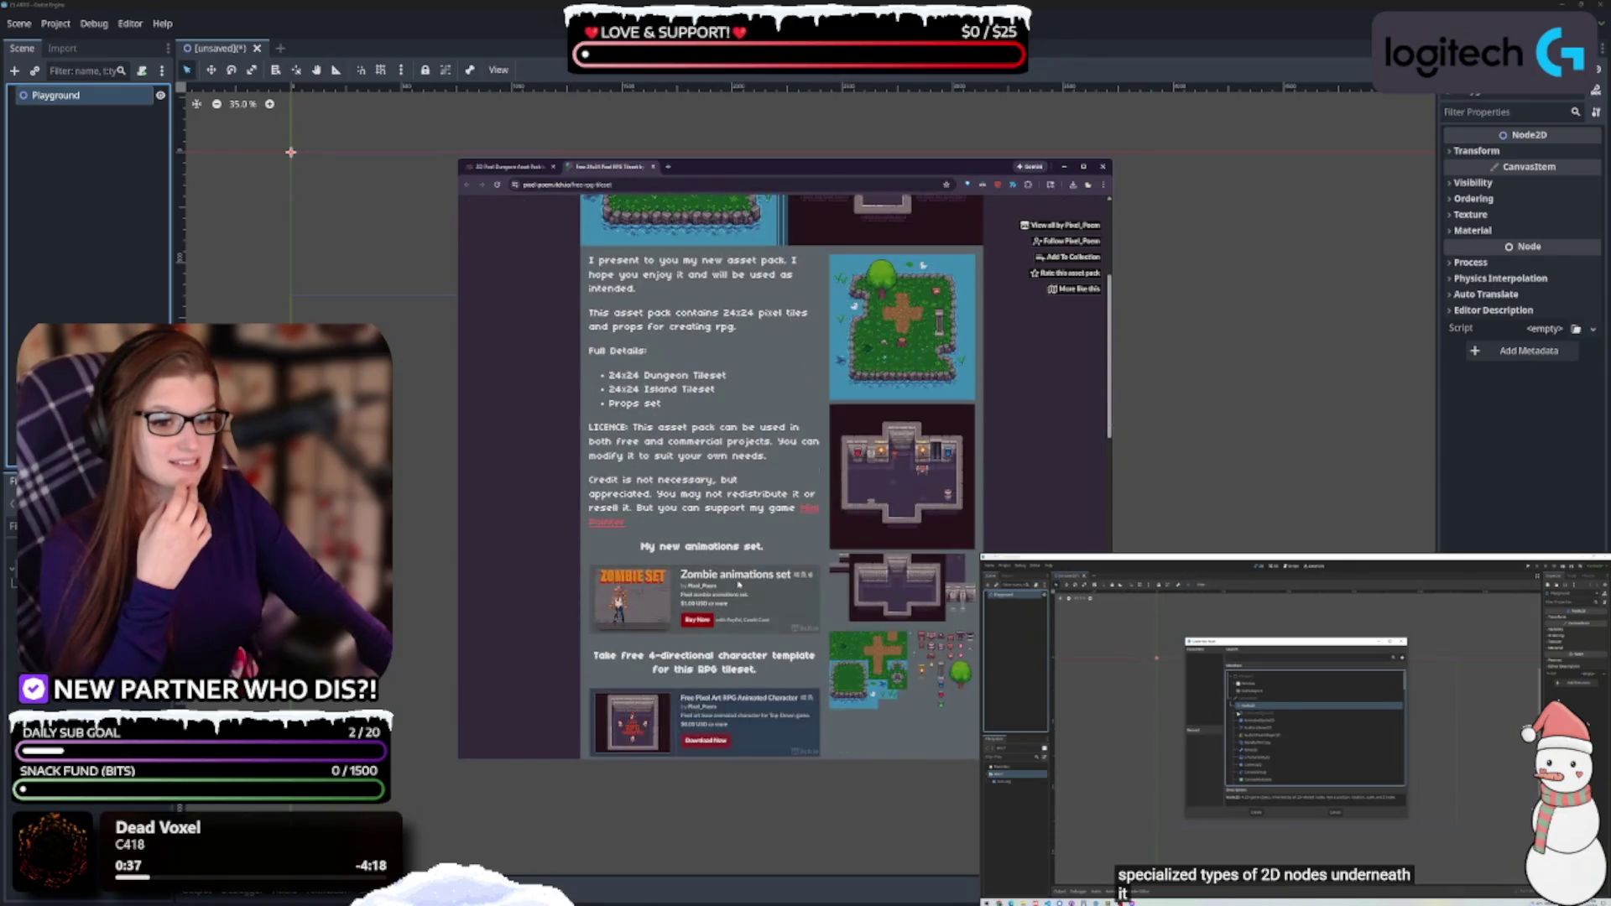
scroll(727, 522, "down", 3)
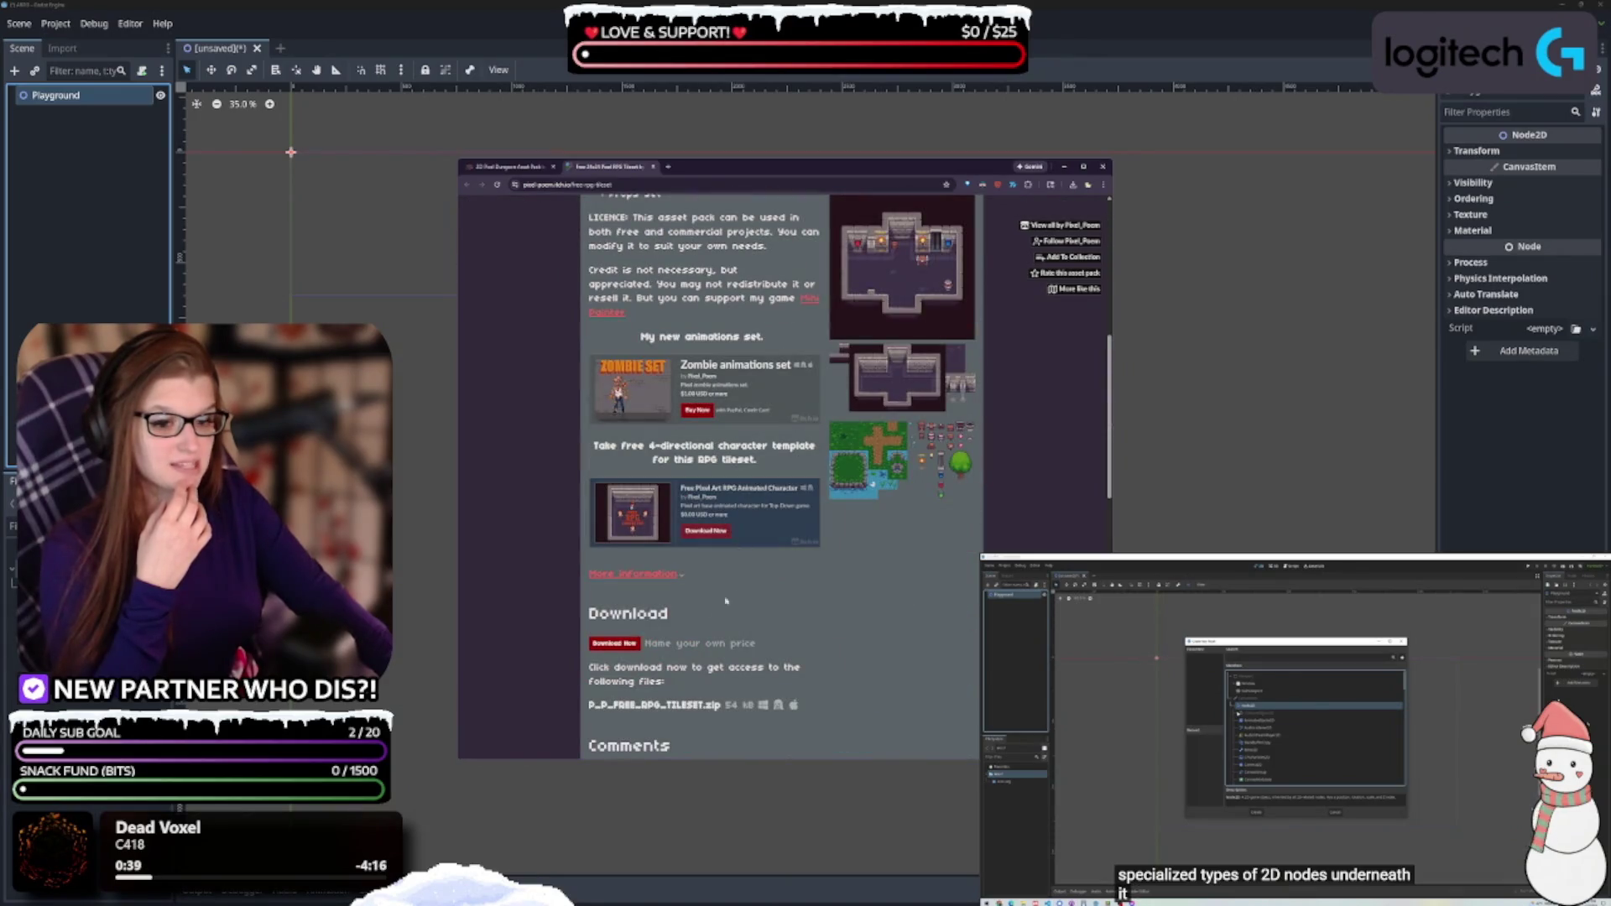
left_click(619, 644)
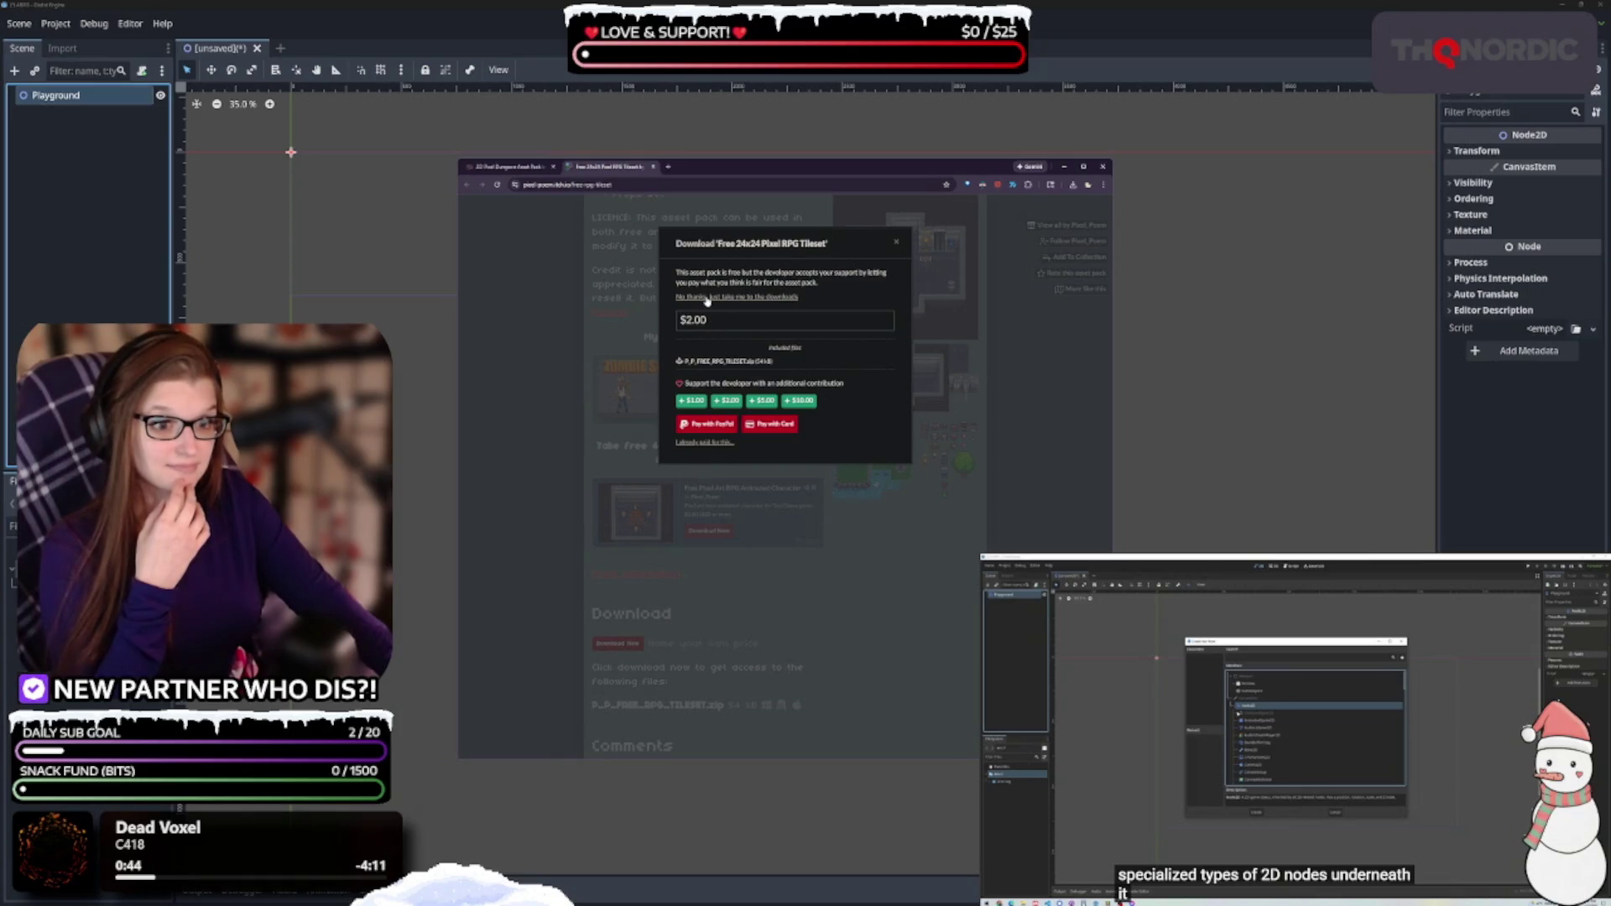
Skip paying to reach the free downloads for the RPG tileset and the 2D Pixel Dungeon Asset Pack
left_click(707, 298)
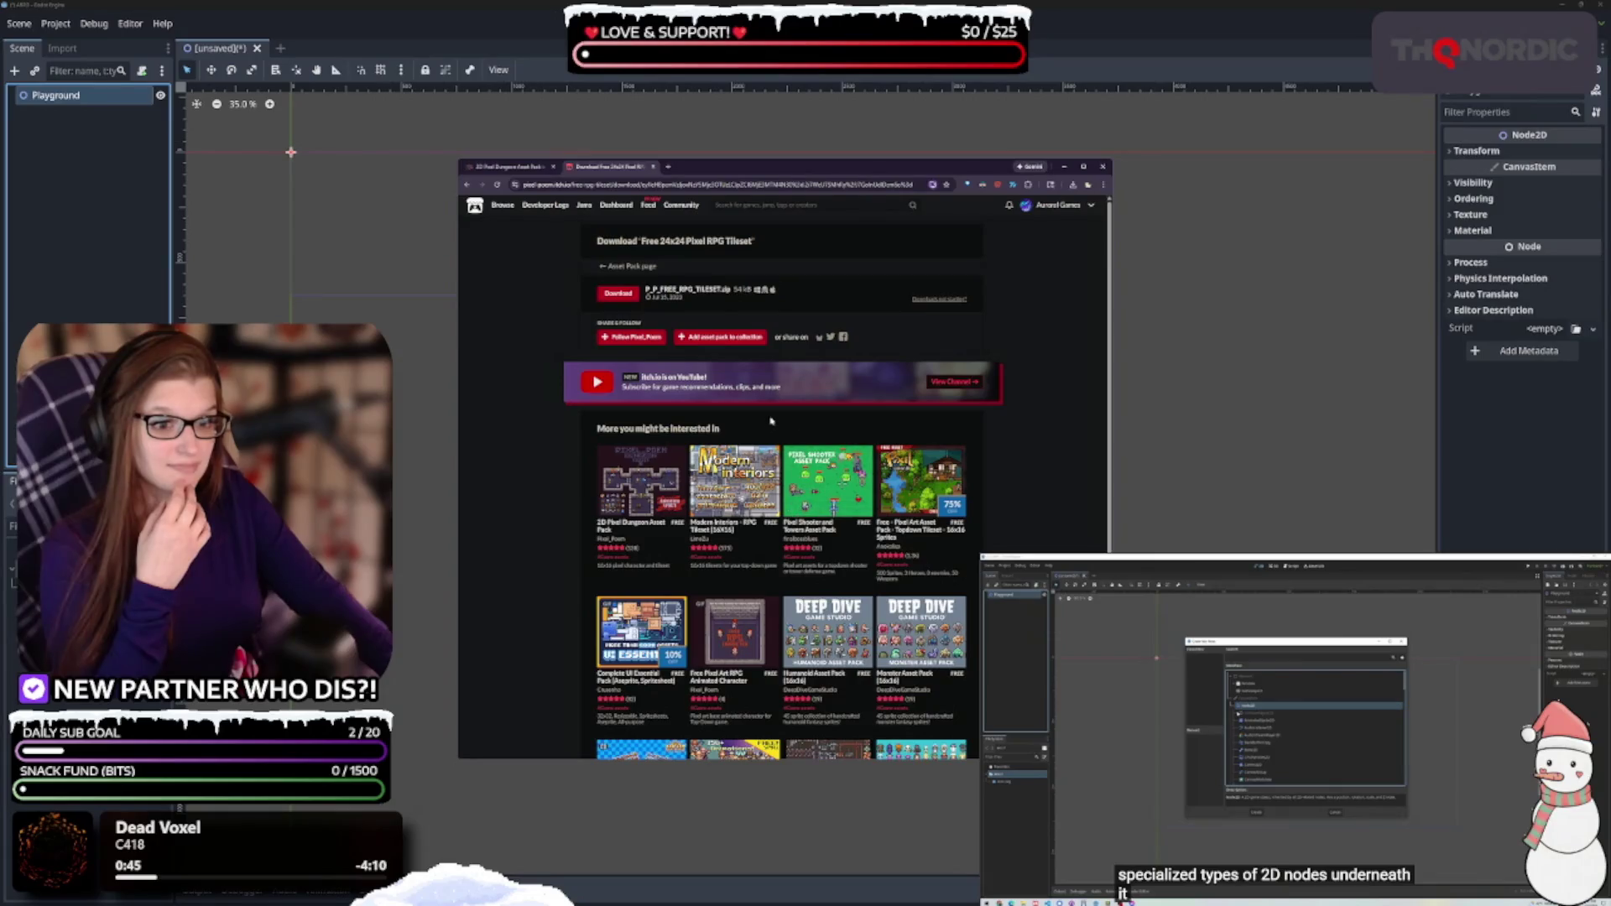
left_click(510, 166)
scroll(745, 462, "up", 15)
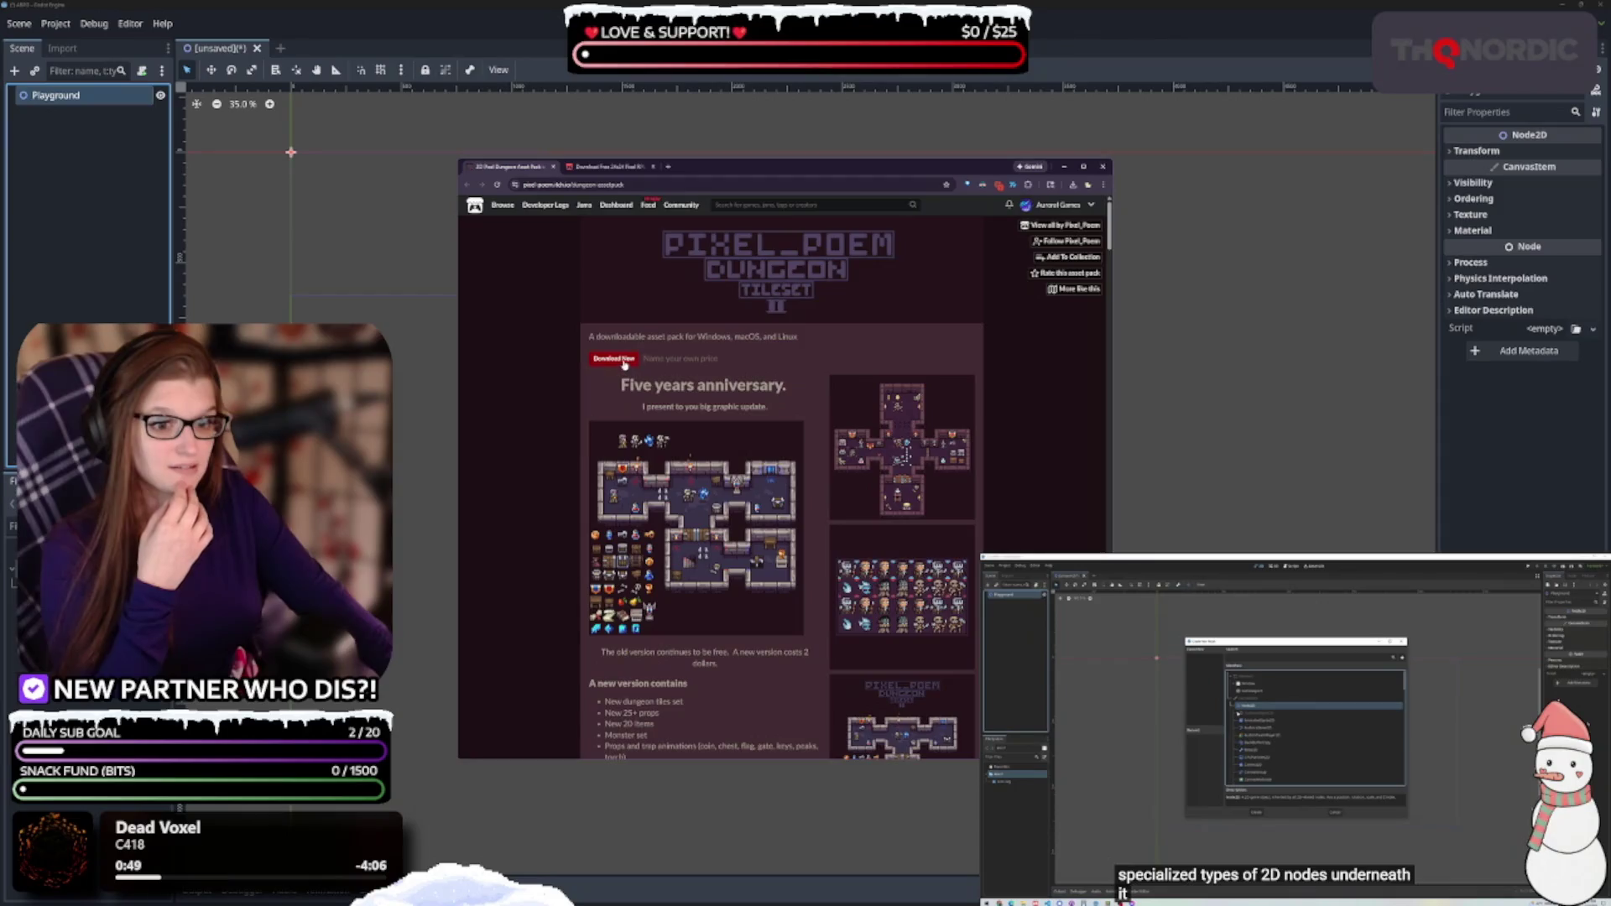
left_click(623, 361)
left_click(702, 299)
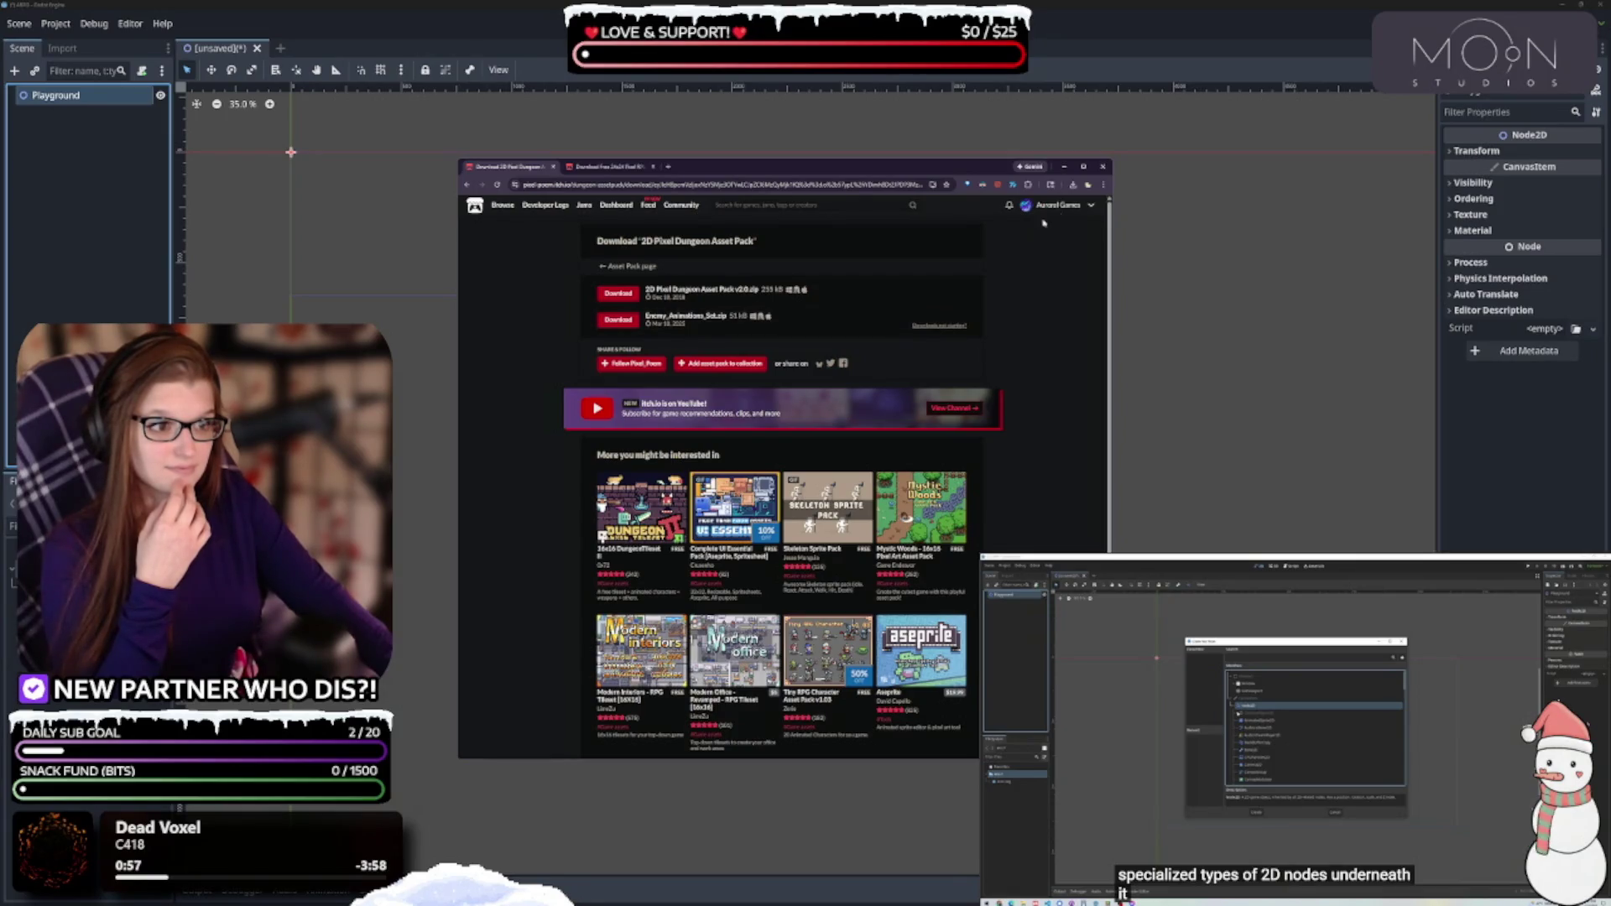
left_click(1073, 185)
Close the browser's recent downloads list and open the pop-up blocking help
left_click(1074, 185)
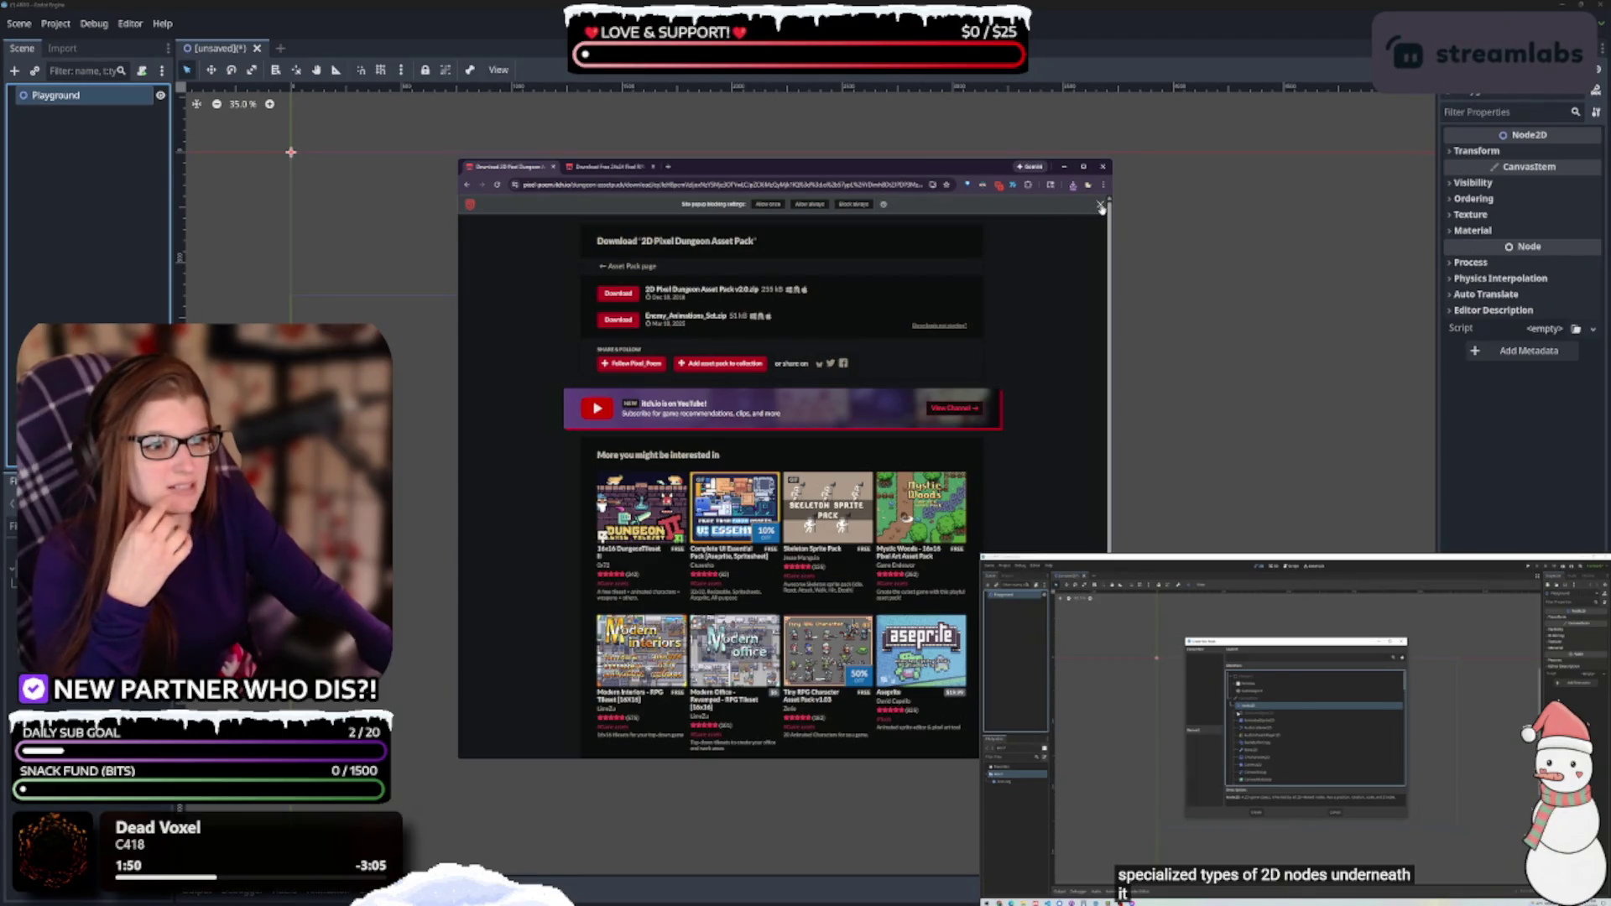
left_click(885, 205)
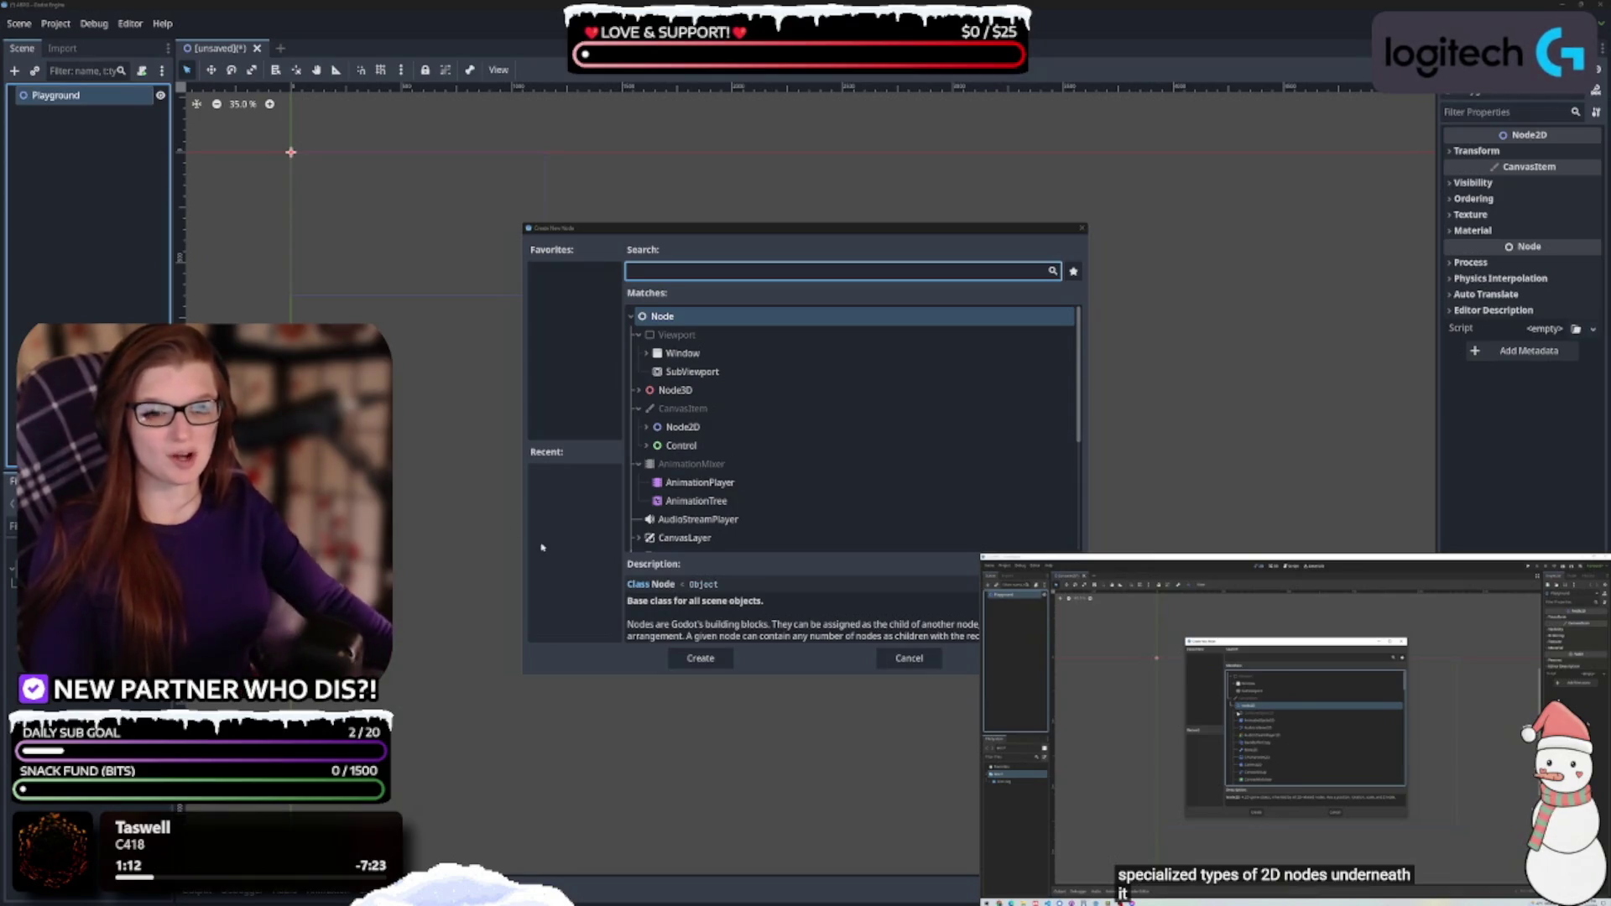
Return to Godot with the Create New Node dialog over the Playground scene
left_click(588, 423)
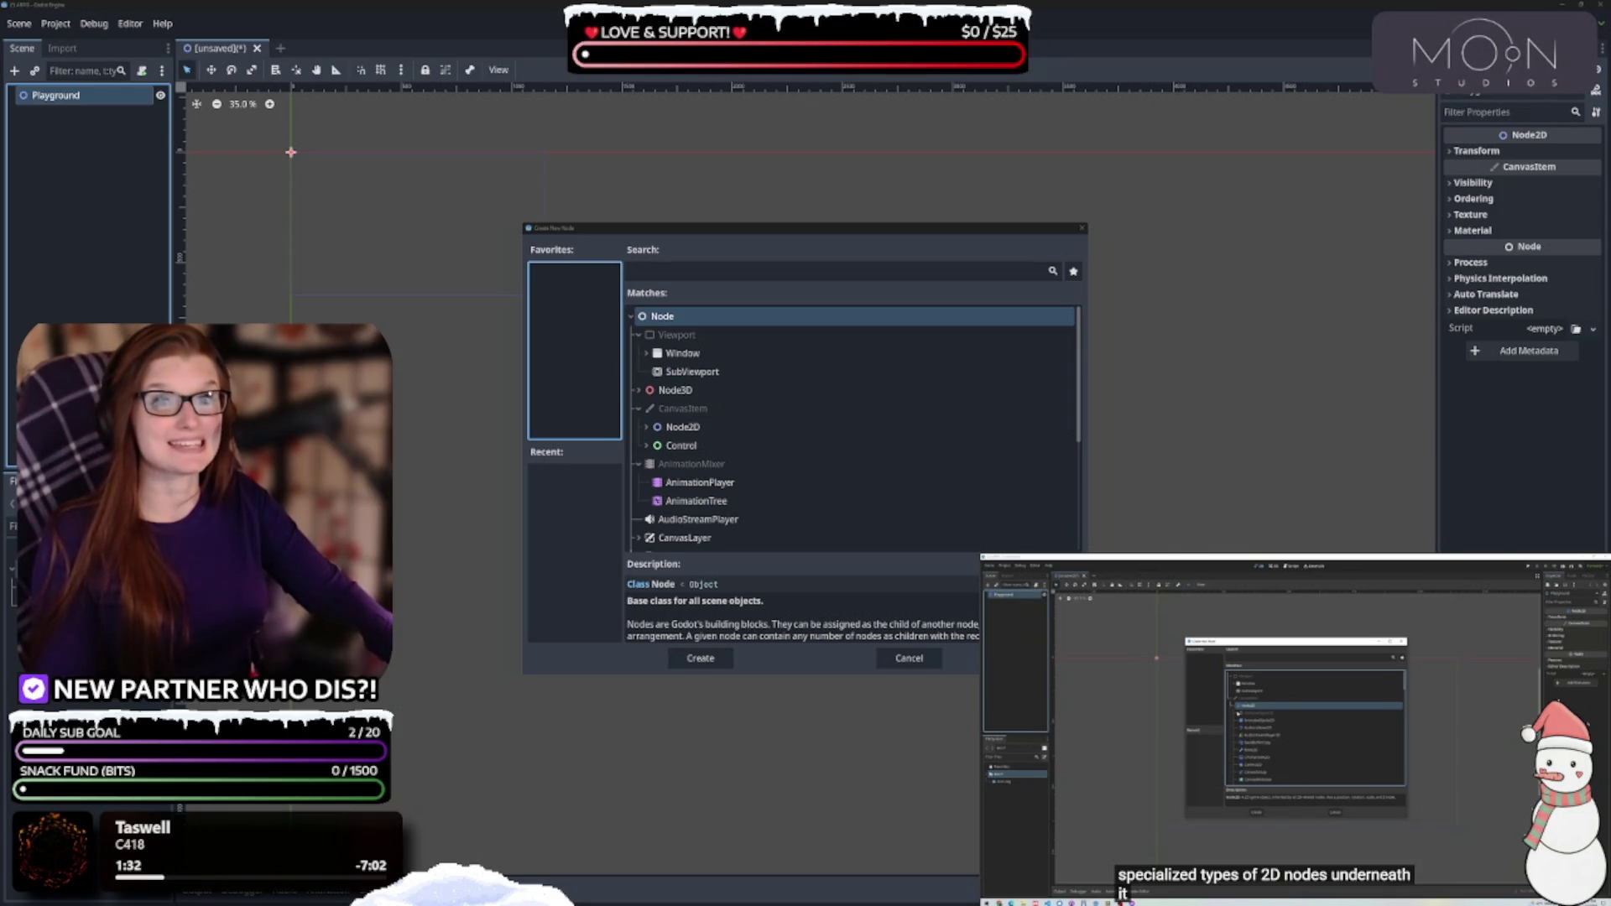
scroll(1295, 728, "down", 2)
scroll(1294, 728, "up", 2)
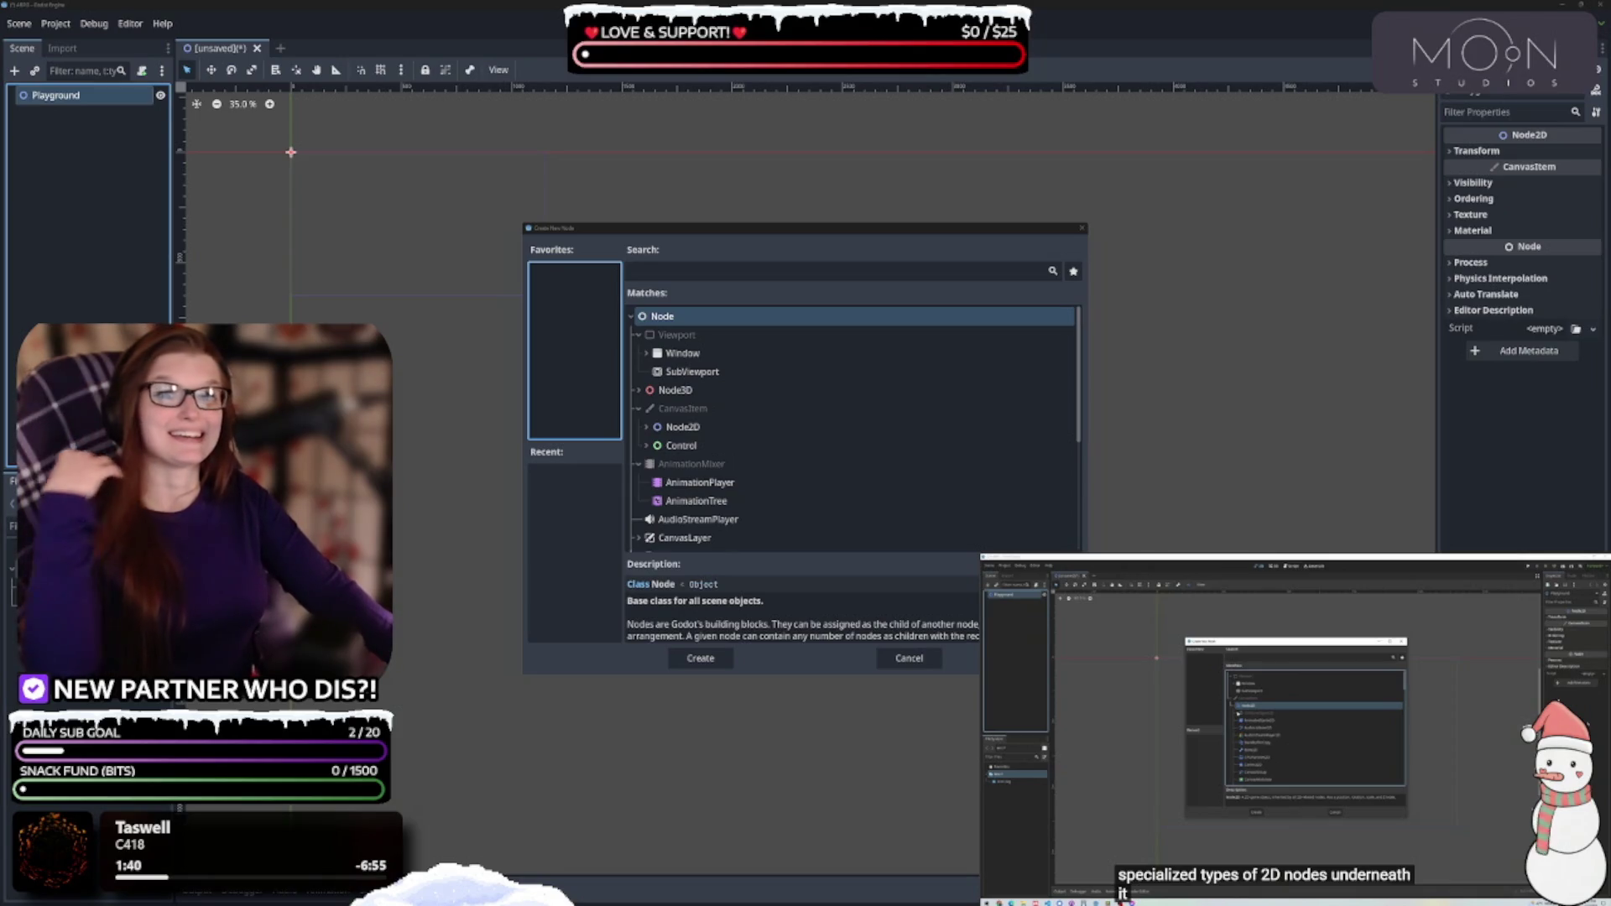
scroll(1295, 728, "down", 2)
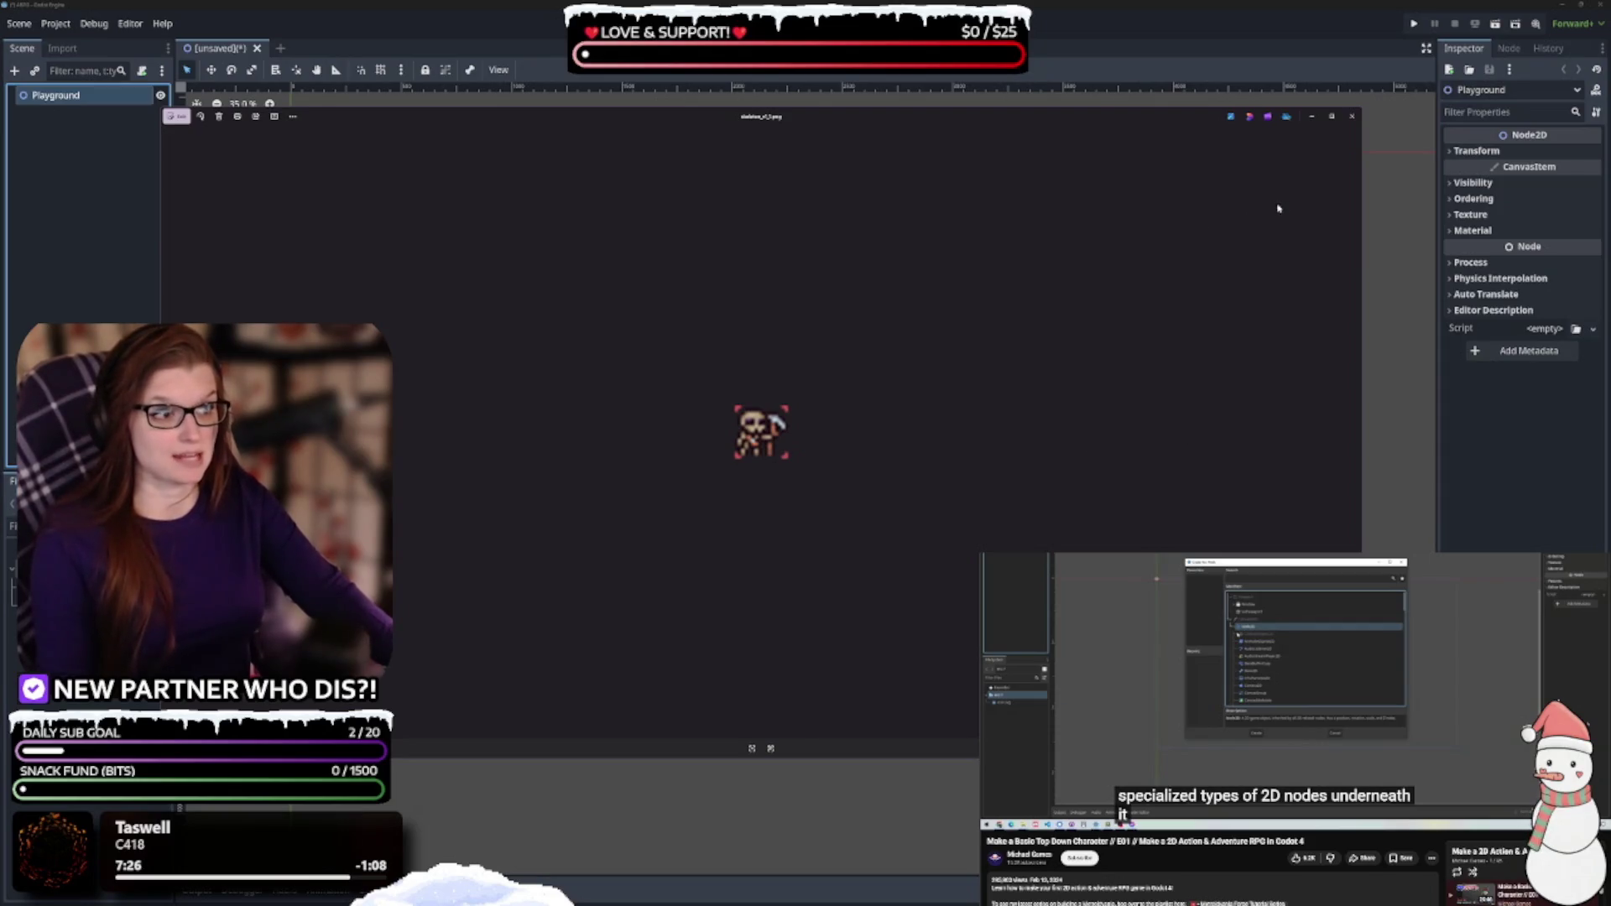
Close the skeleton sprite and both print_v2.png Photos previews to reveal Godot's Create New Node dialog
left_click(1351, 116)
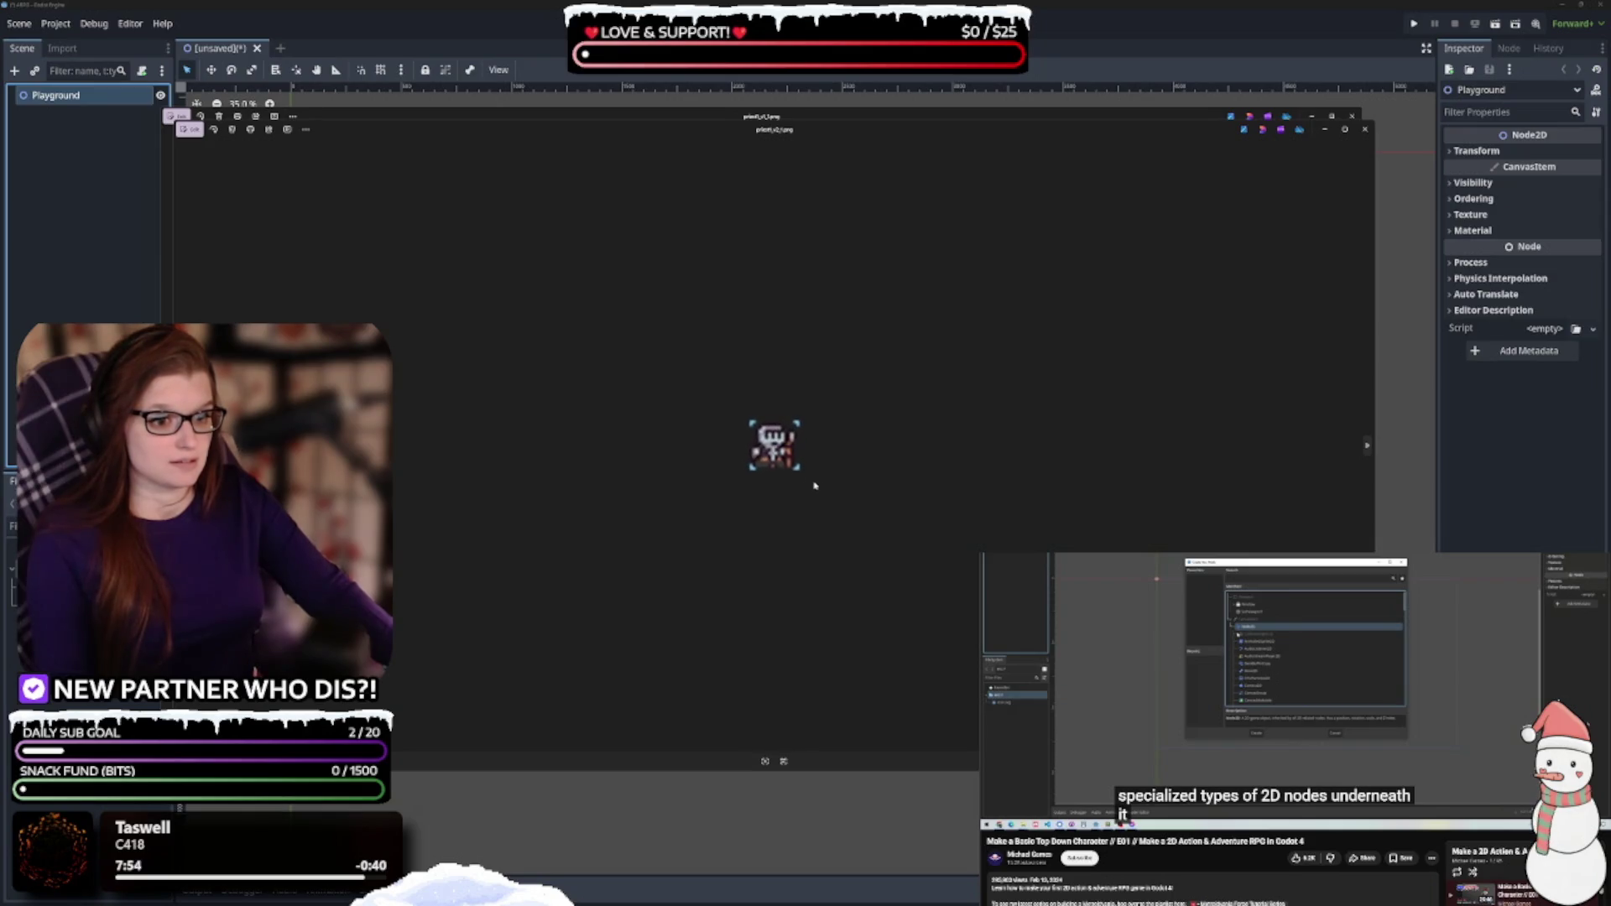
mouse_move(797, 129)
left_mouse_down()
mouse_move(813, 543)
mouse_move(801, 151)
left_mouse_up()
left_click(1337, 147)
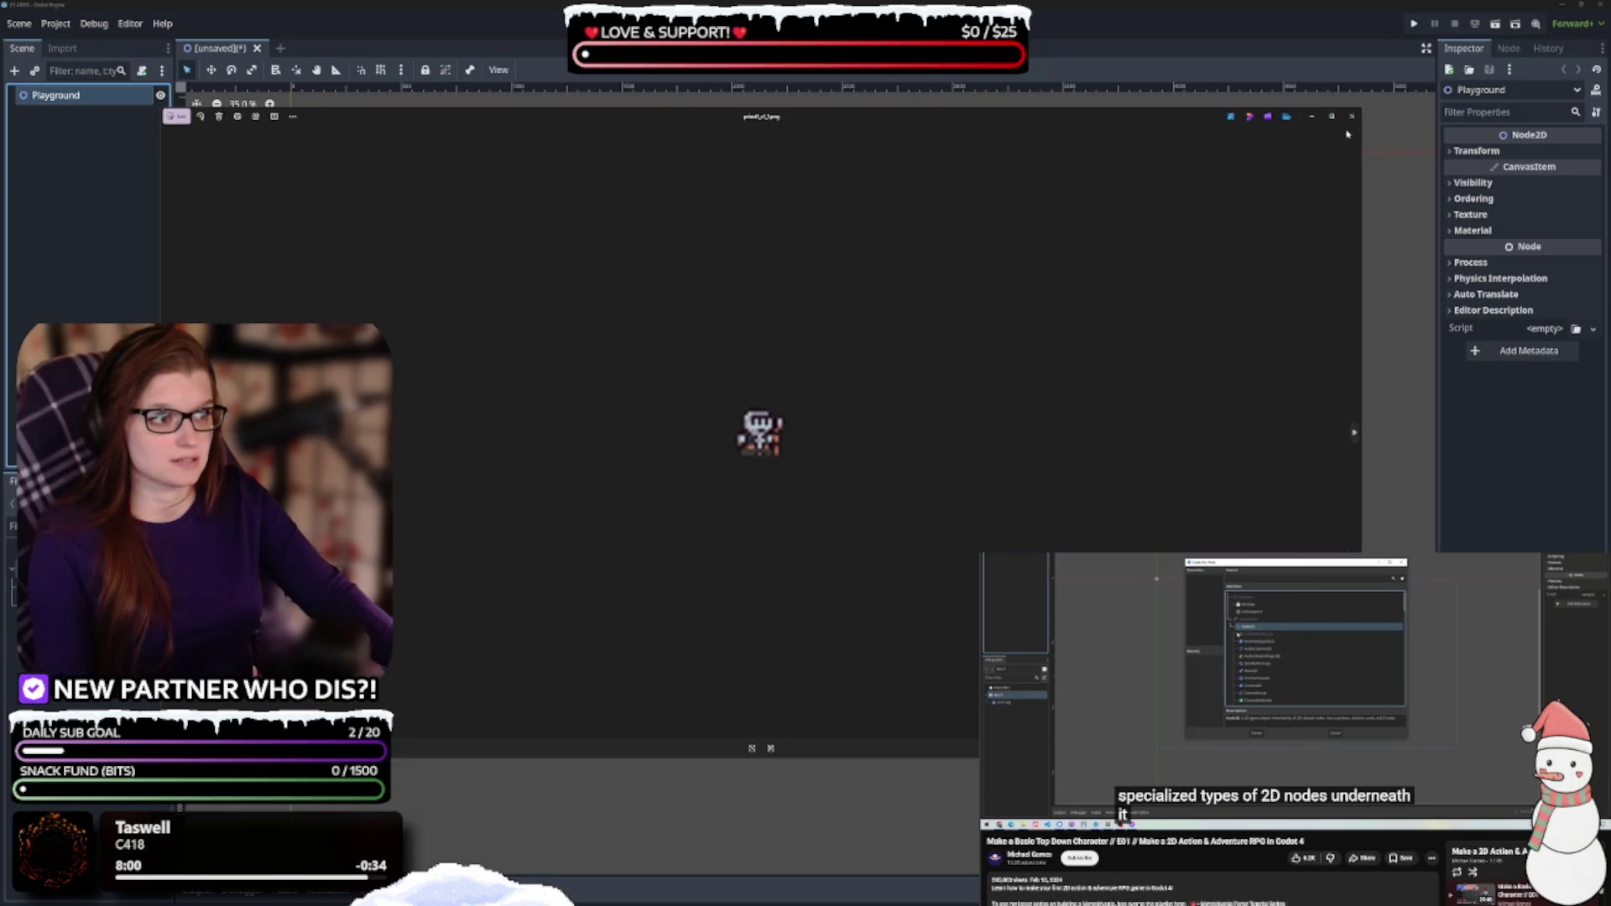
left_click(1350, 117)
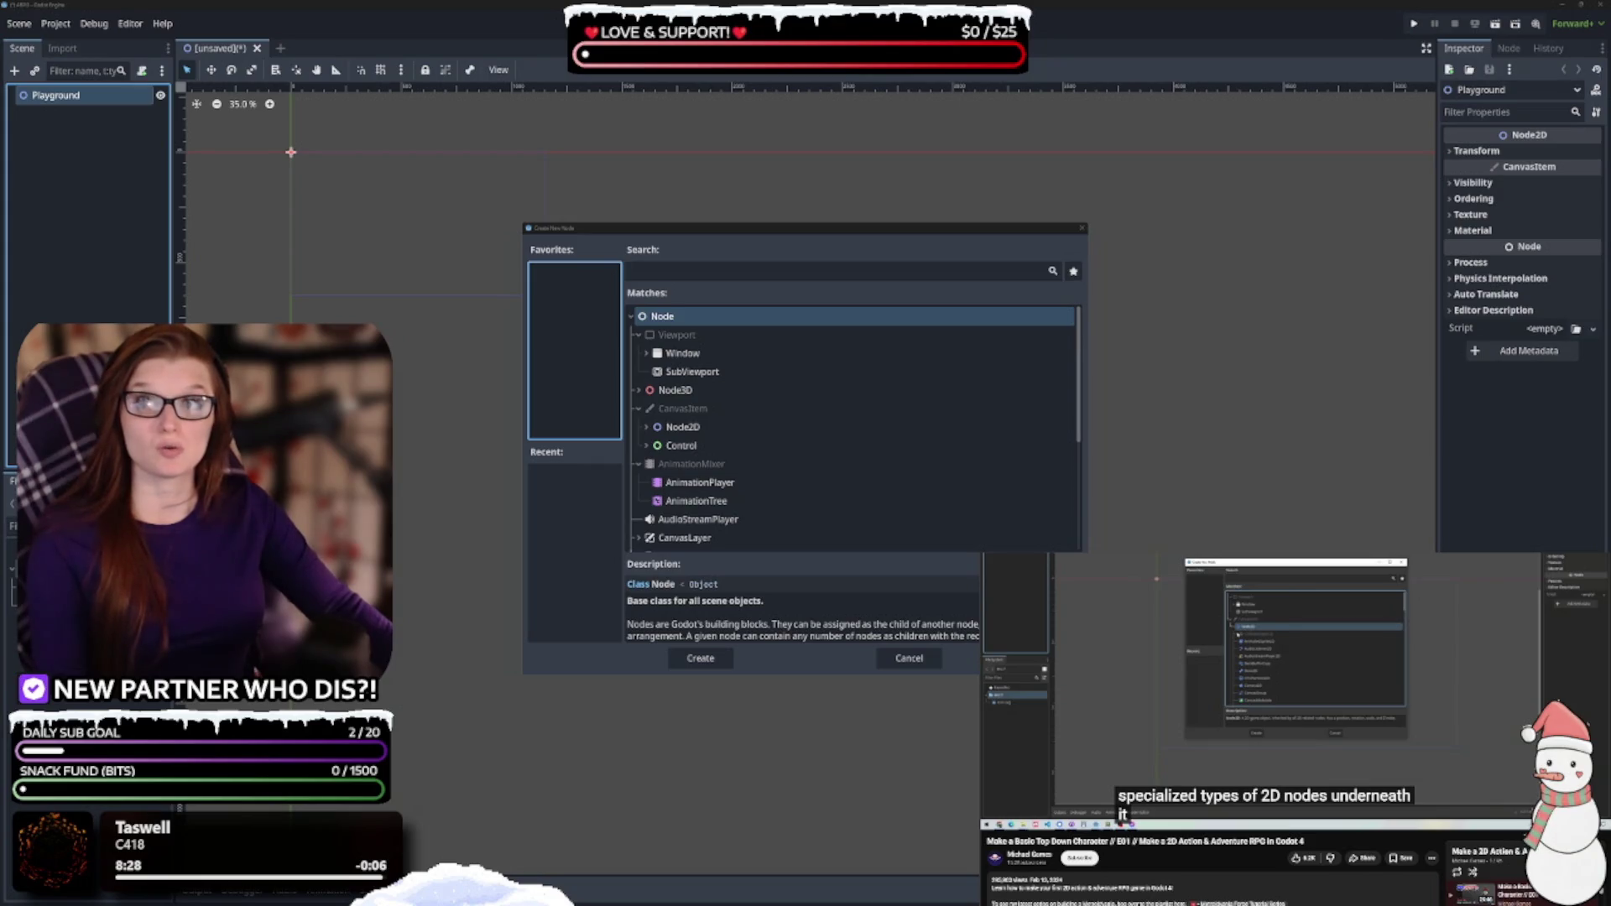
Preview the print character sprites zoomed in, step through the following images, and close both viewers
key("alt+Tab")
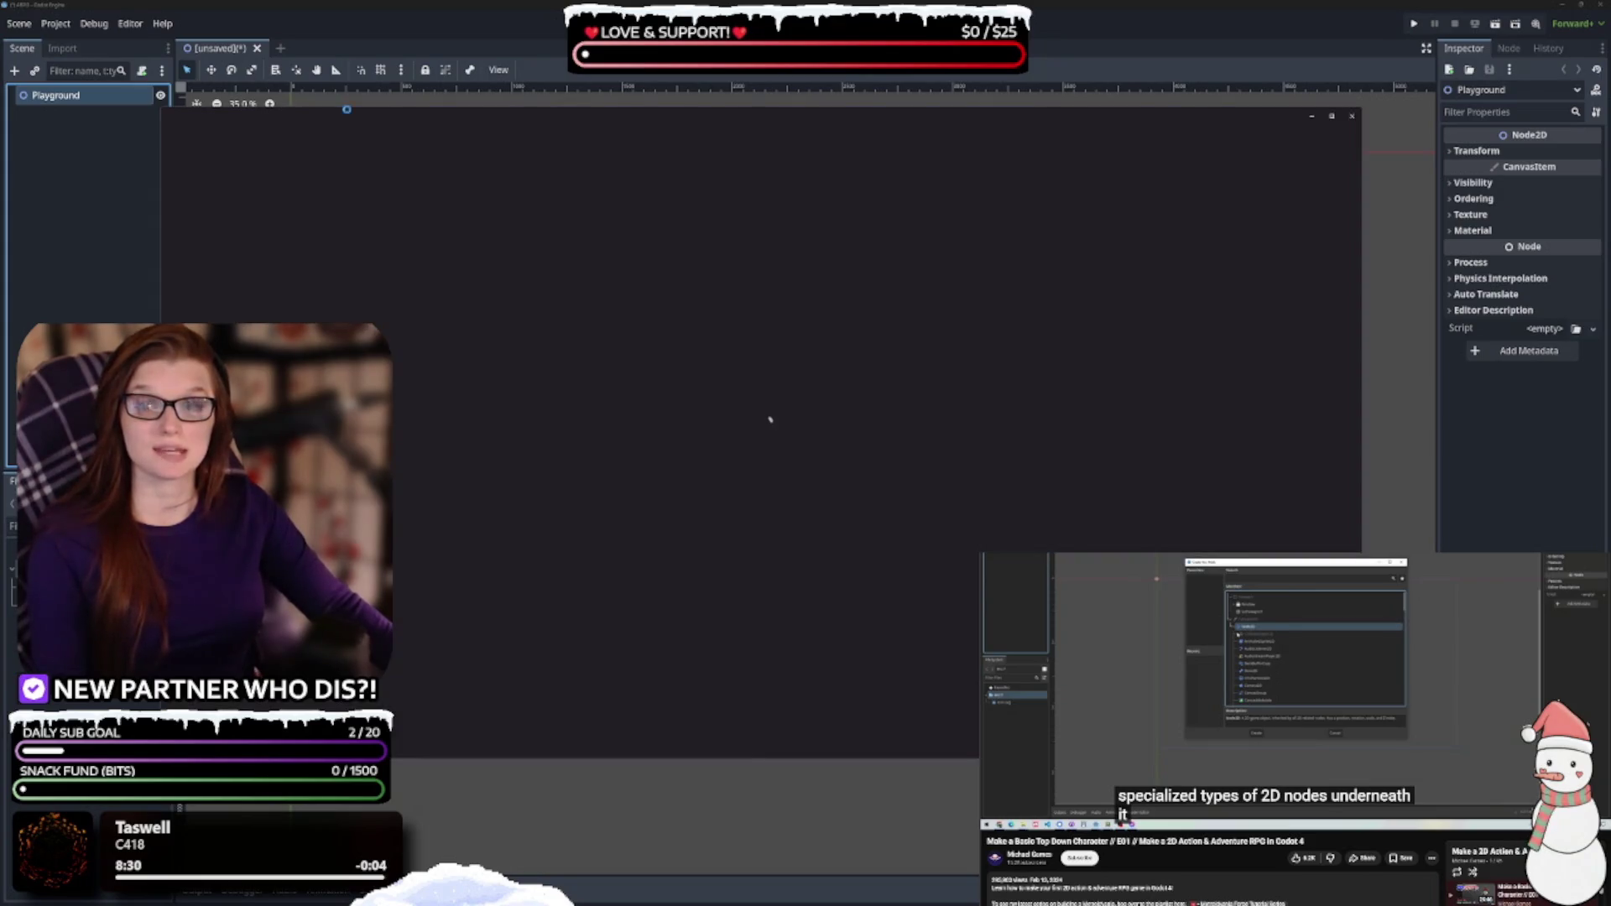
scroll(779, 449, "up", 2)
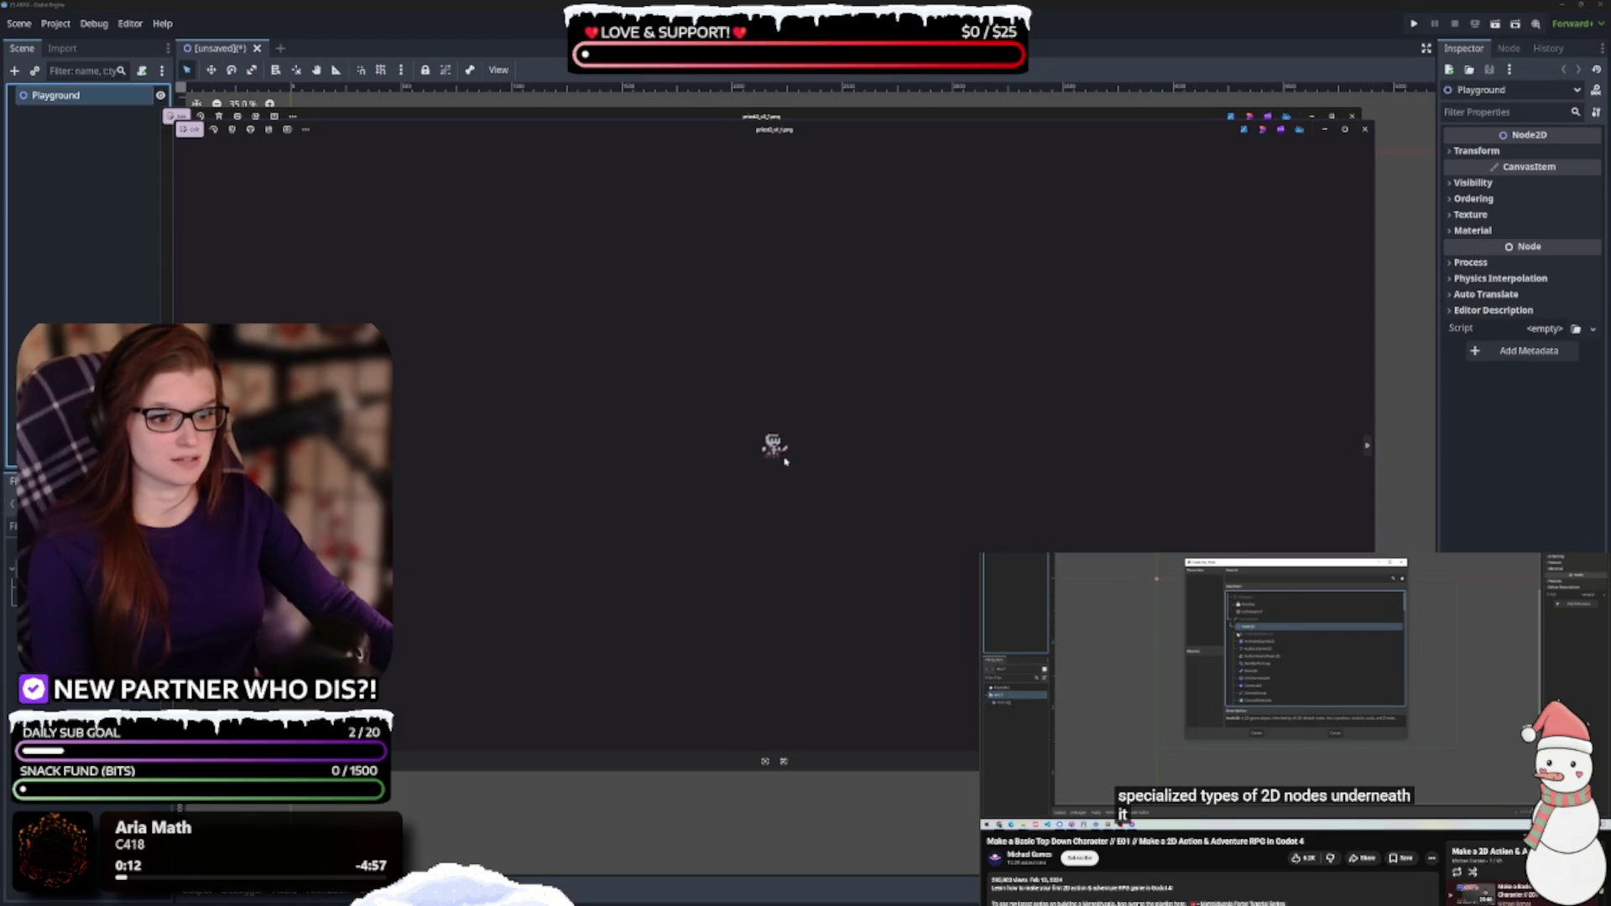
scroll(785, 461, "up", 2)
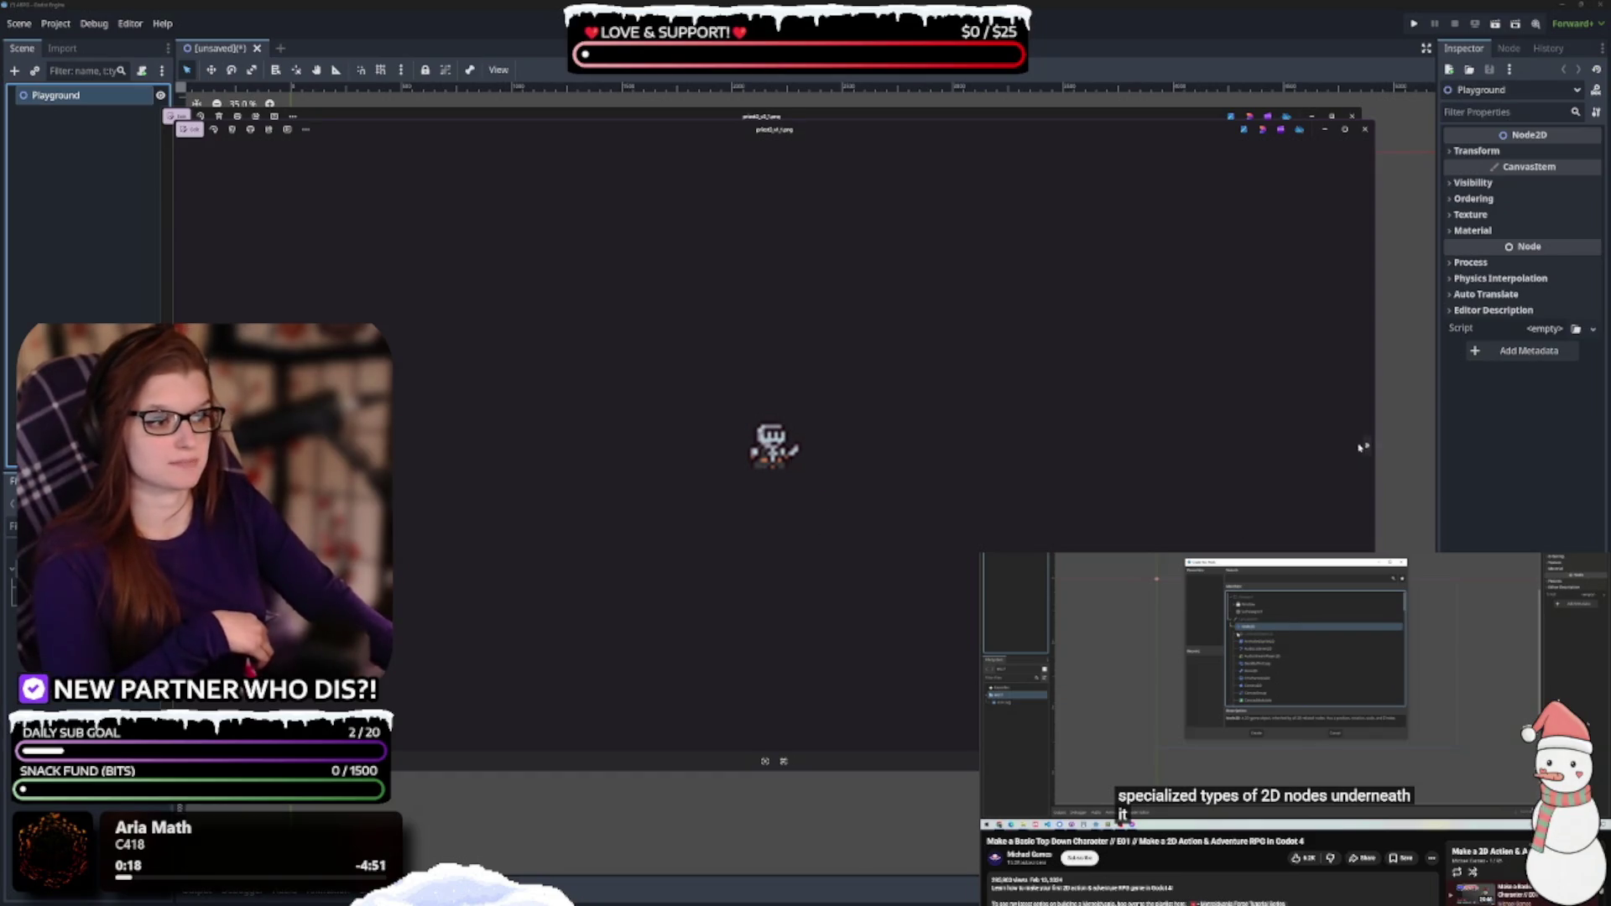
key("Right")
key("Right")
key("Right")
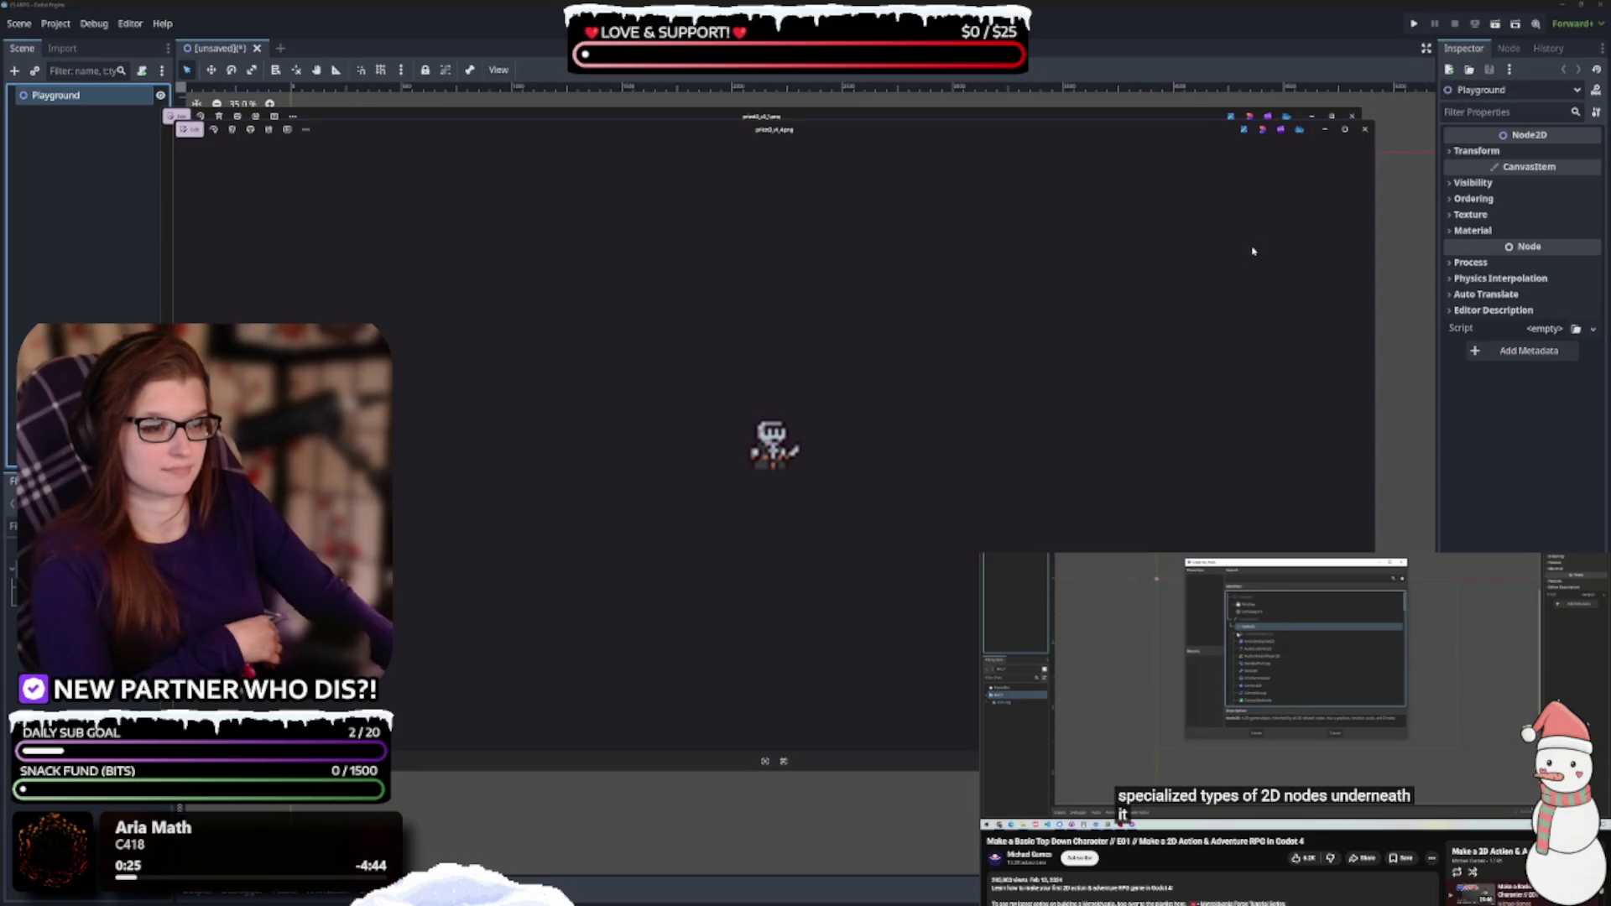
left_click(1364, 130)
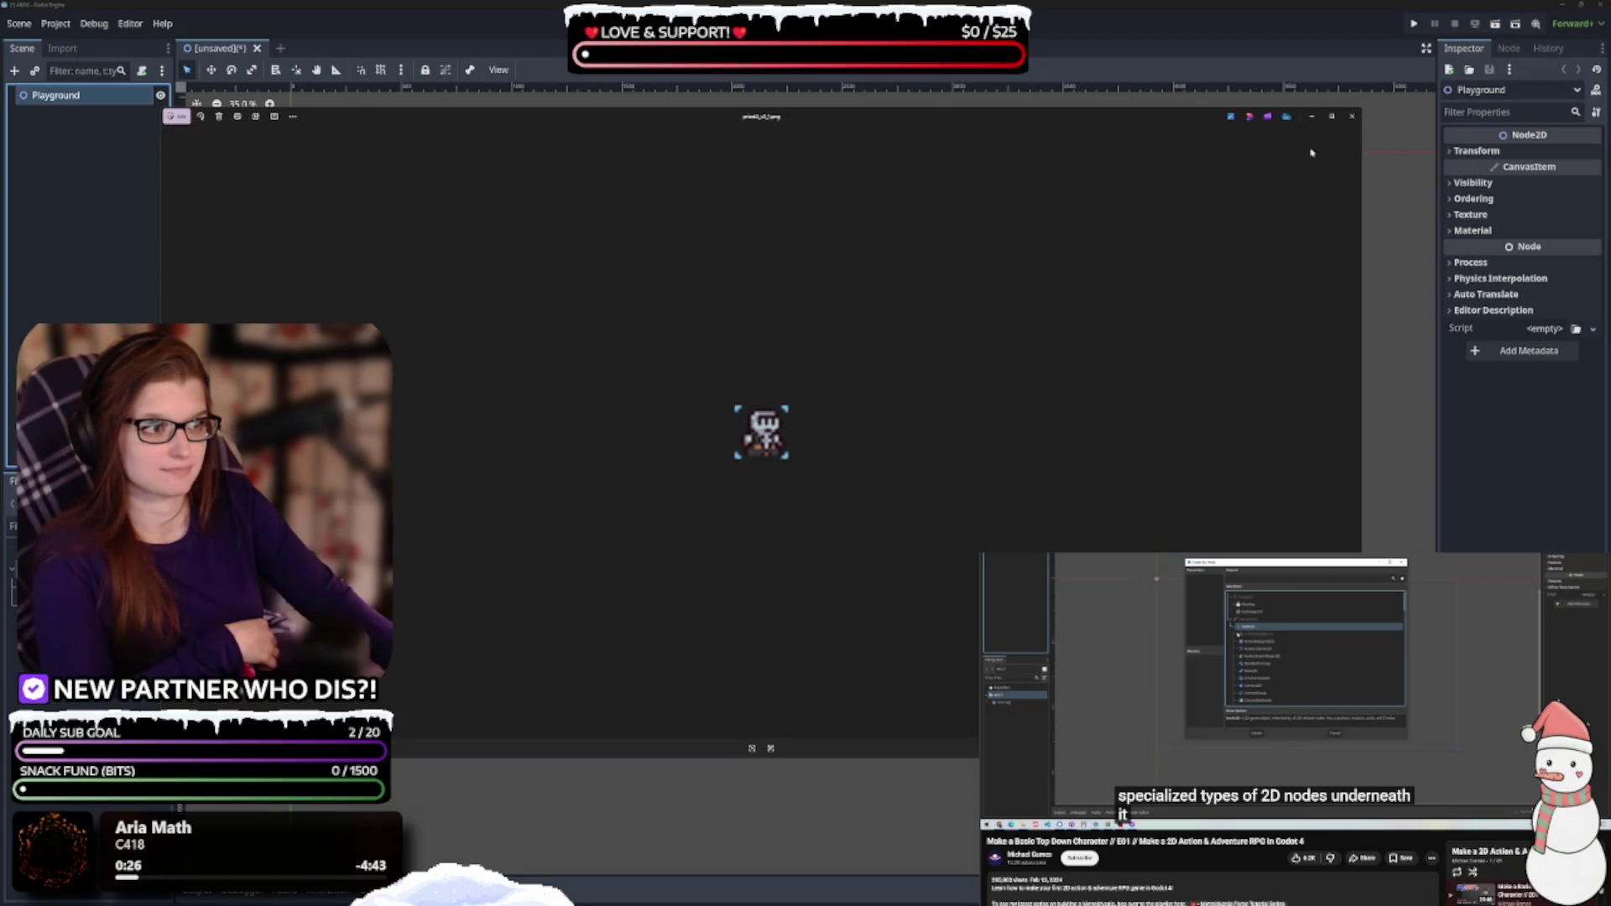
left_click(1352, 116)
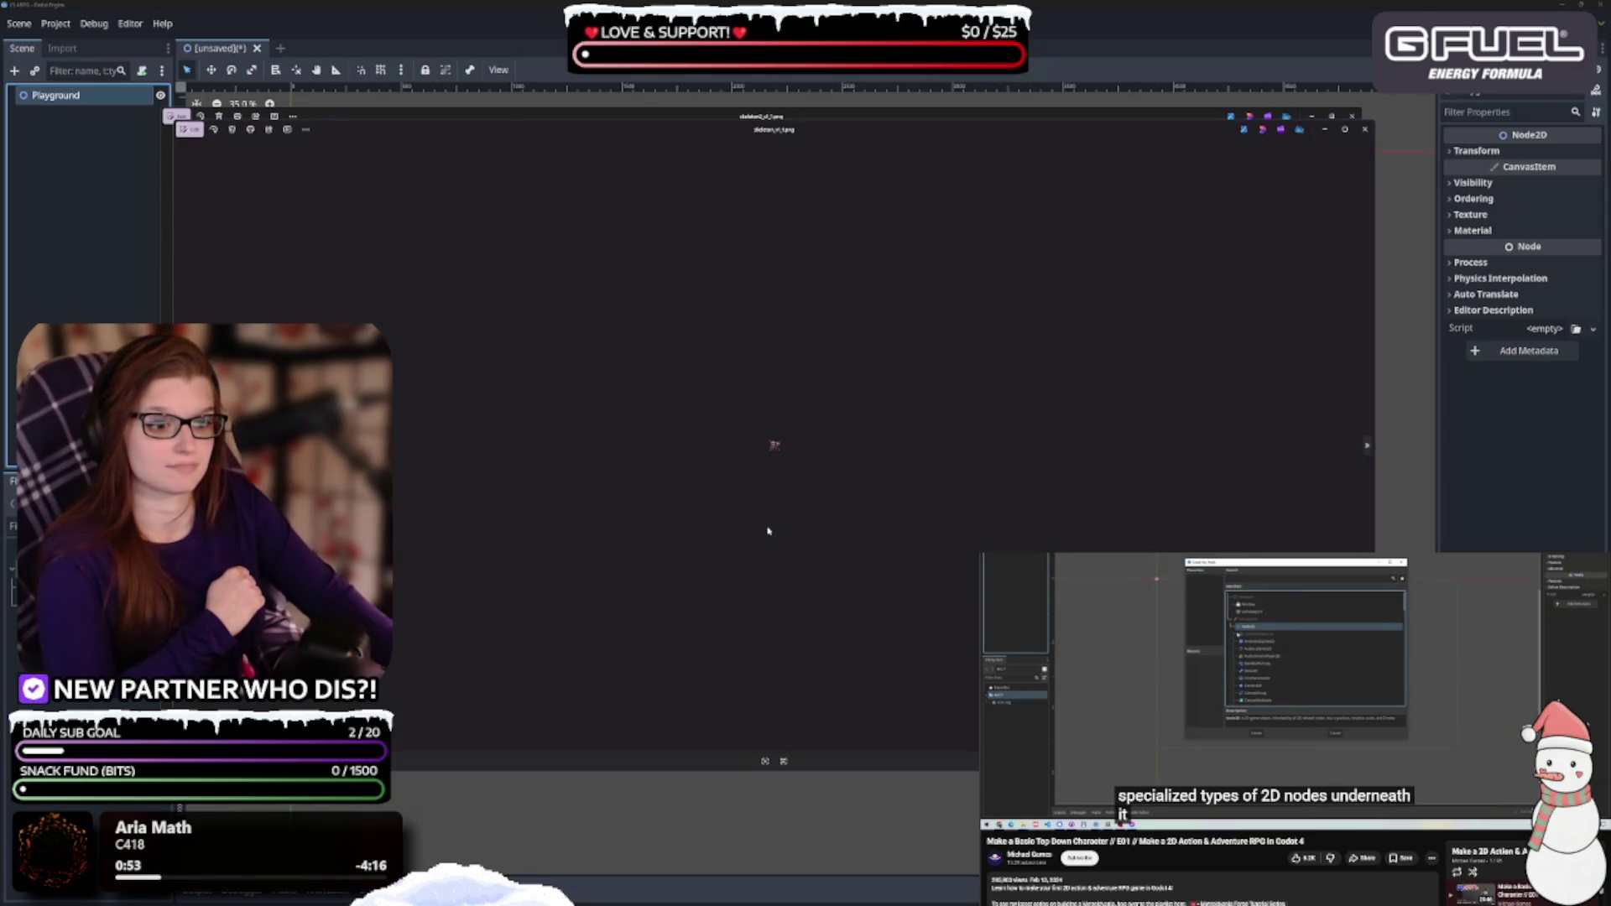
Zoom into the skeleton sprite, move its preview window, and switch to the blue character sprite
scroll(759, 499, "up", 5)
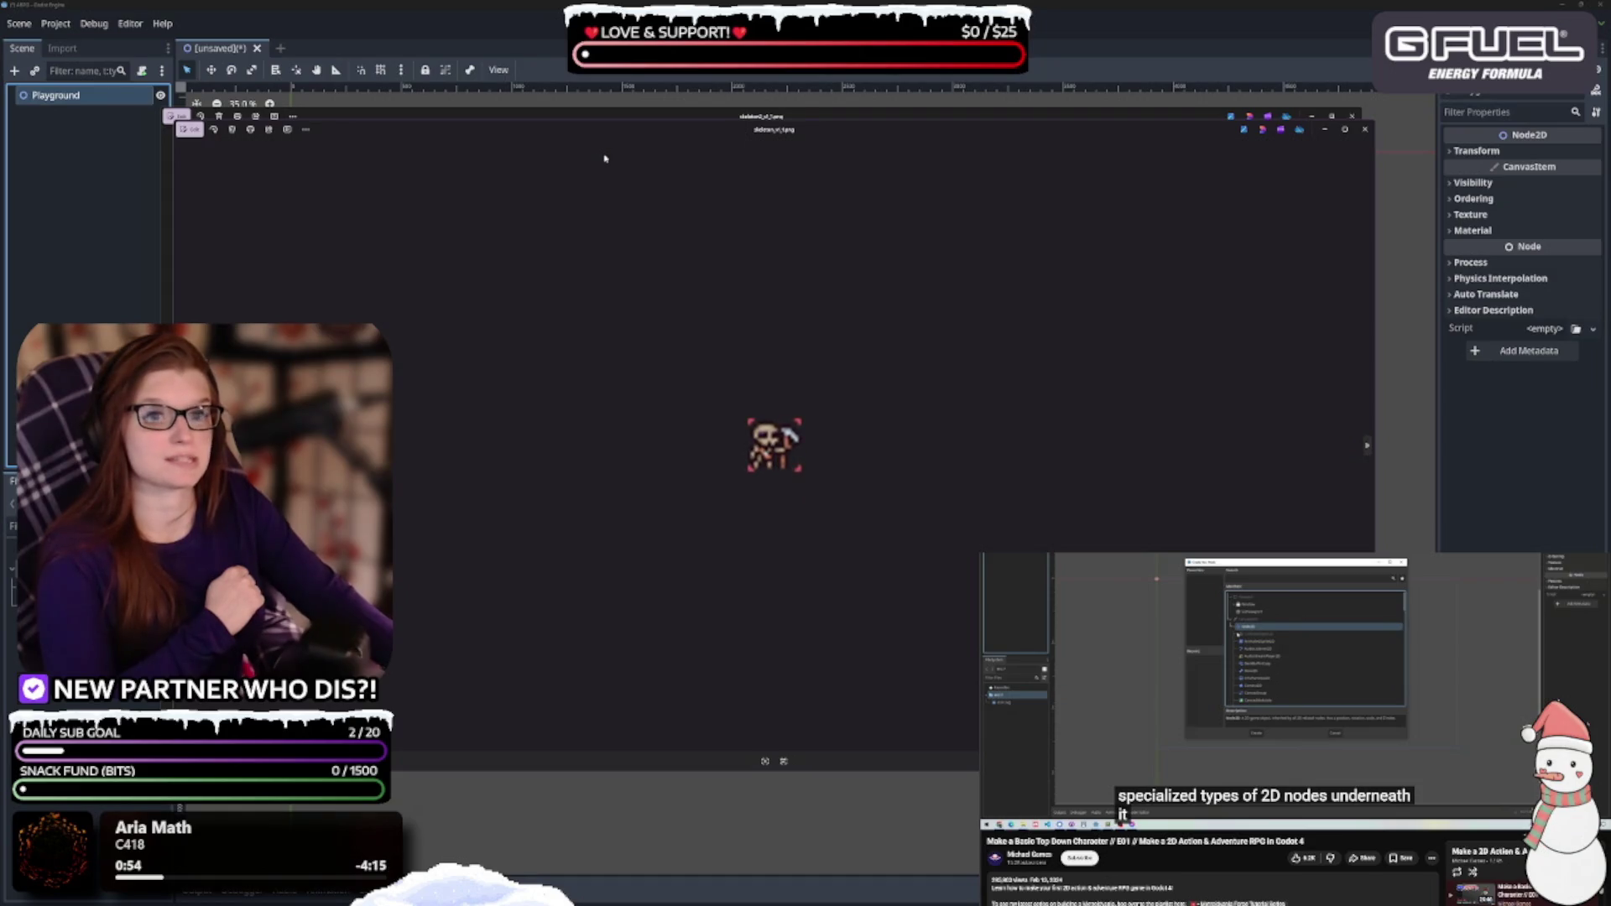
mouse_move(611, 151)
left_mouse_down()
mouse_move(635, 539)
mouse_move(659, 136)
left_mouse_up()
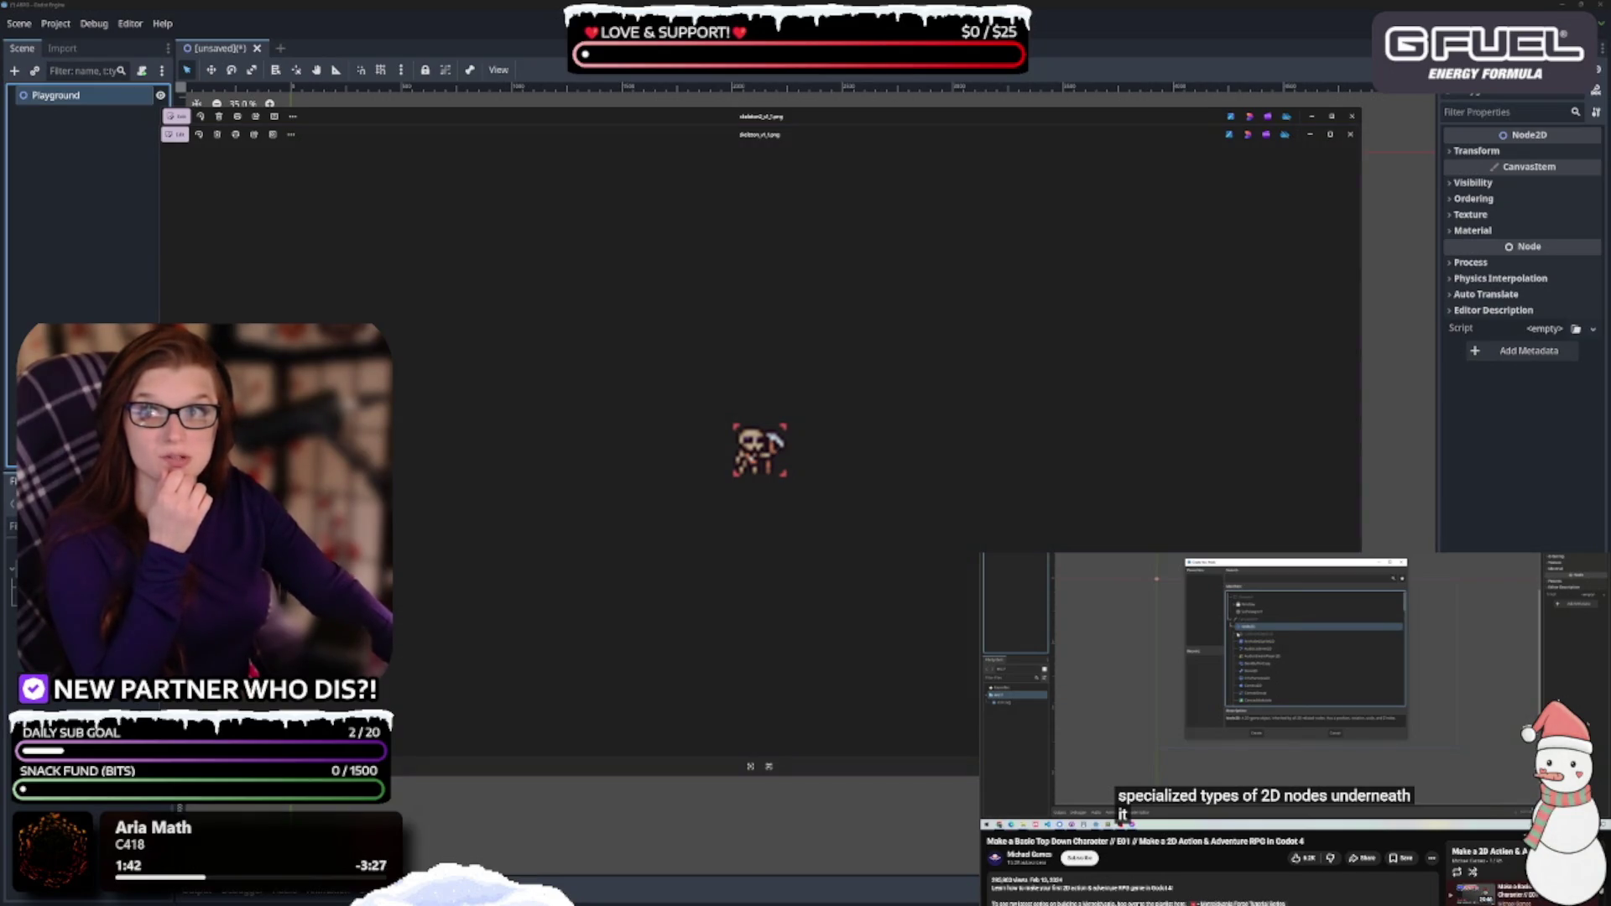
key("F5")
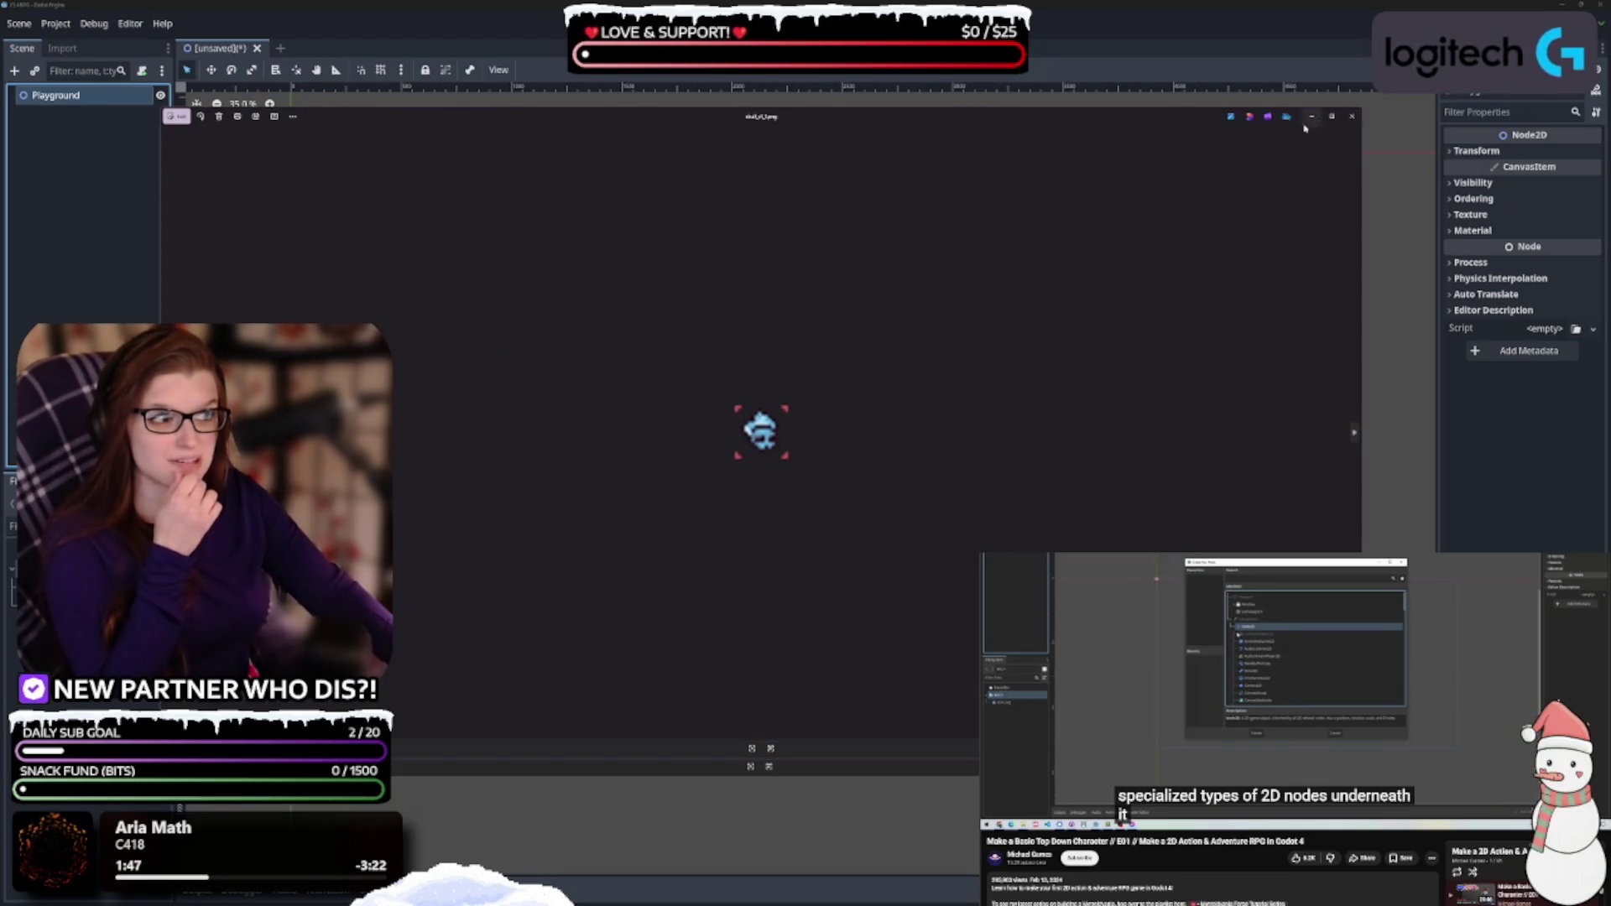
Close the blue character and skeleton sprite previews before viewing the skeleton attack strip
left_click(1352, 118)
left_click(1351, 119)
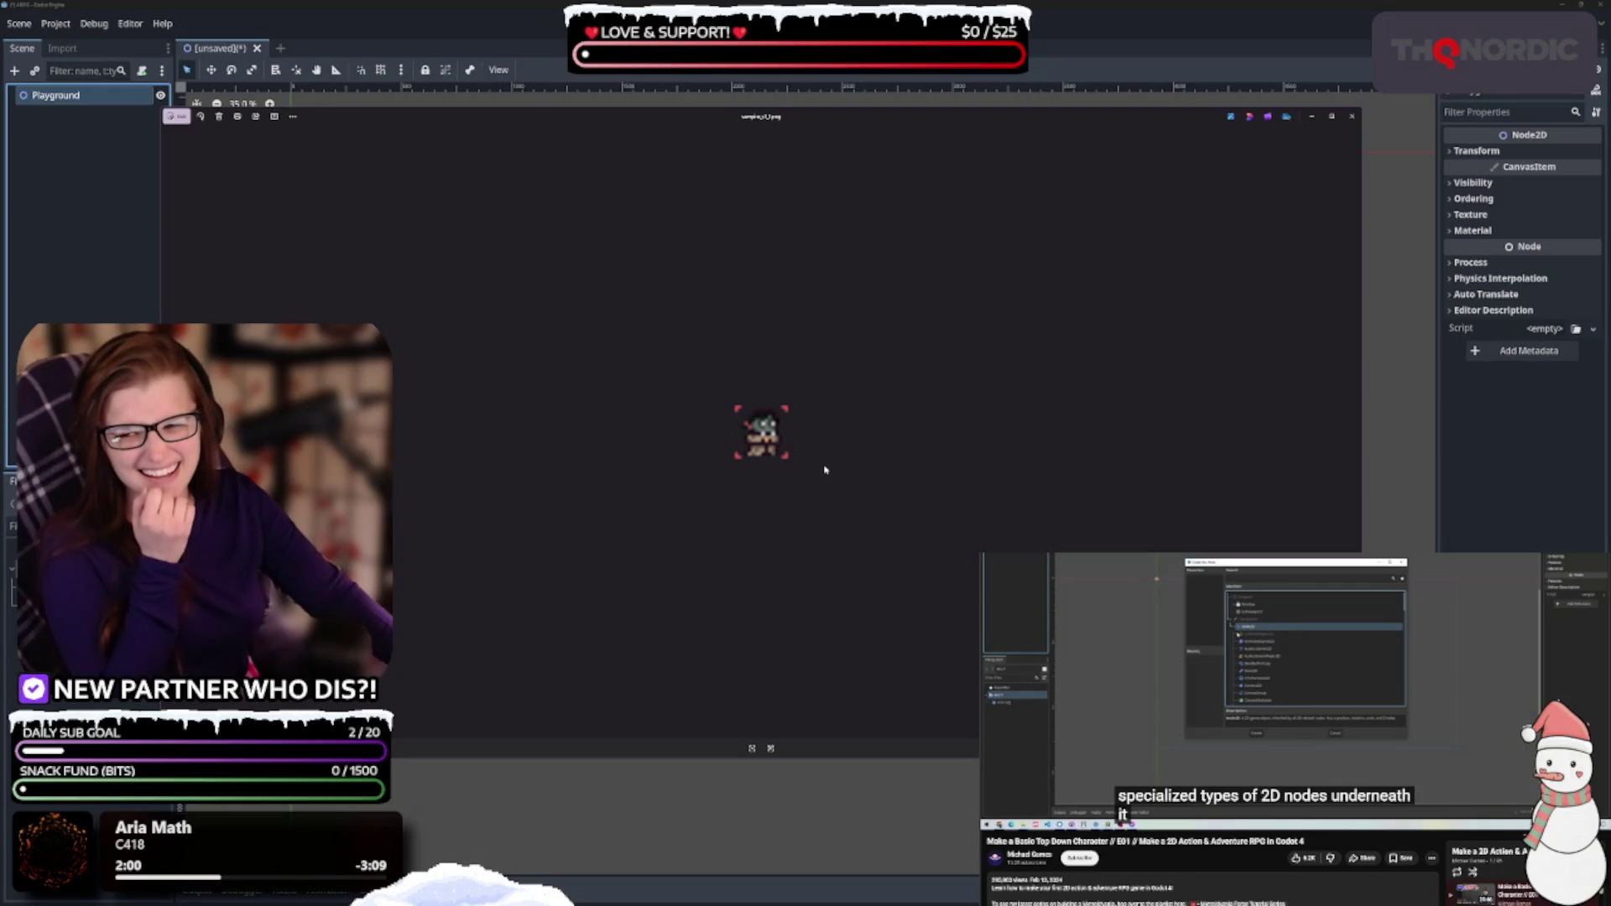
left_click(1351, 116)
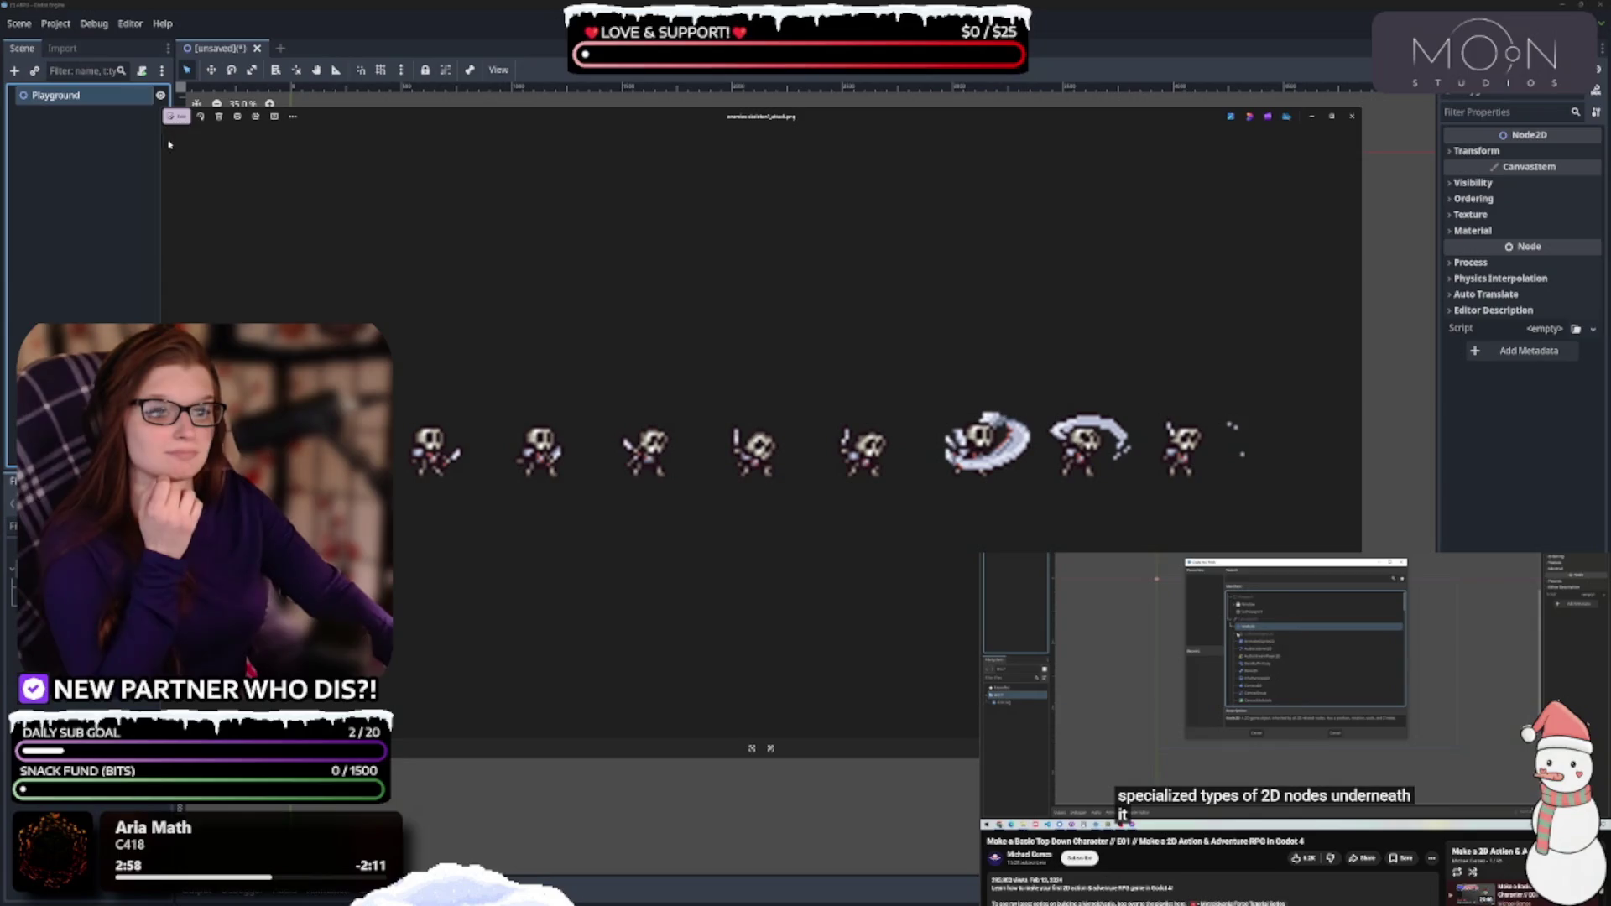
Close the attack strip preview and zoom into the Dungeon_Characters.png sprite sheet
left_click(1352, 116)
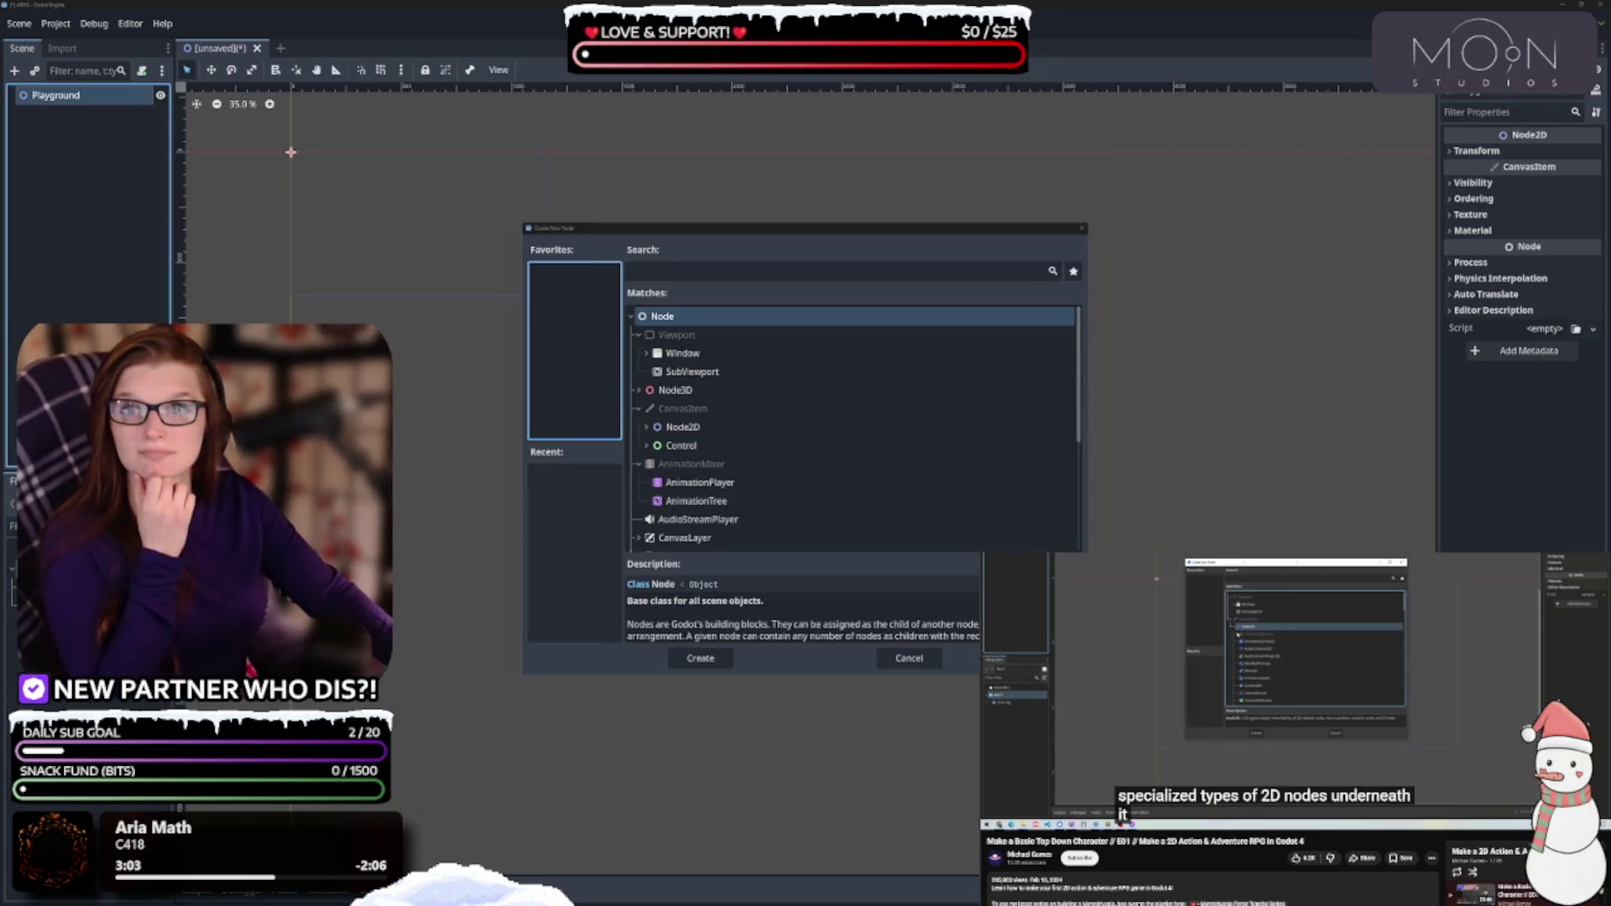
key("alt+Tab")
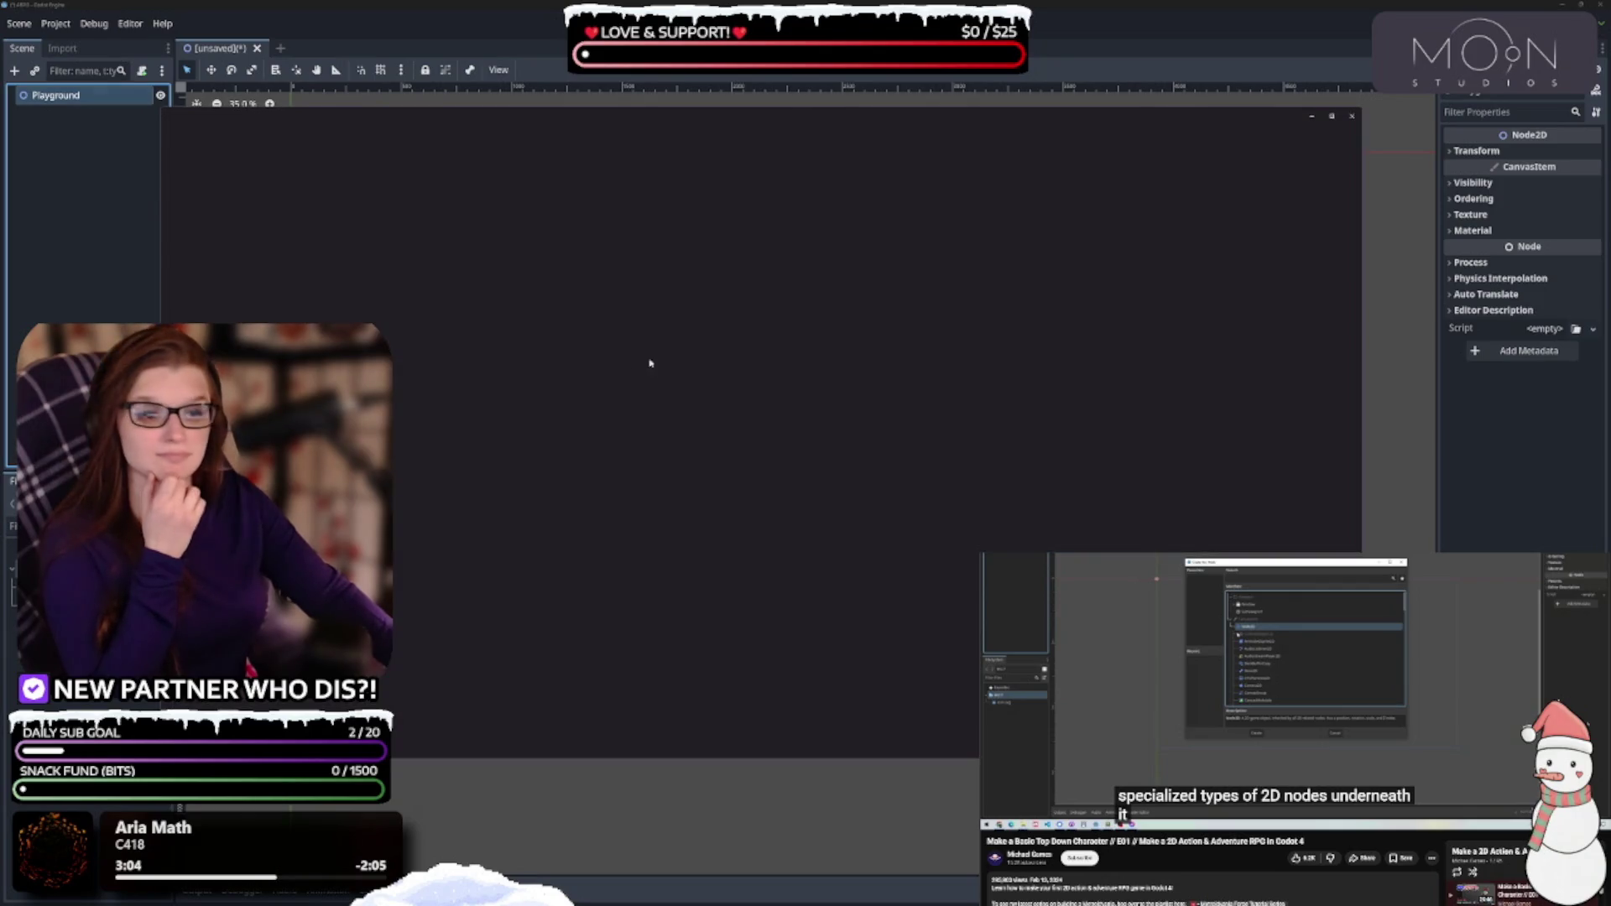
scroll(762, 454, "up", 2)
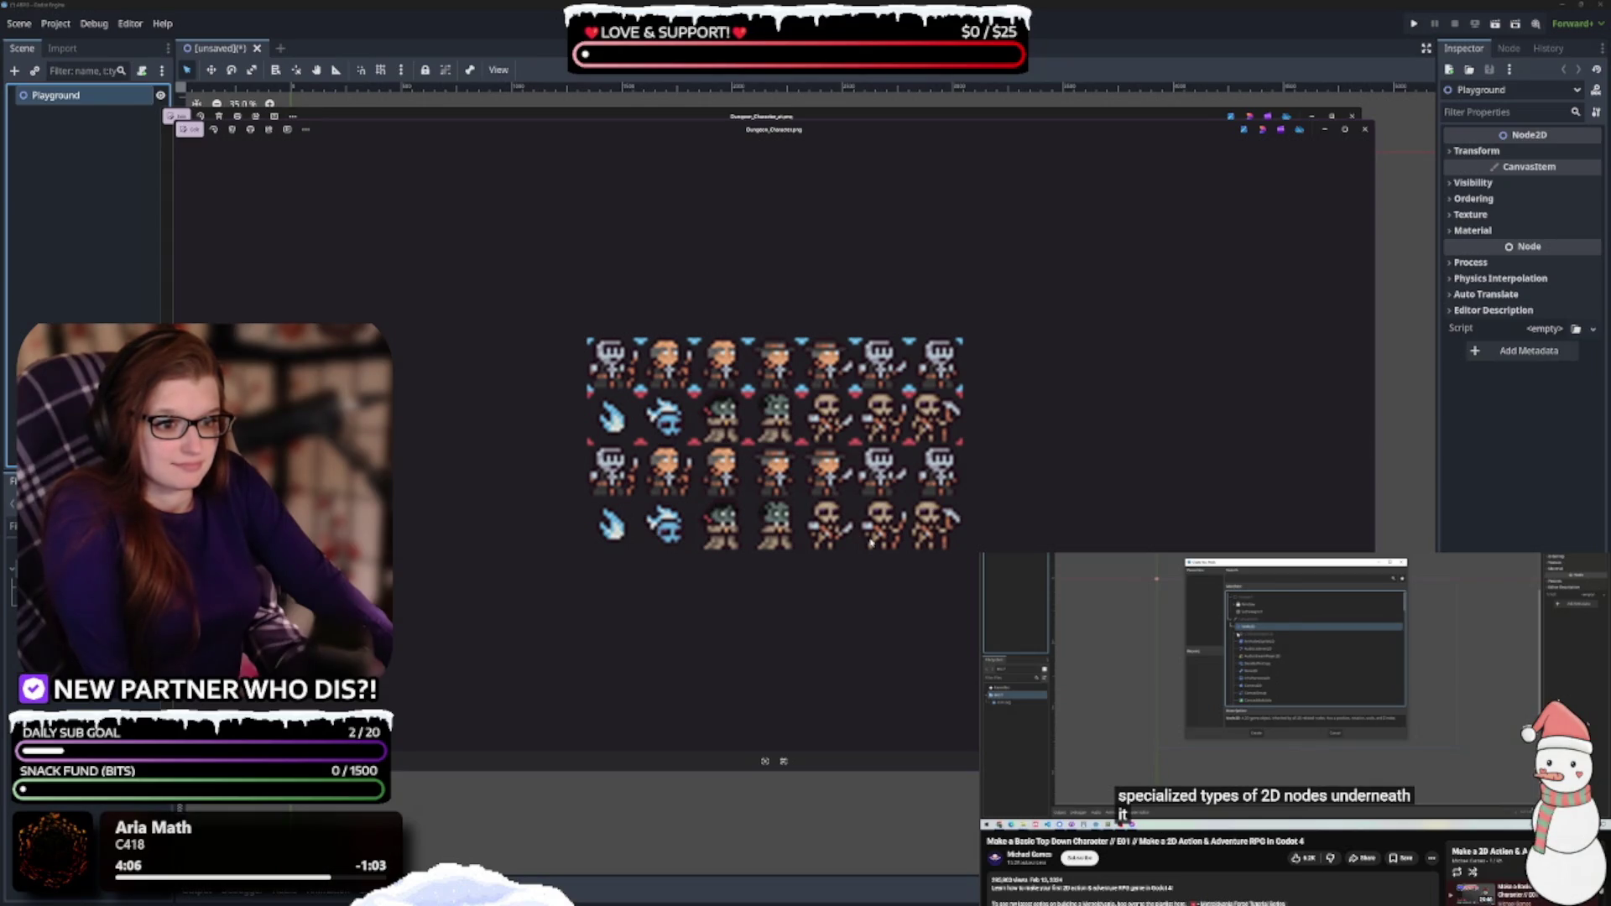
View the Dungeon_Character_2.png sheet, then close it and the single character sprite preview
left_click(1366, 447)
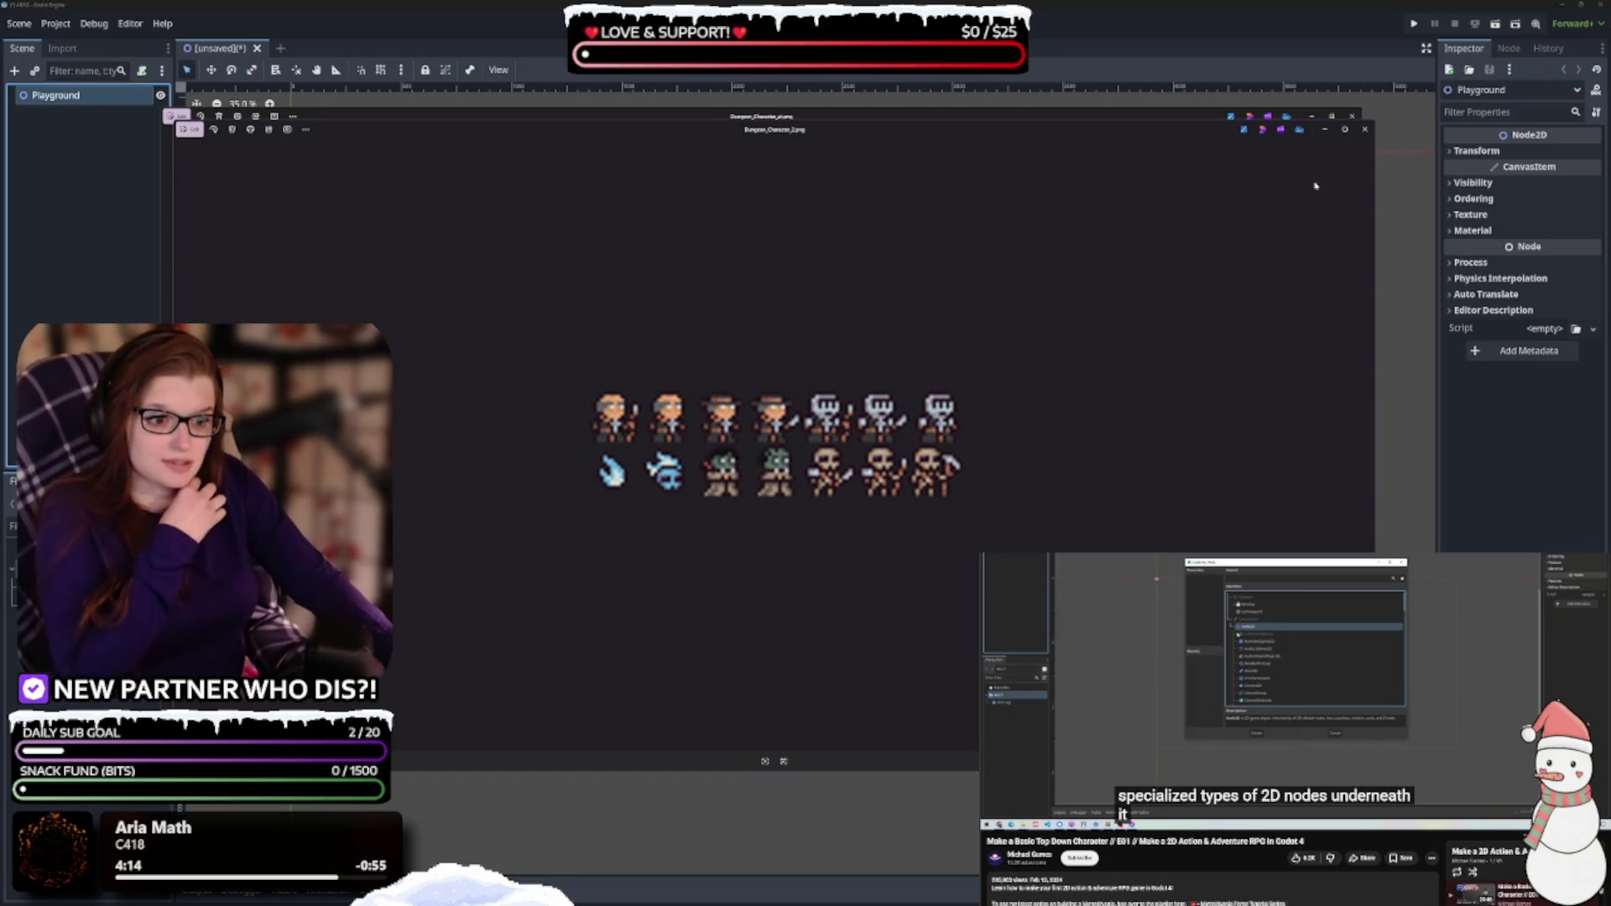
left_click(1365, 129)
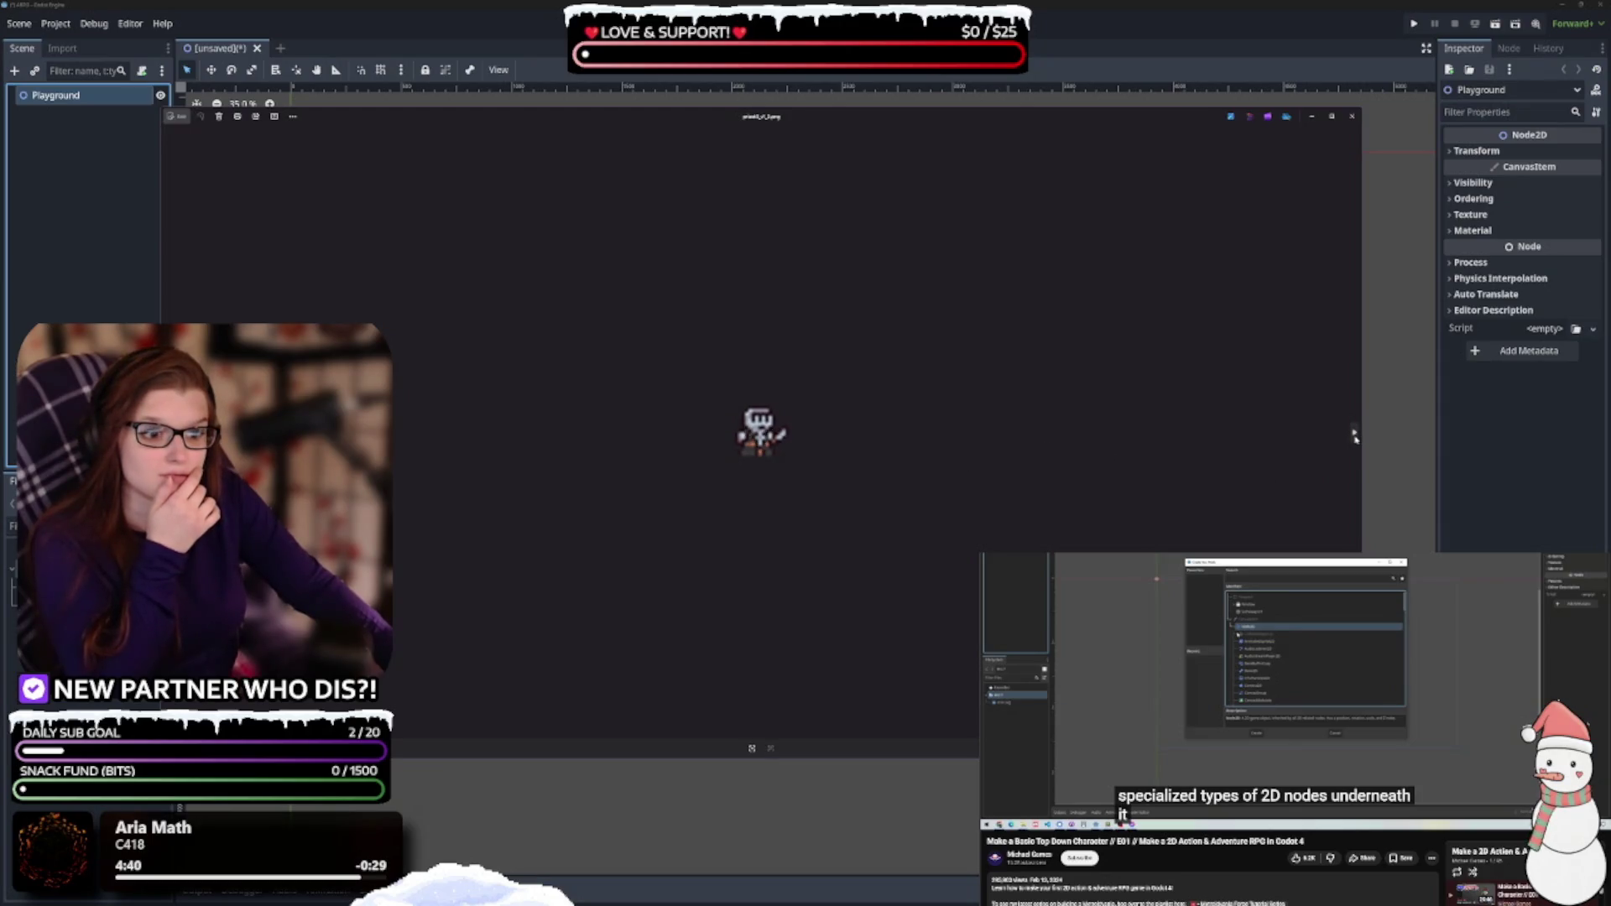
left_click(1351, 116)
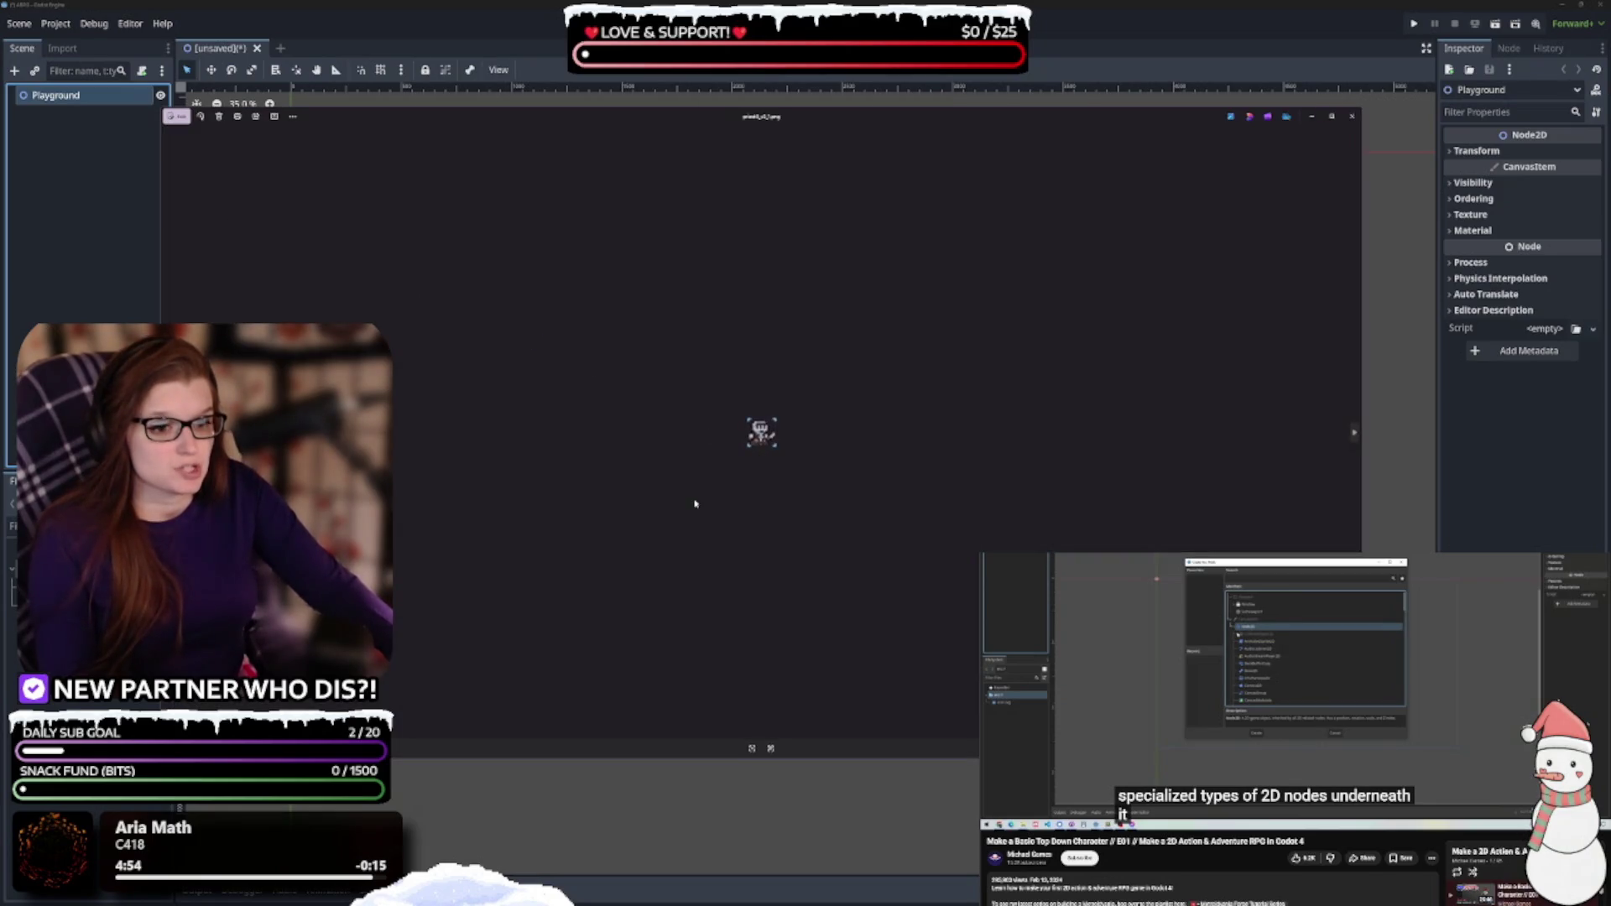
Close the blank sprite preview window to get back to the Create New Node dialog
left_click(1349, 123)
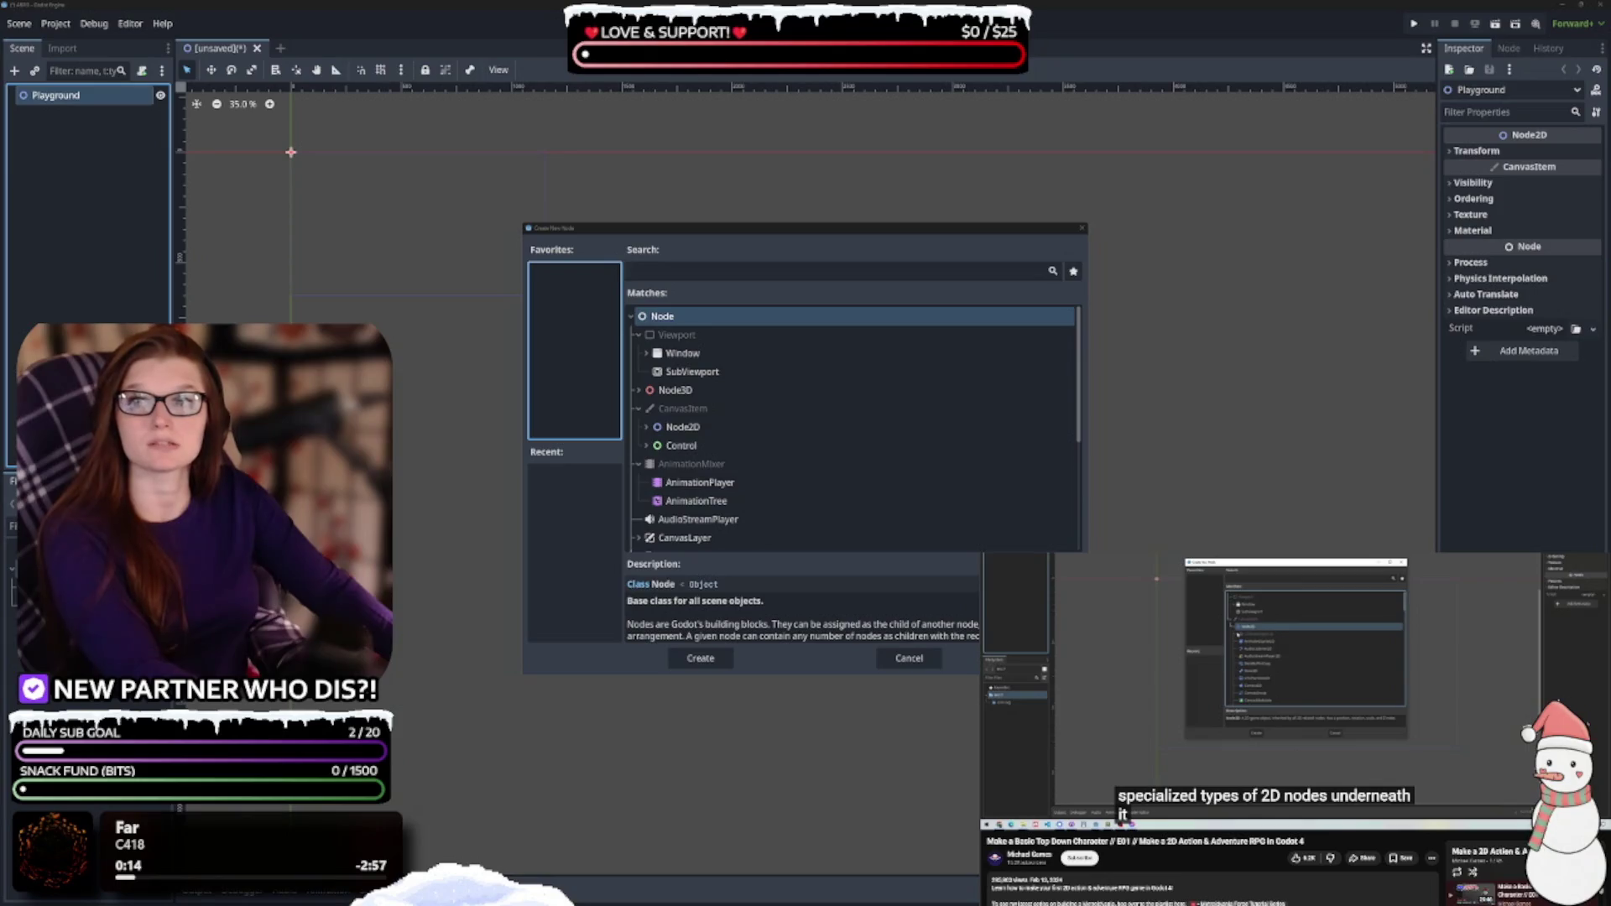
Switch back to the File Explorer window listing the priest3 sprite files
key("alt+Tab")
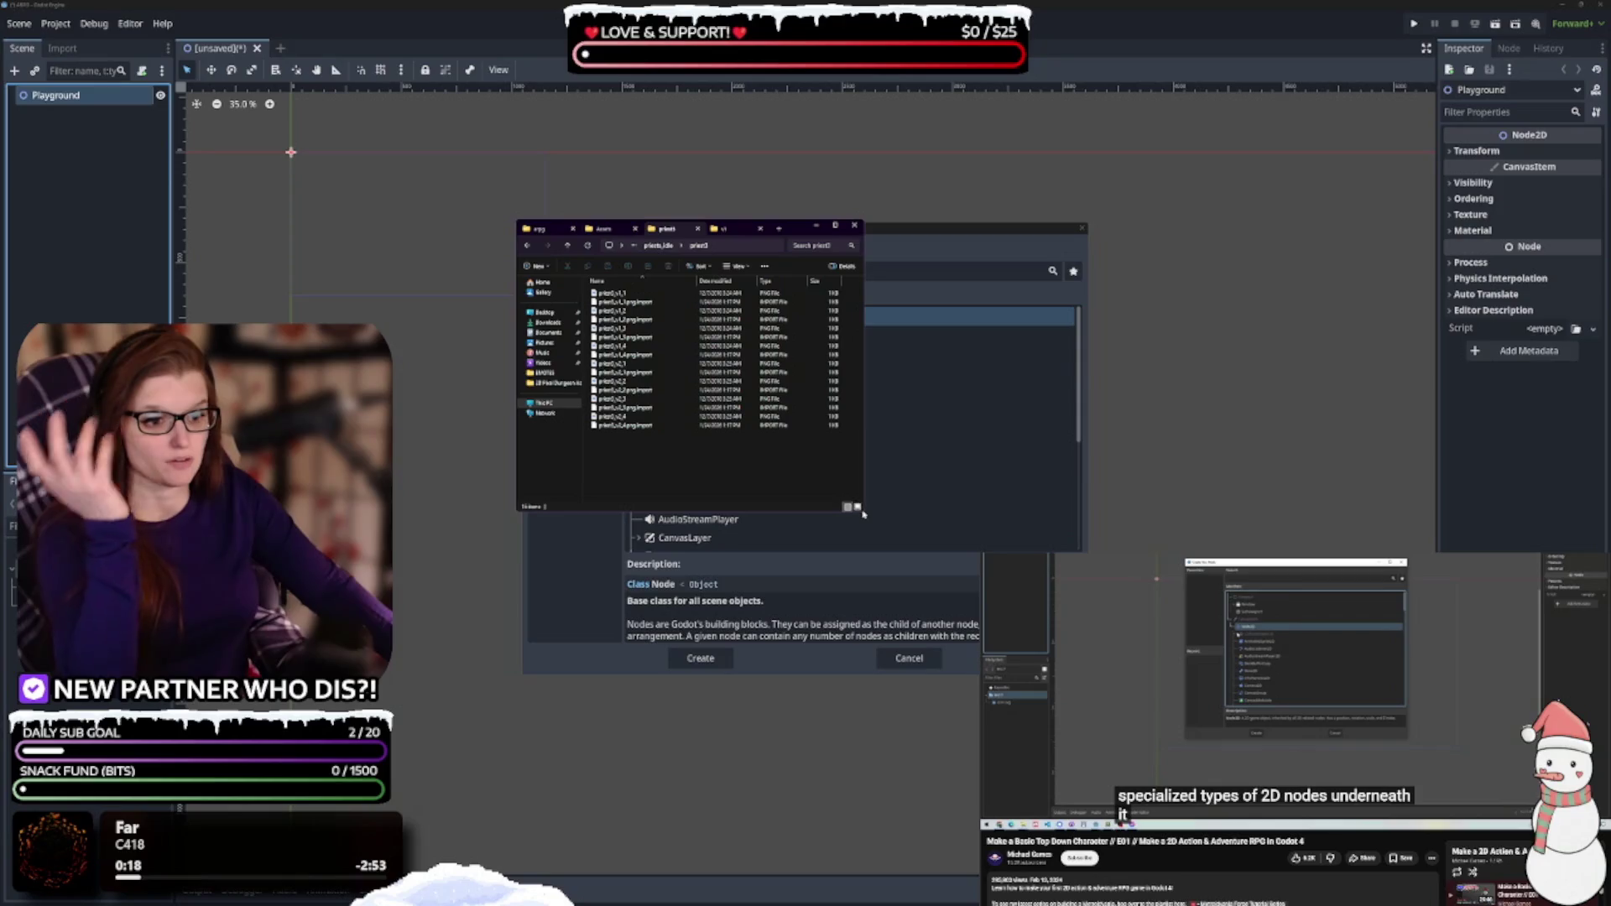
Move the eight priest2_v2 images from the v2 subfolder into the priest2 folder
left_click(662, 245)
double_click(620, 301)
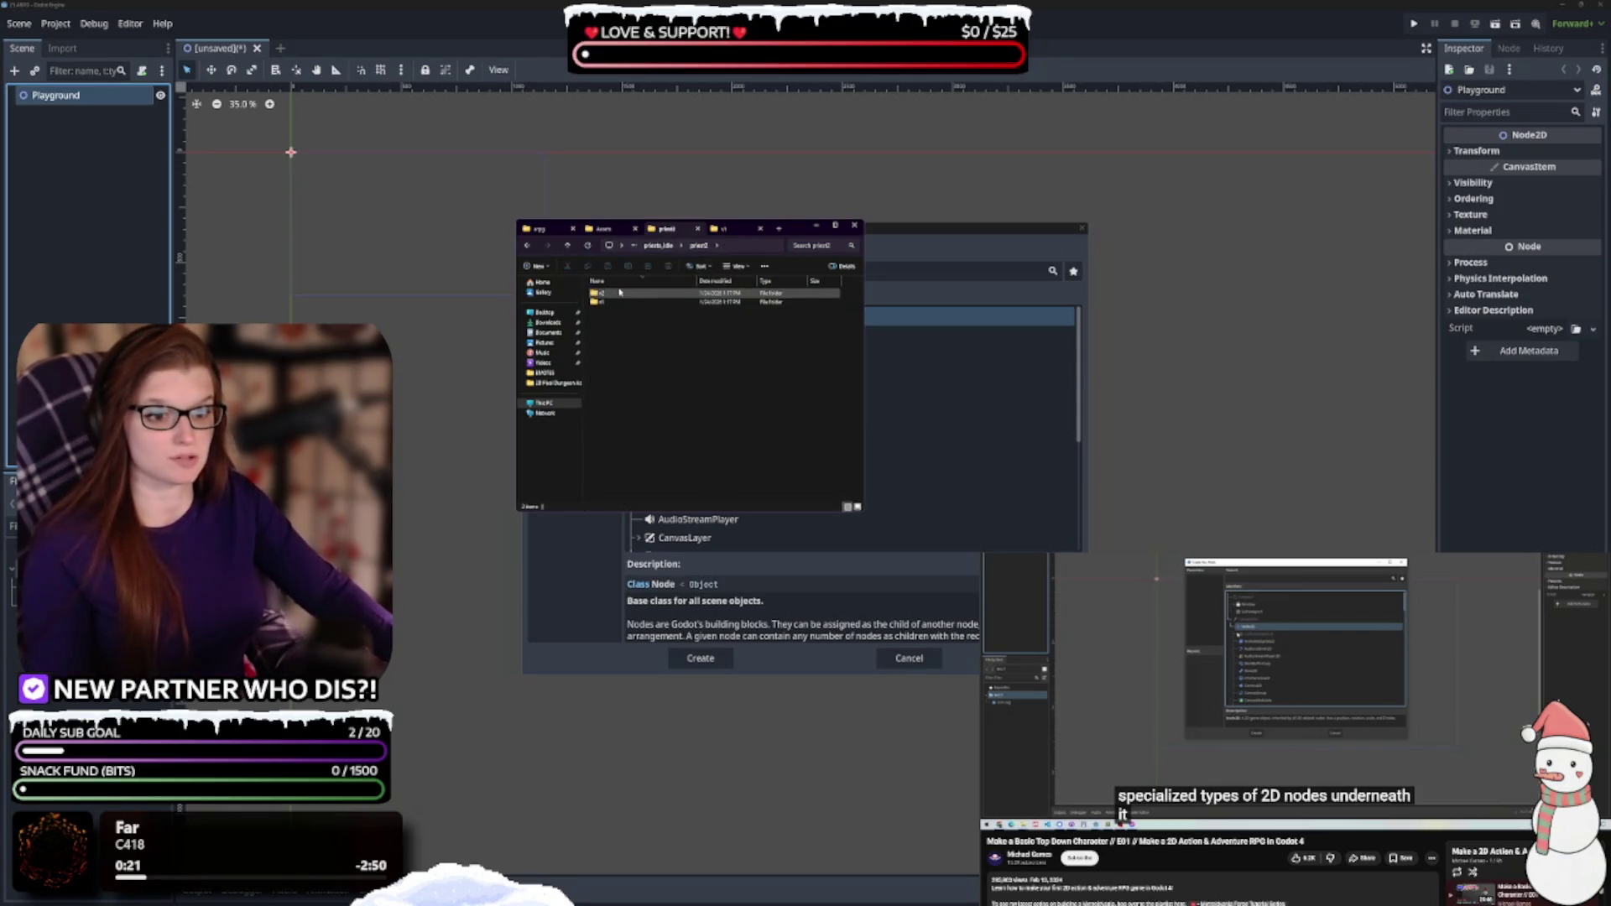
double_click(619, 293)
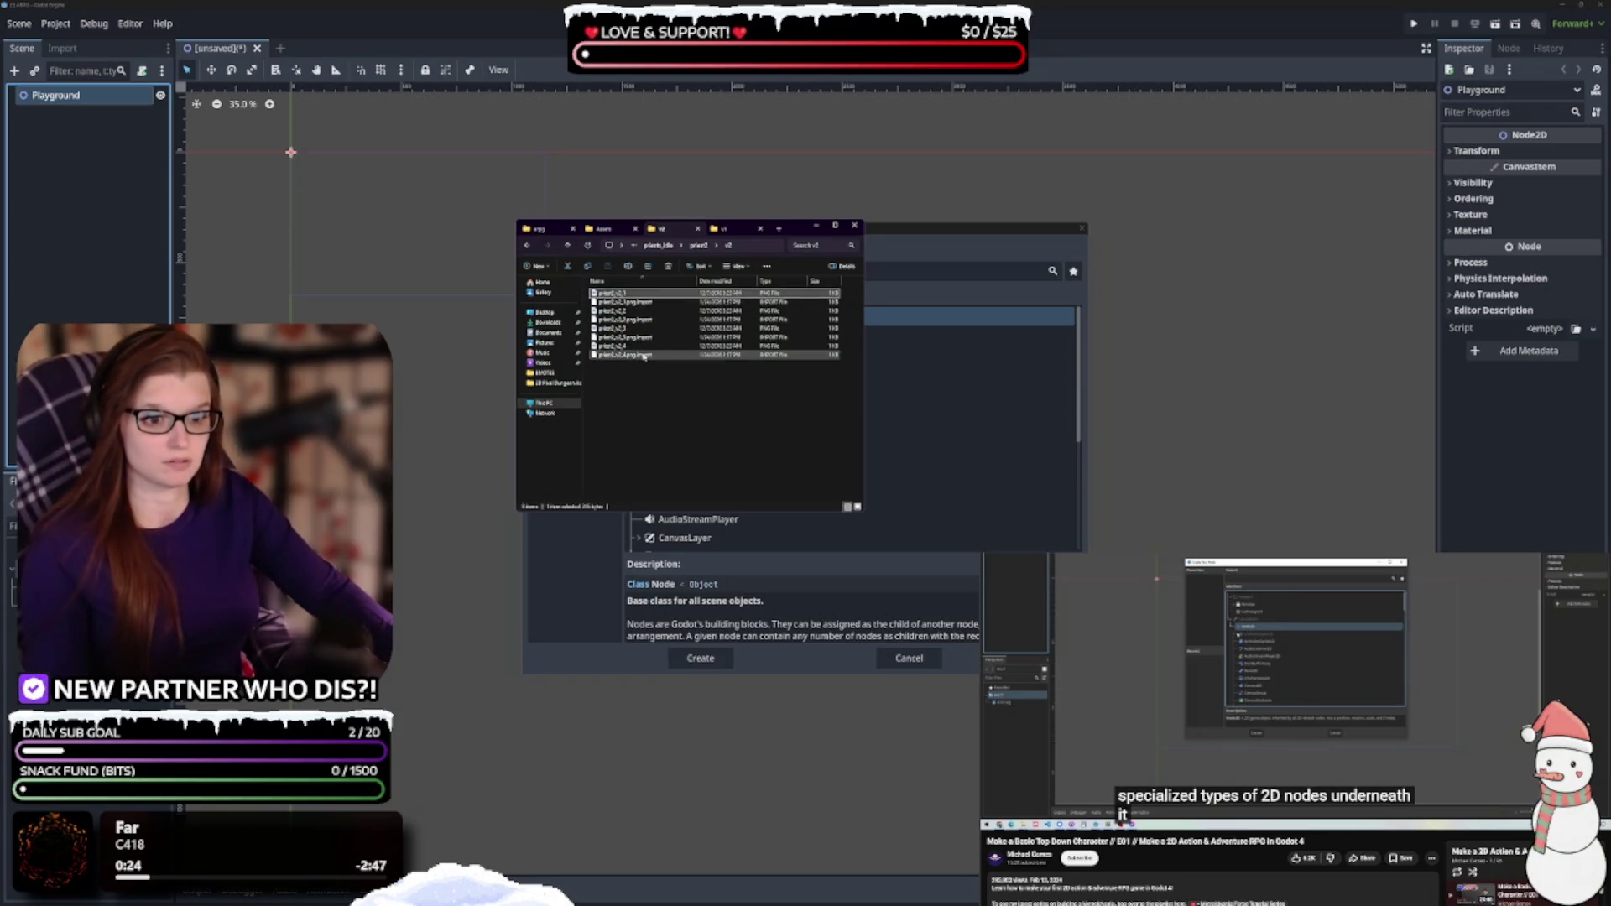
left_click(661, 357, "shift")
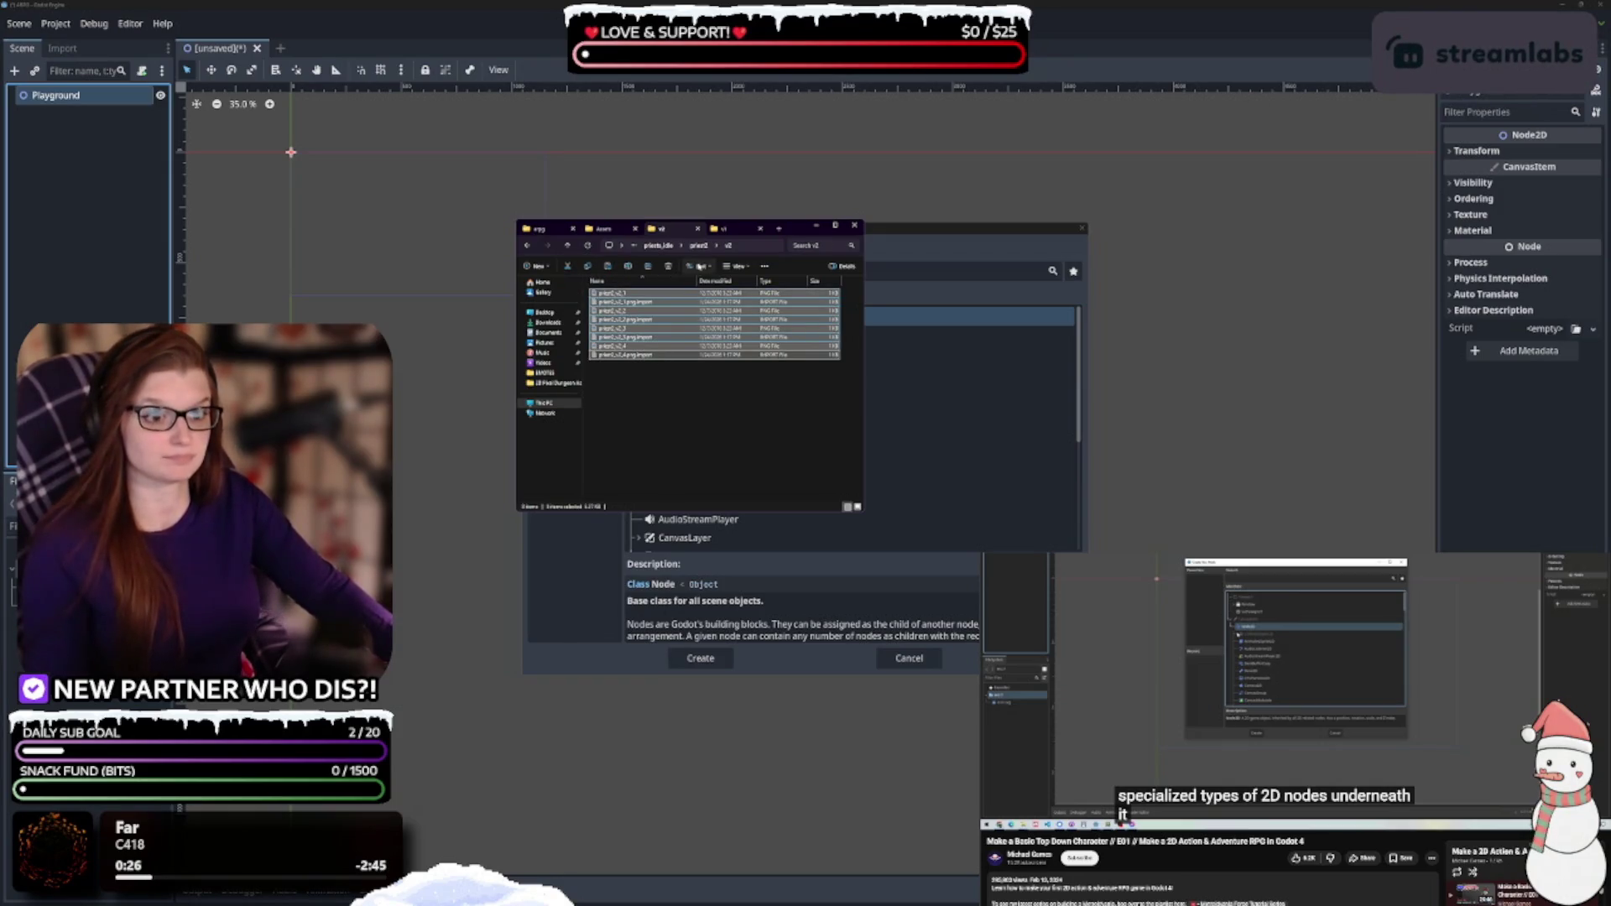
left_click(698, 246)
key("ctrl+v")
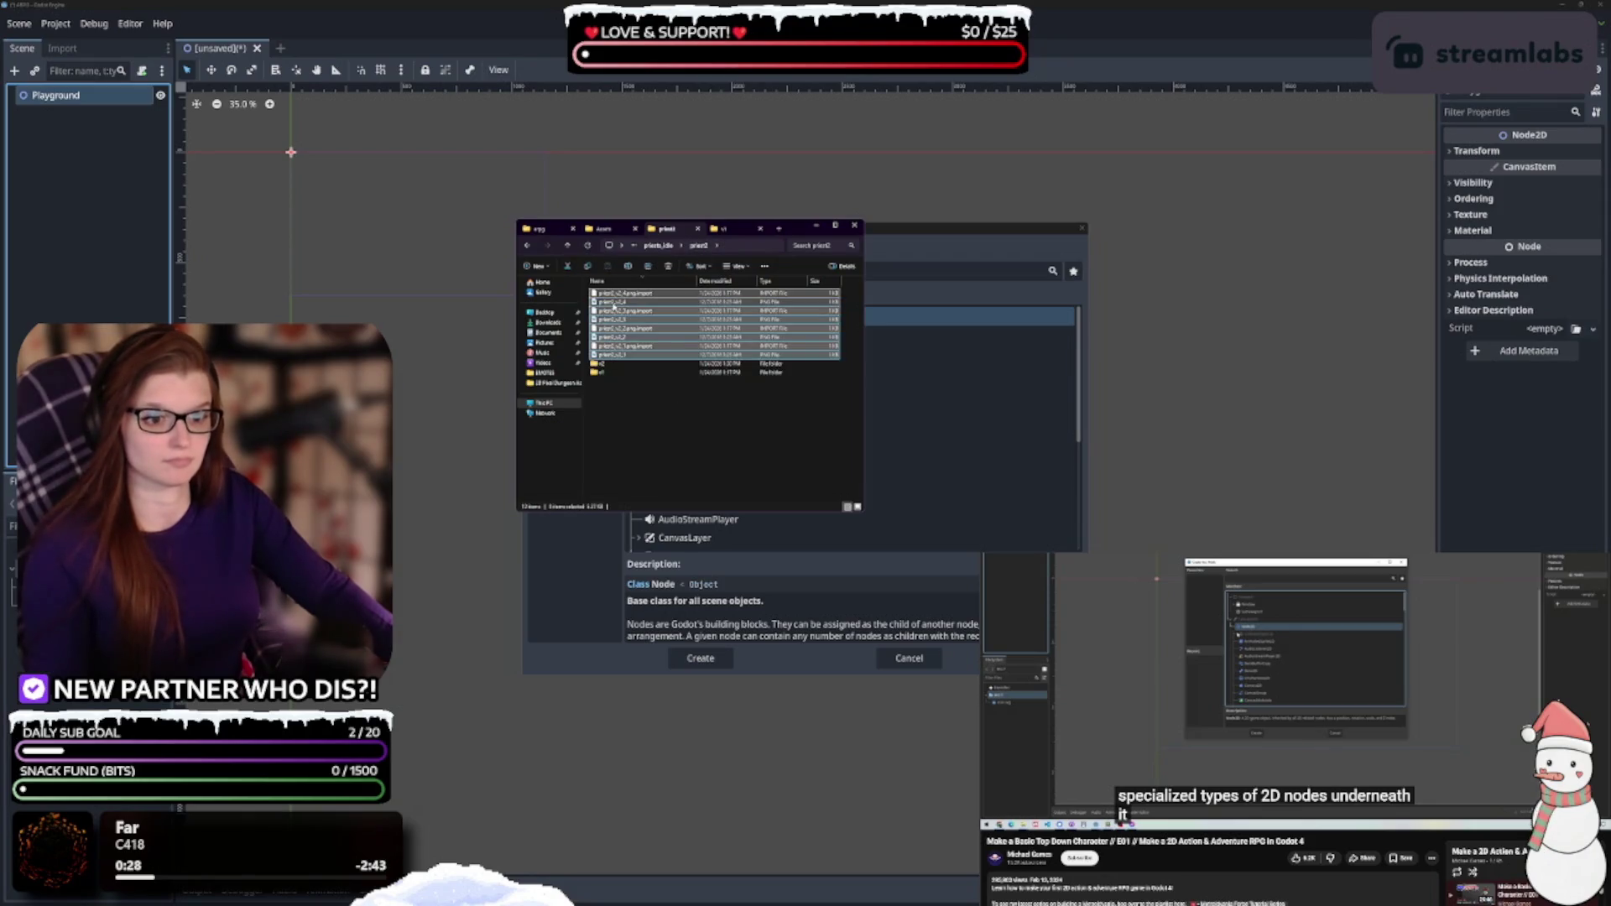
Move the priest2_v1 images into priest2 and delete the emptied v1 and v2 folders
double_click(619, 373)
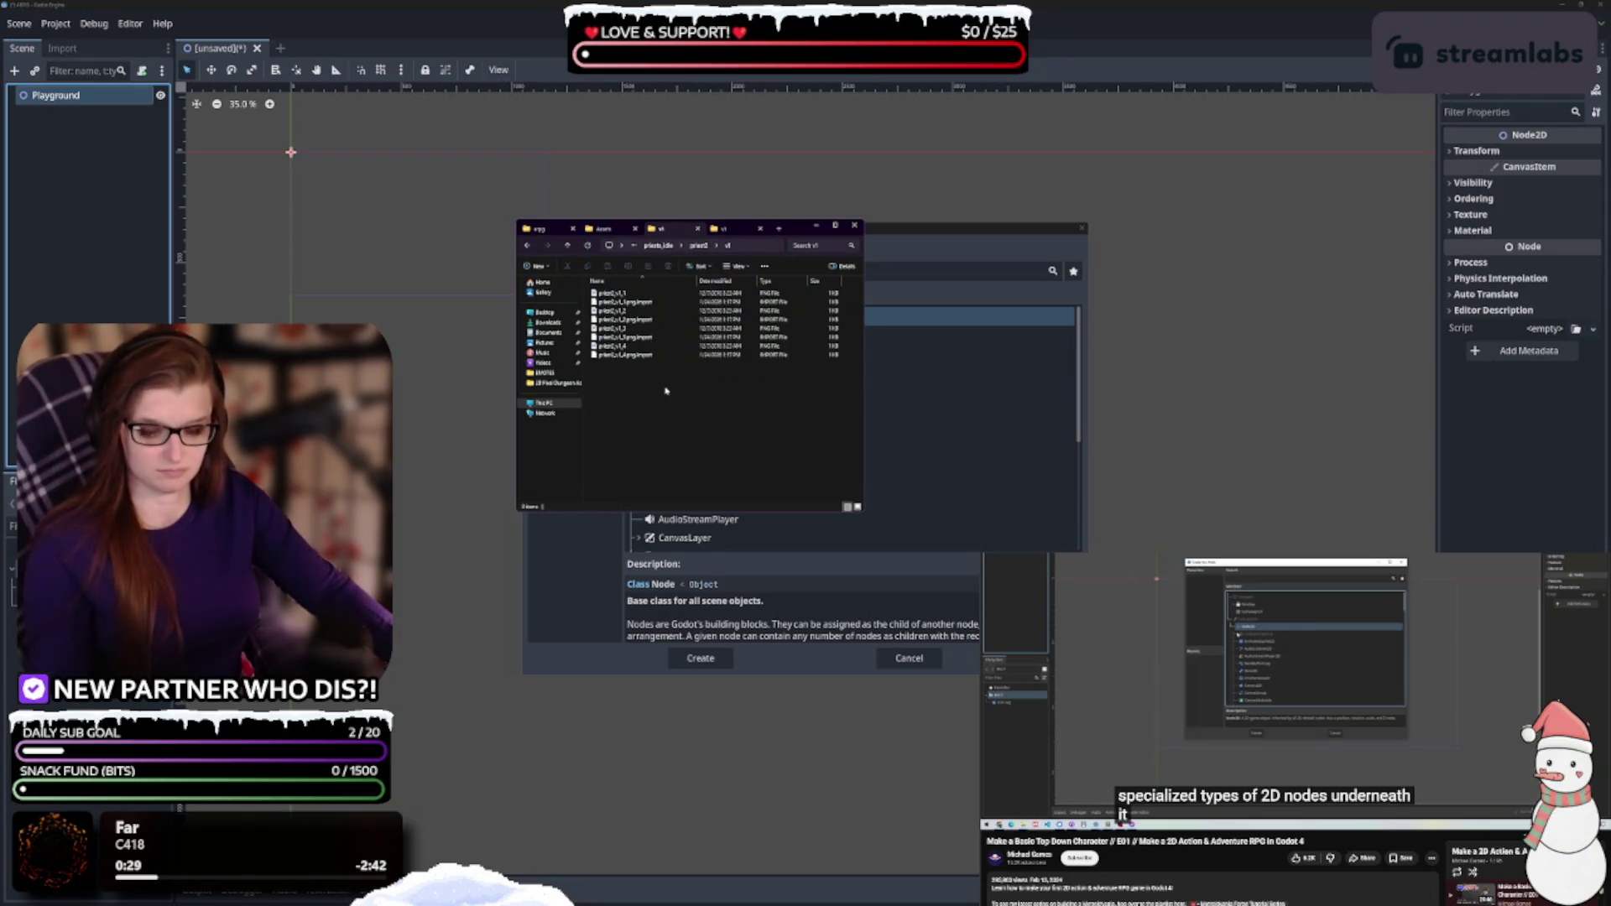
key("ctrl+a")
left_click(698, 246)
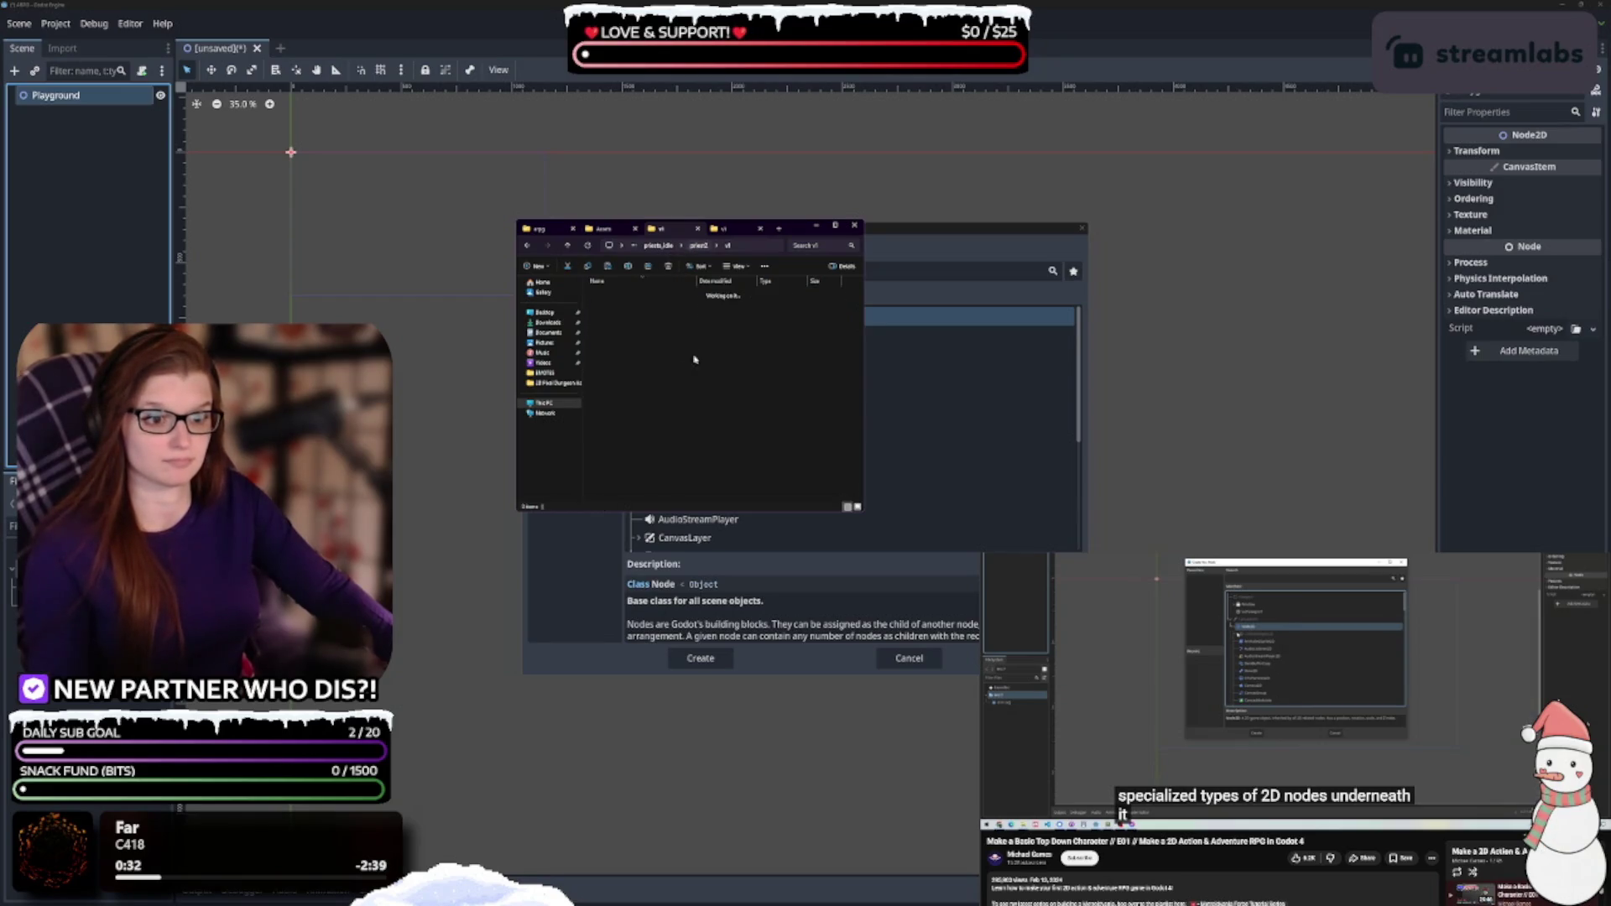
key("ctrl+v")
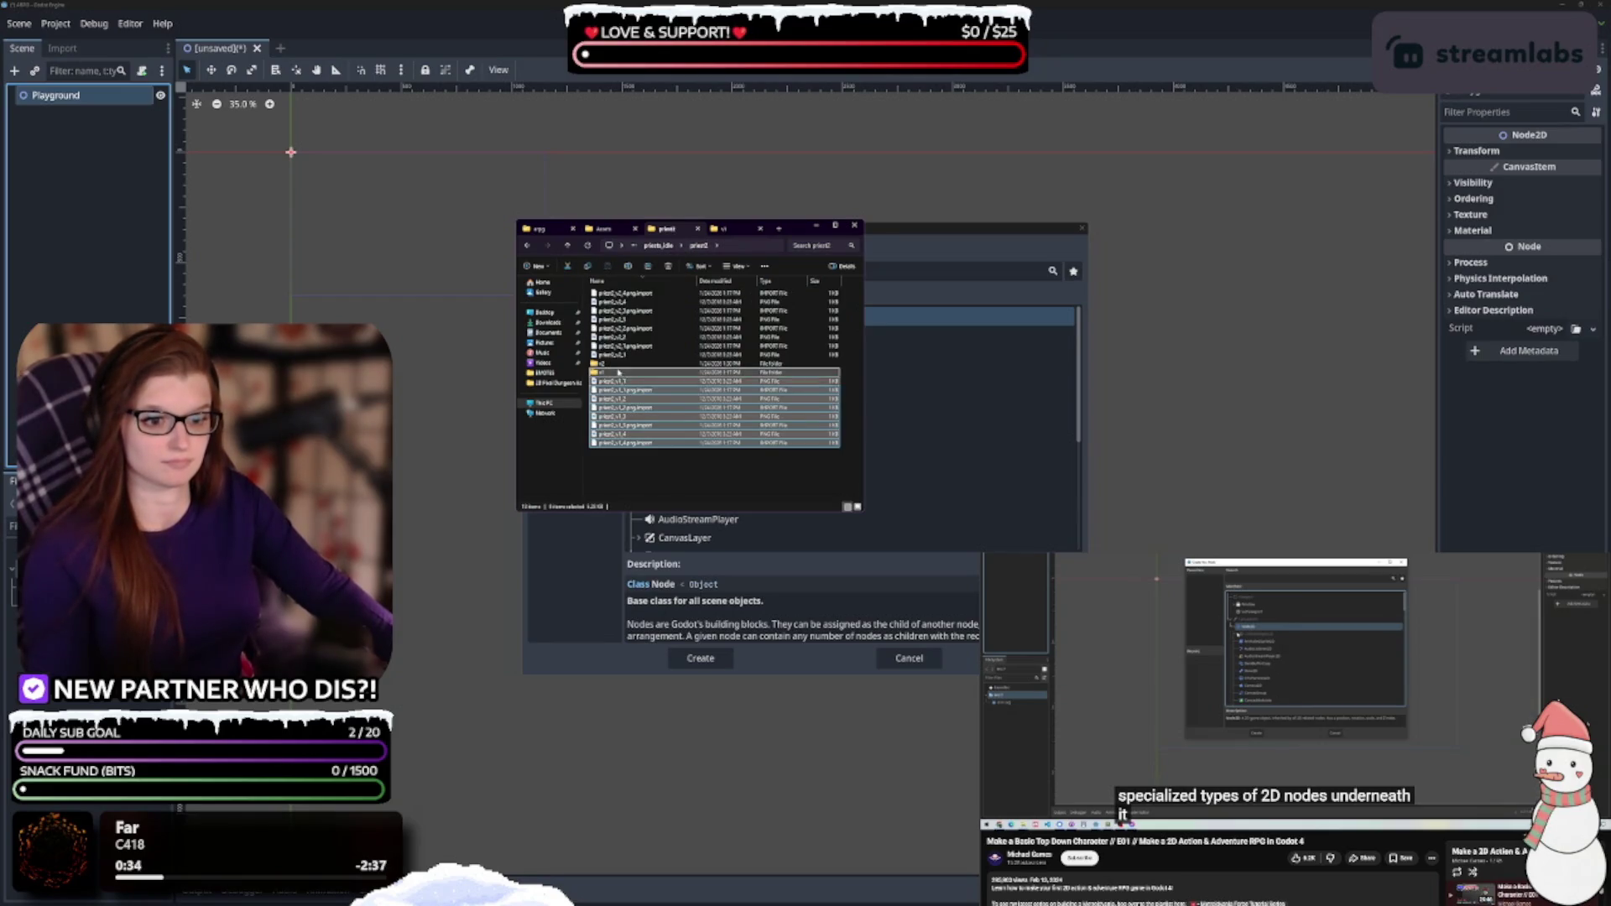
left_click(714, 364)
left_click(714, 373, "shift")
key("Delete")
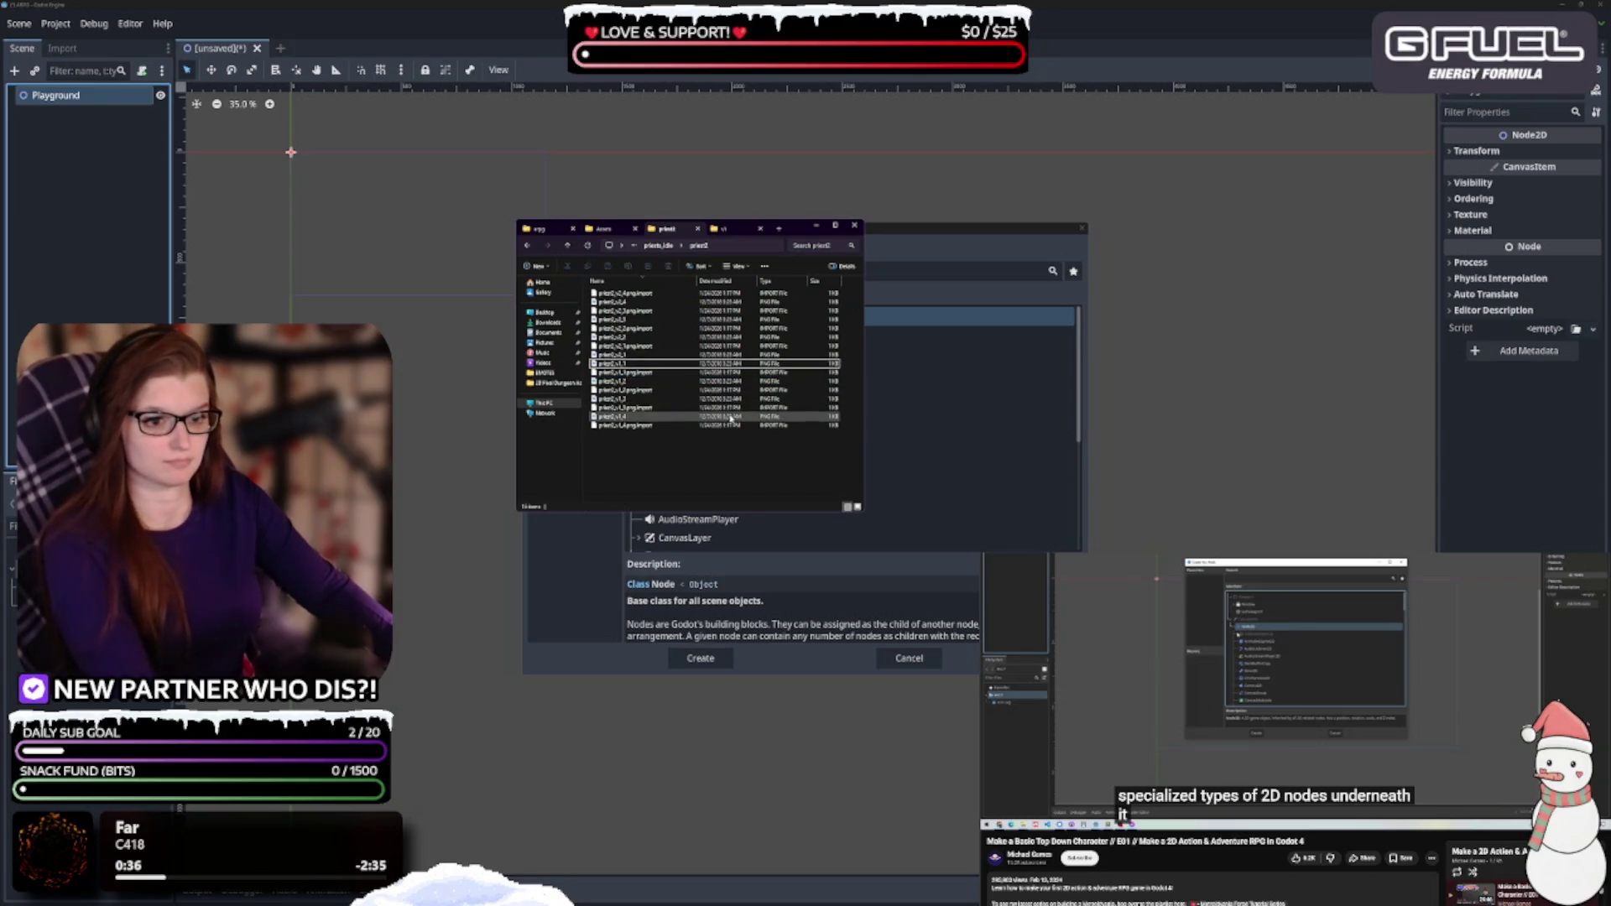
Reverse the name sort, preview priest2_v1_1, then return to the priests_idle folder
left_click(646, 281)
double_click(648, 295)
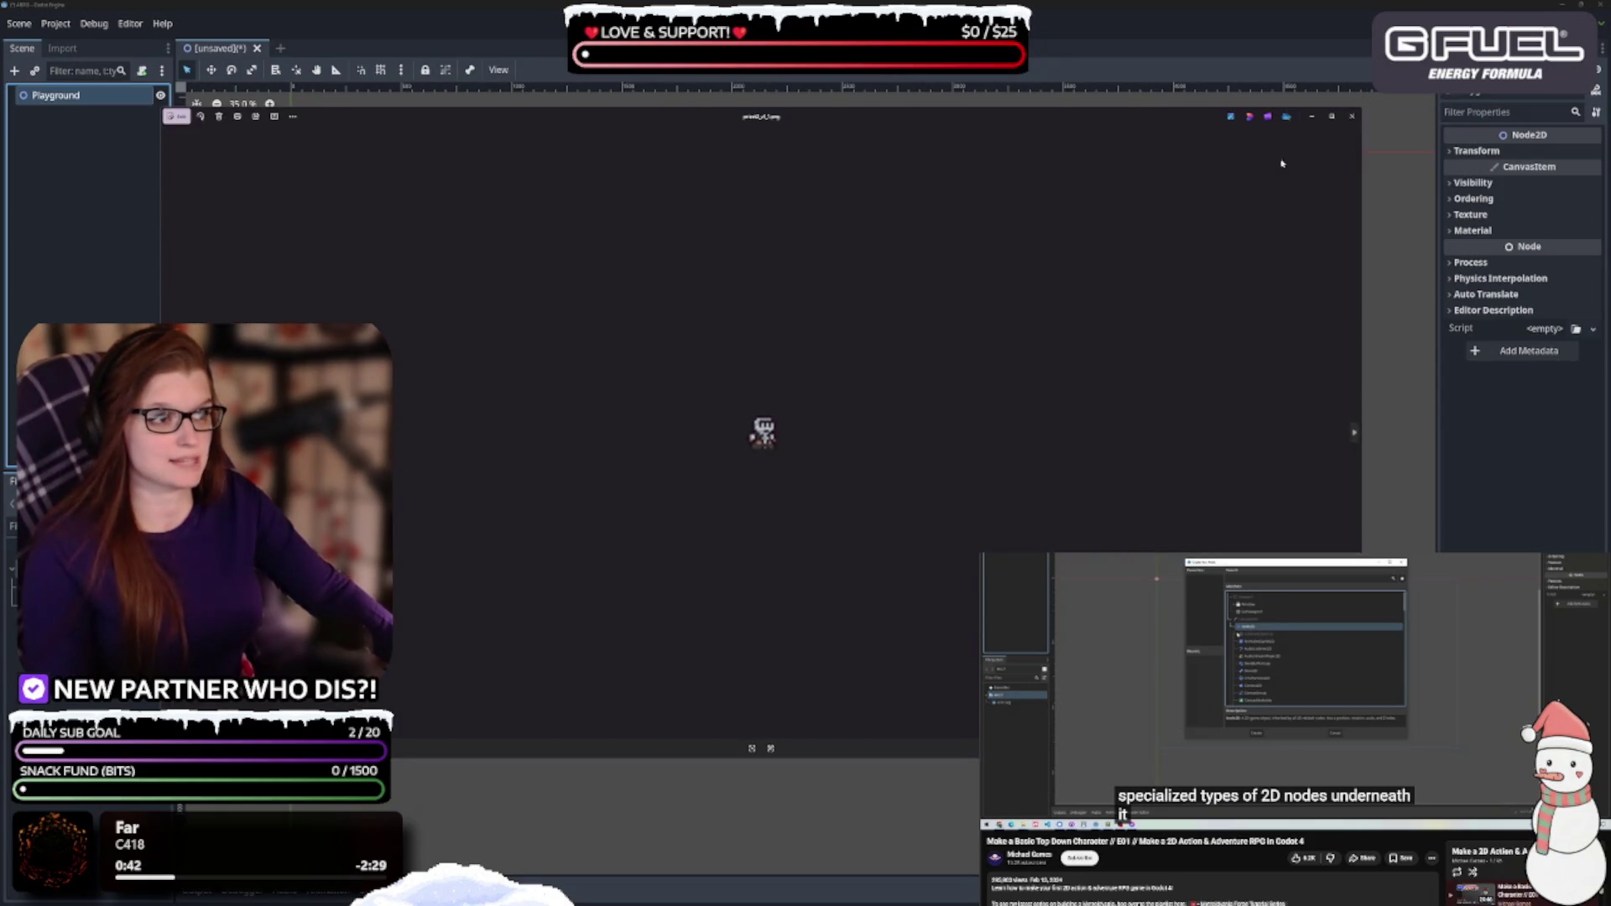
left_click(1356, 121)
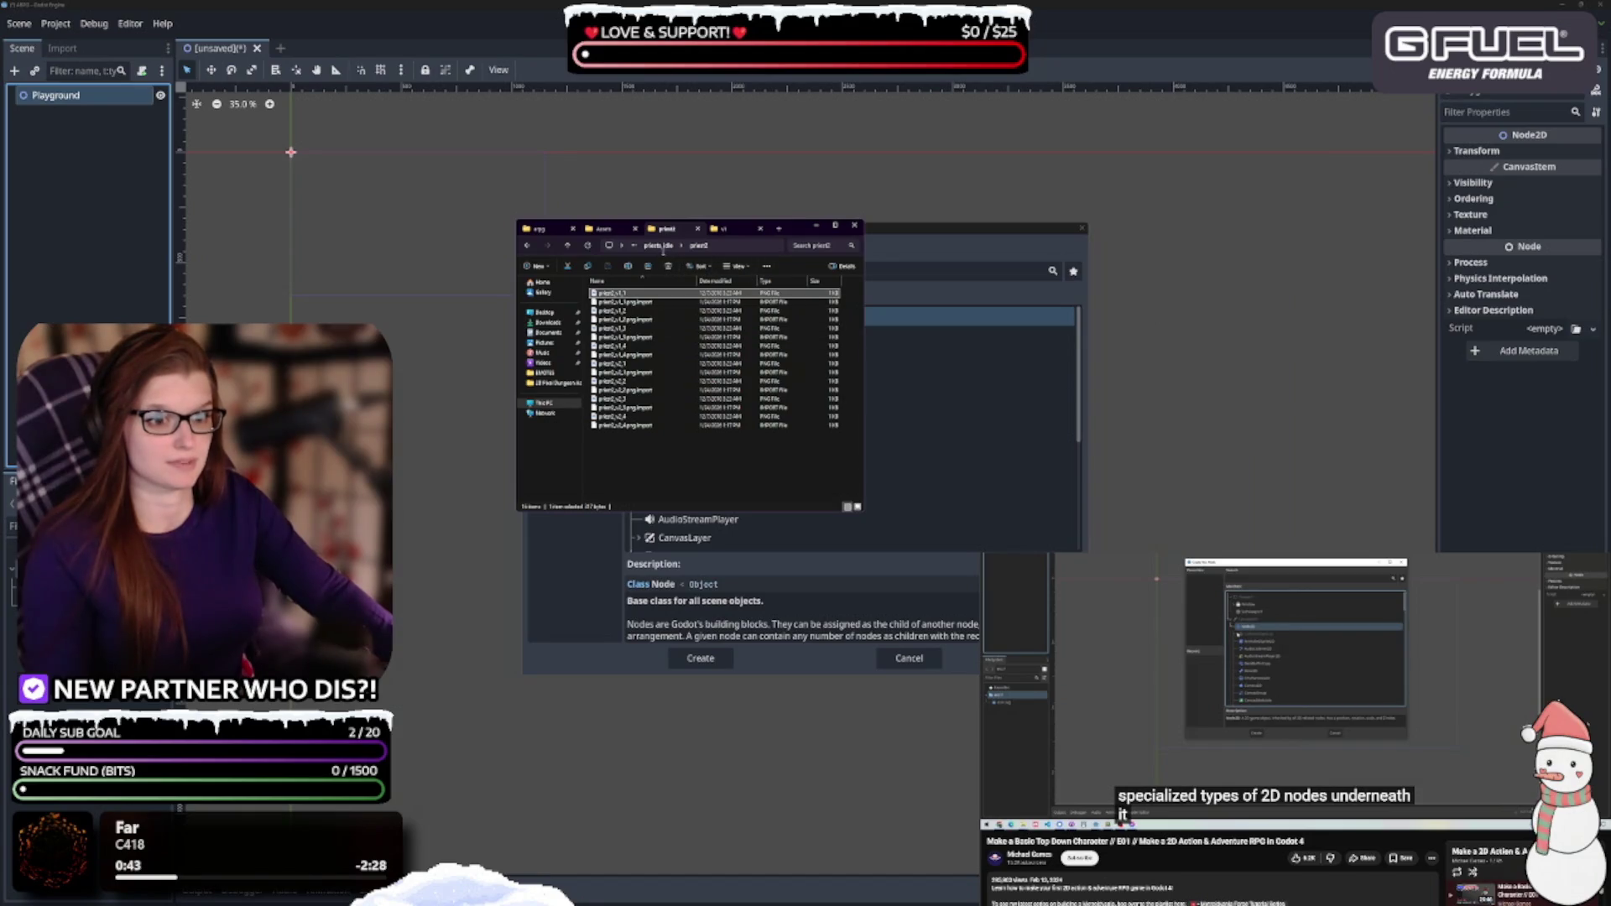
left_click(660, 245)
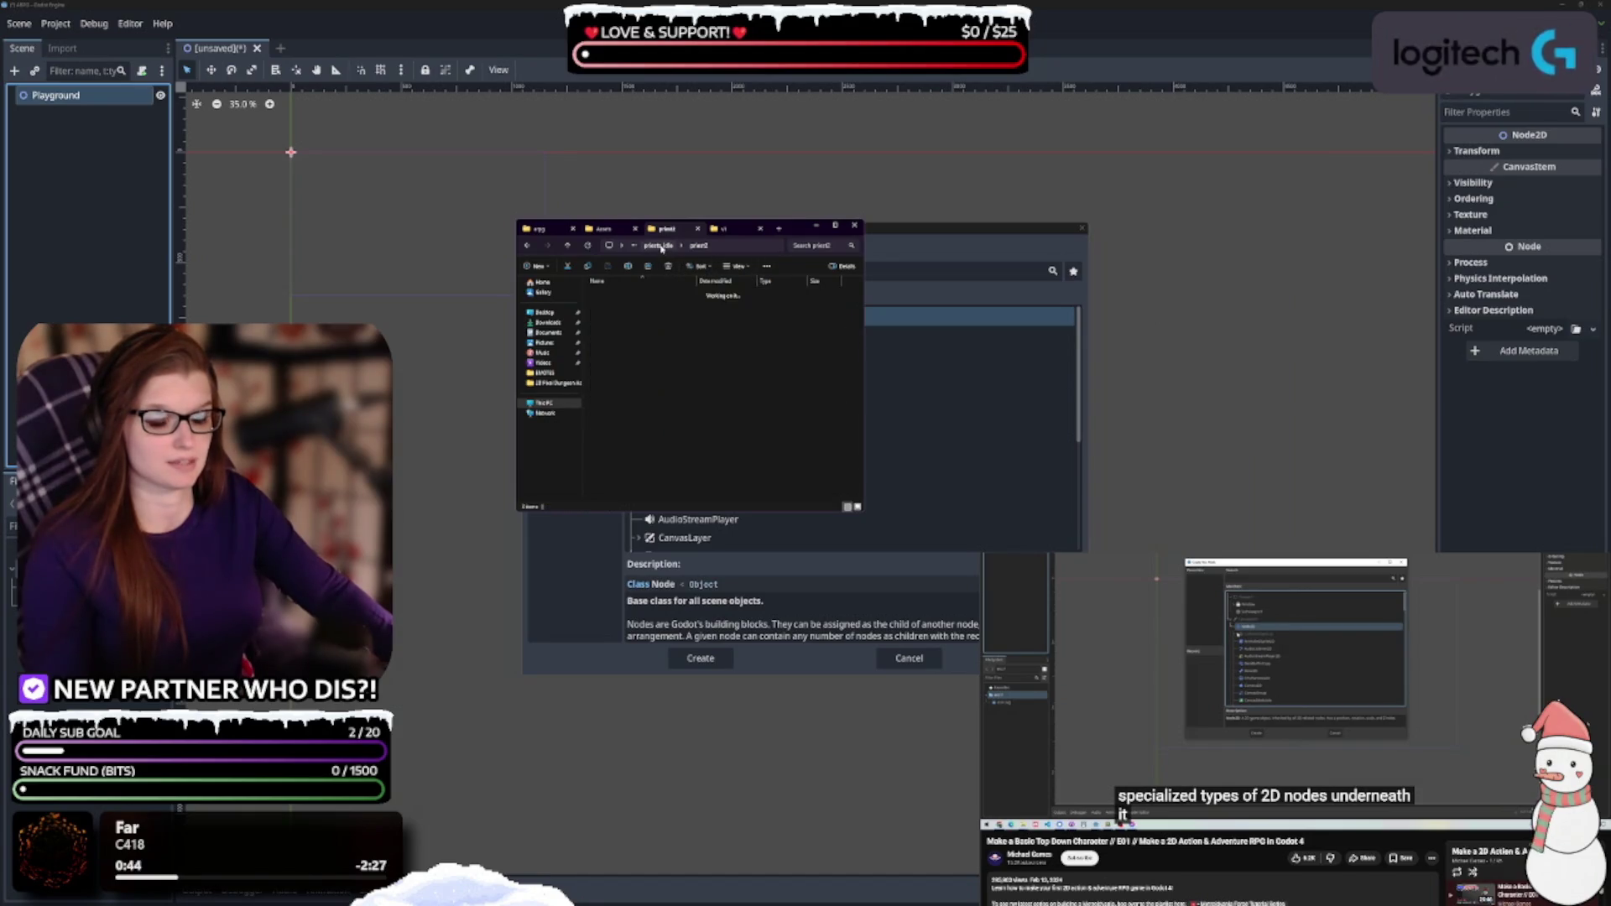
In priest1, move the eight v2 images up and delete the emptied v1 and v2 folders
double_click(621, 296)
double_click(627, 297)
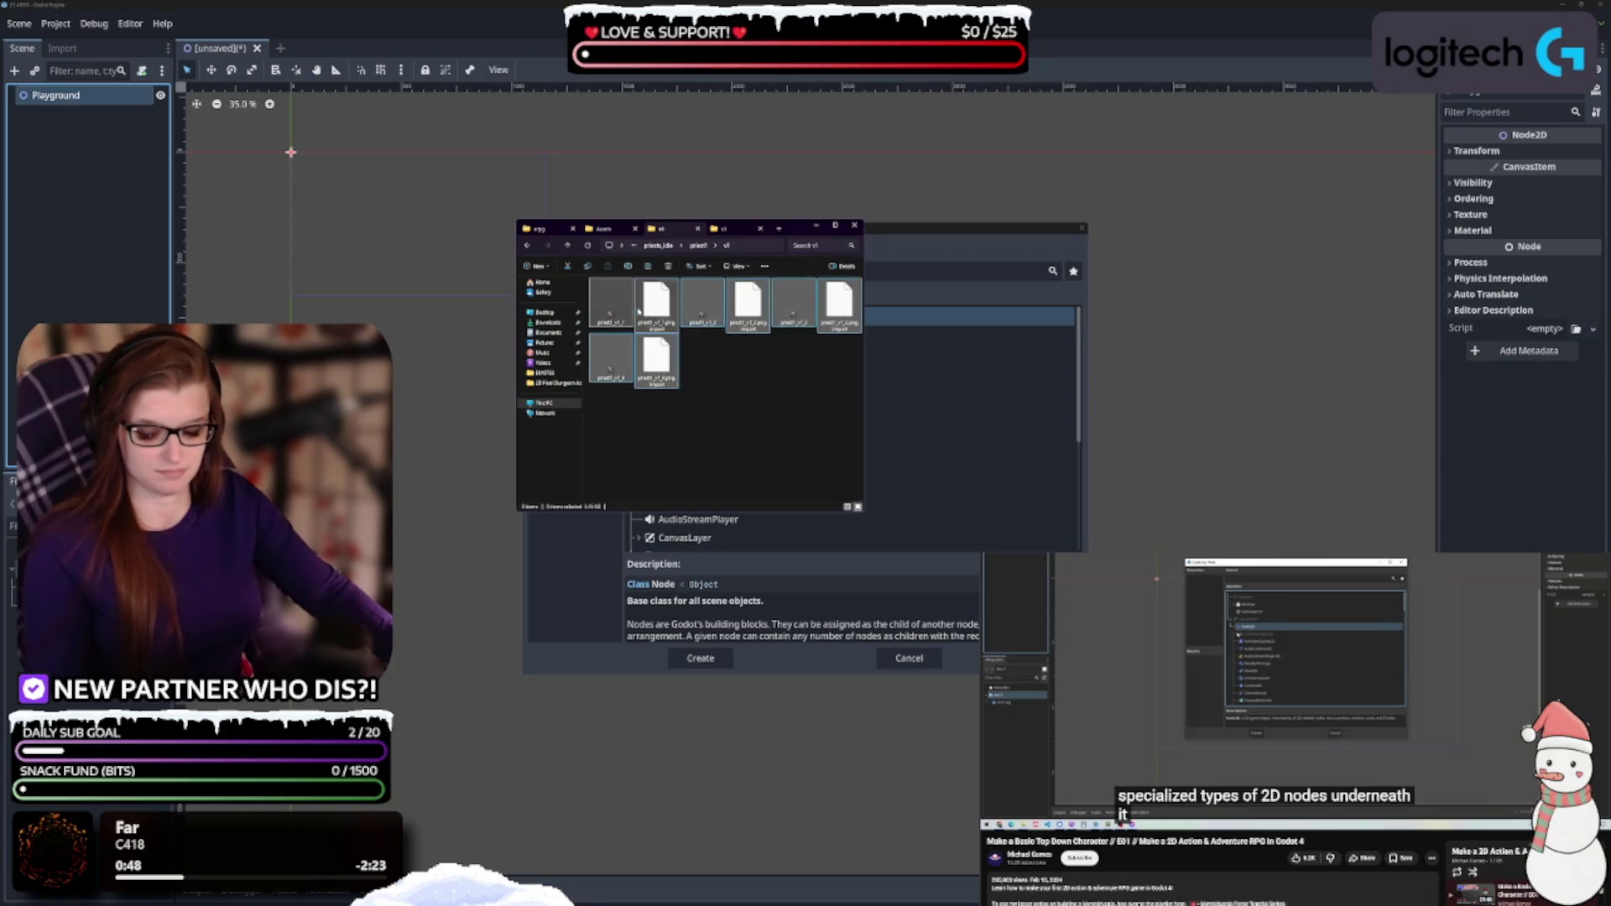
key("BackSpace")
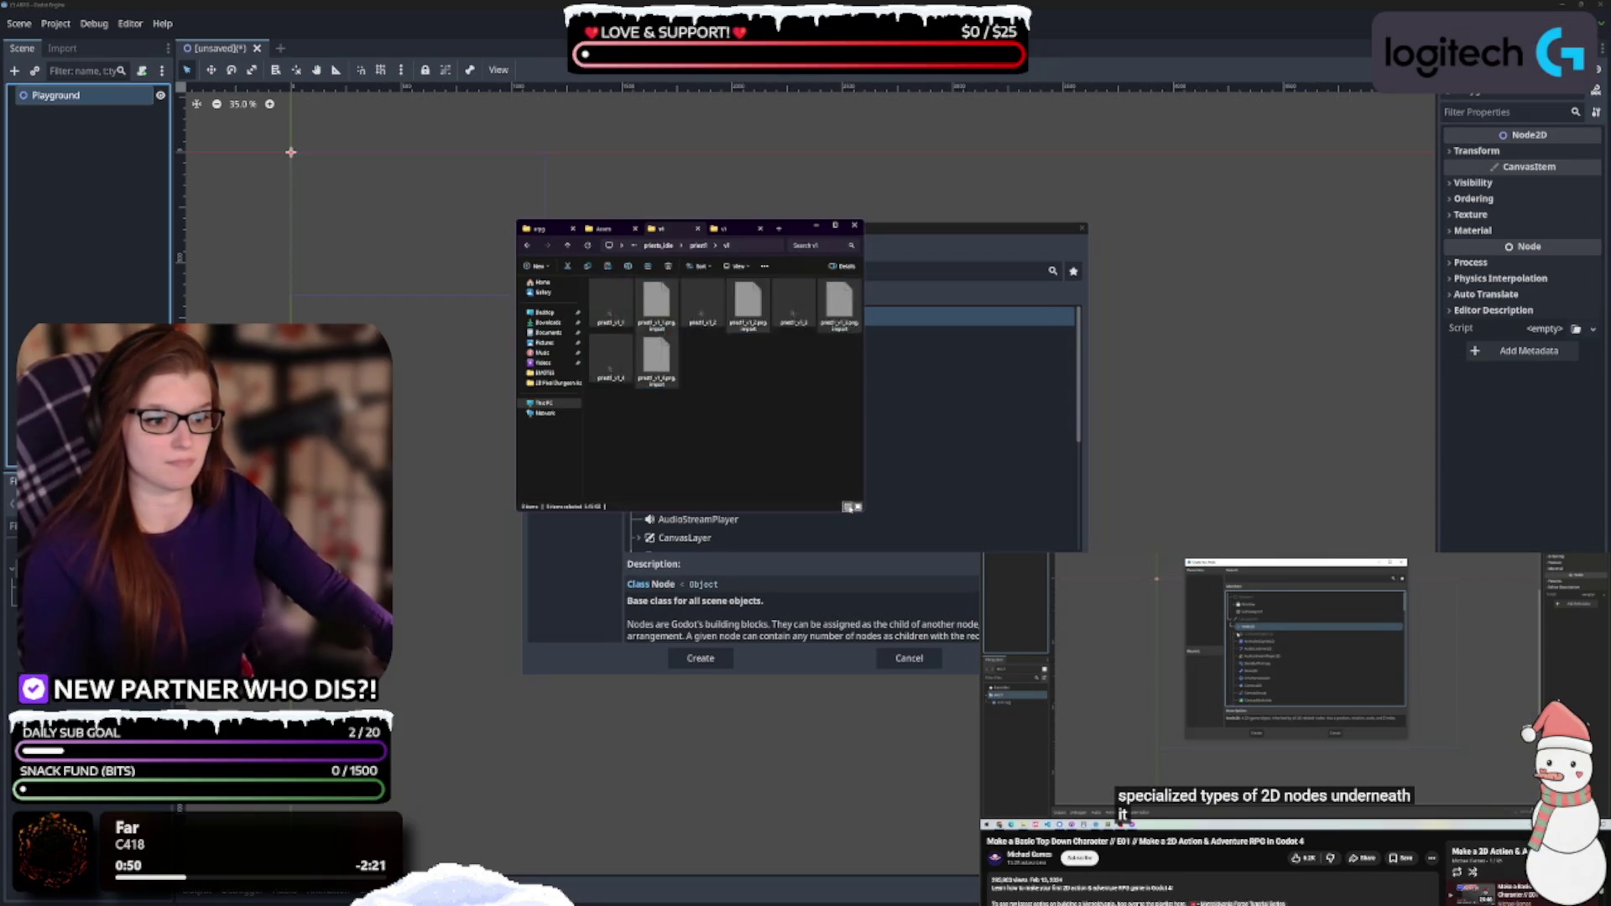
left_click(673, 394)
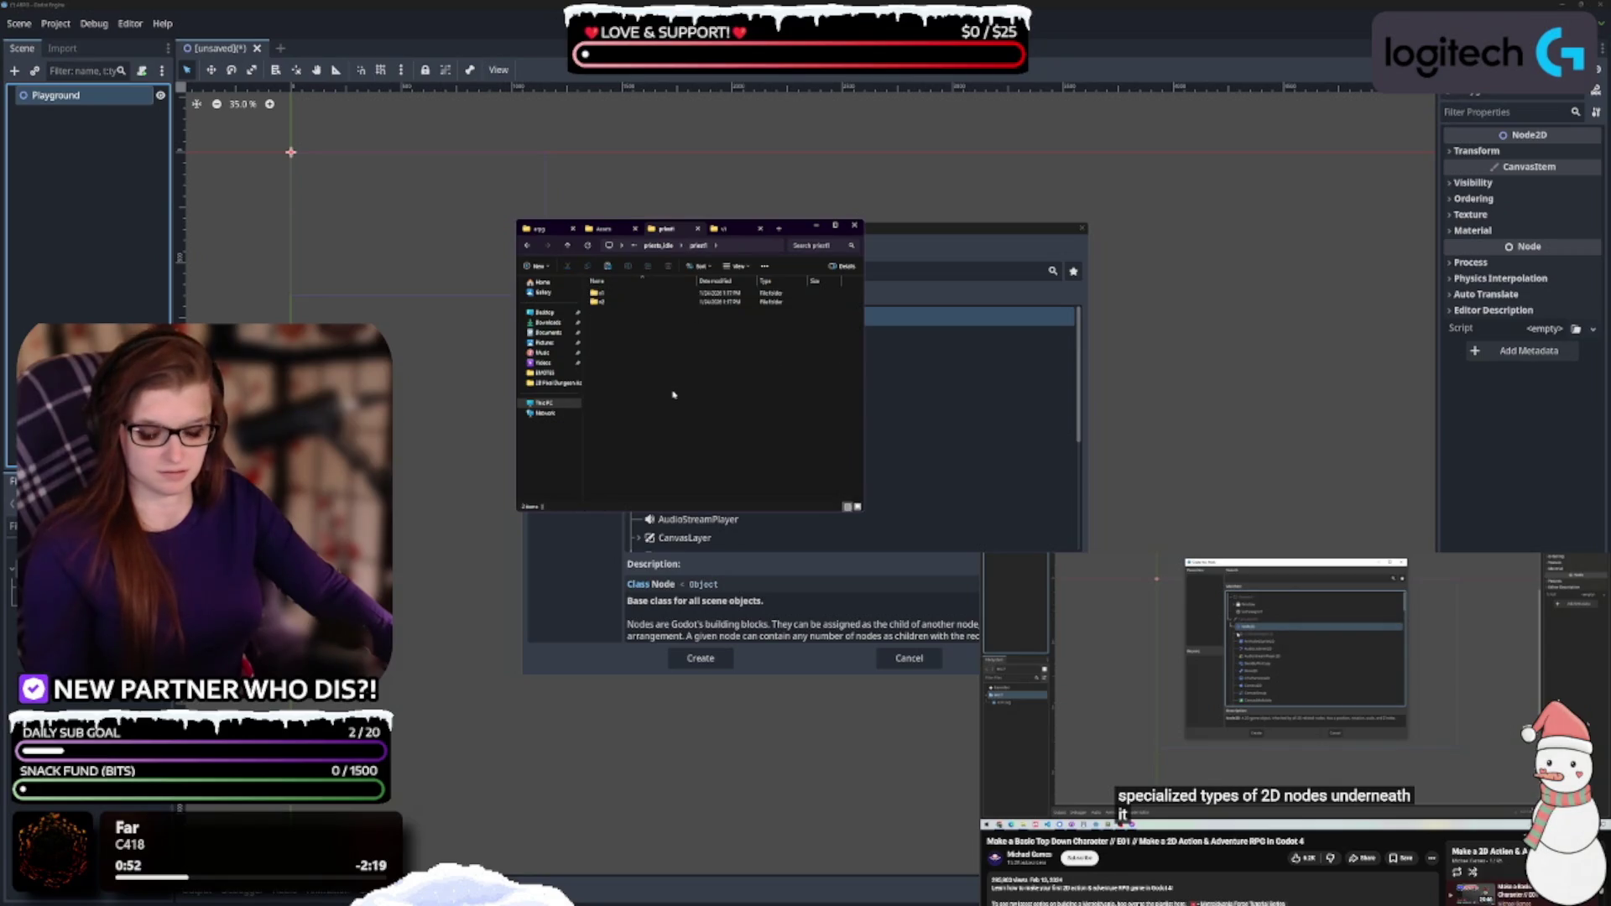
double_click(602, 301)
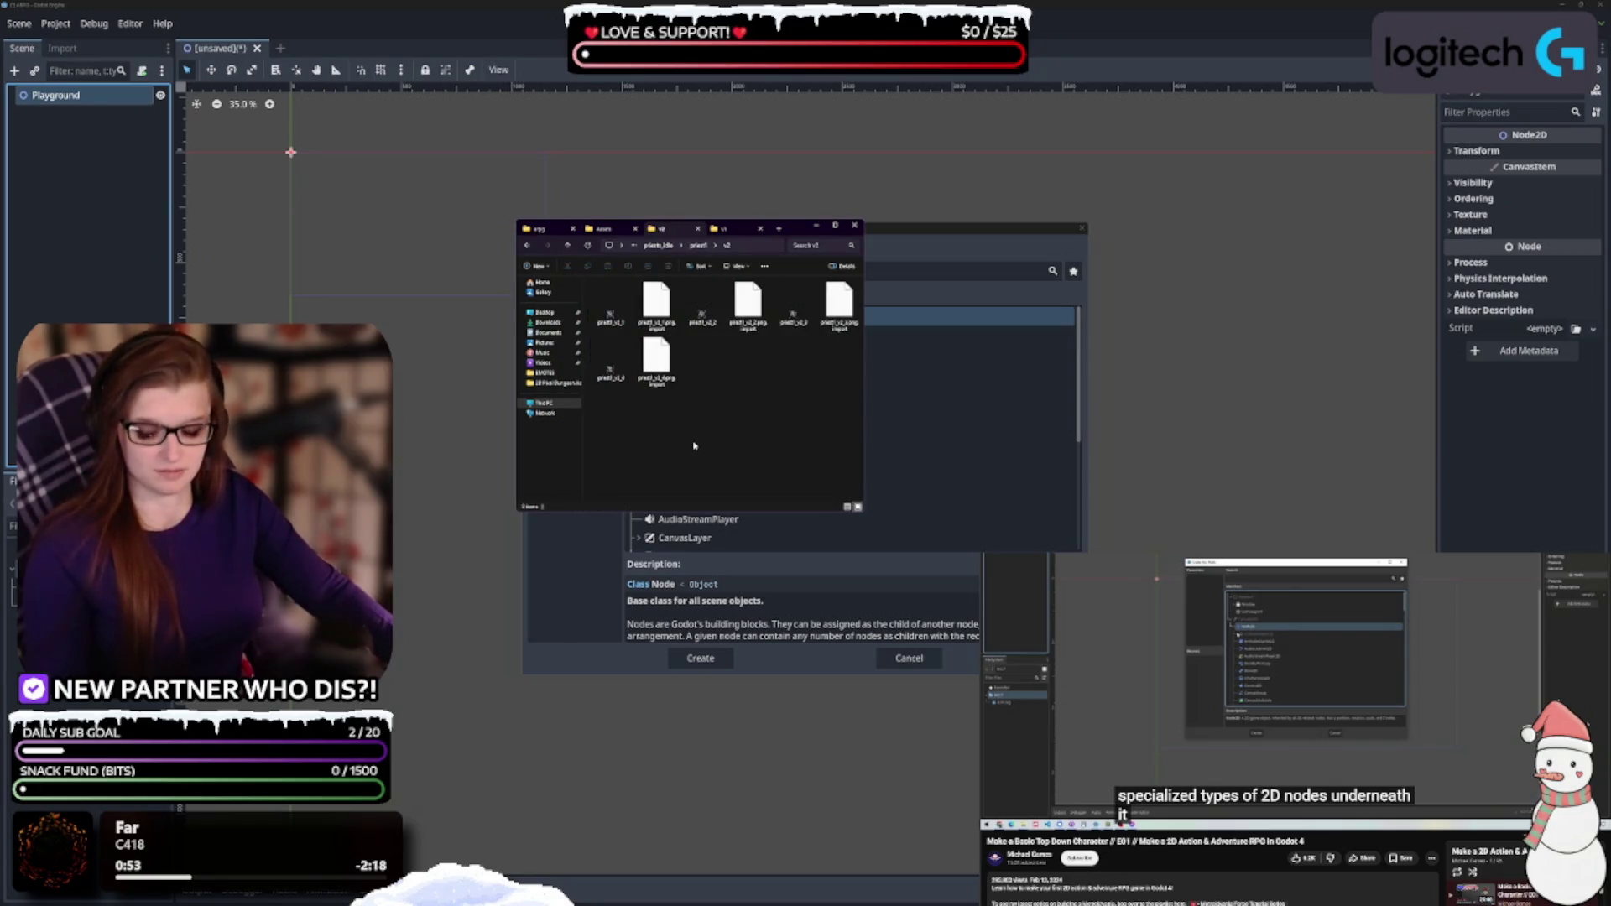
key("ctrl+a")
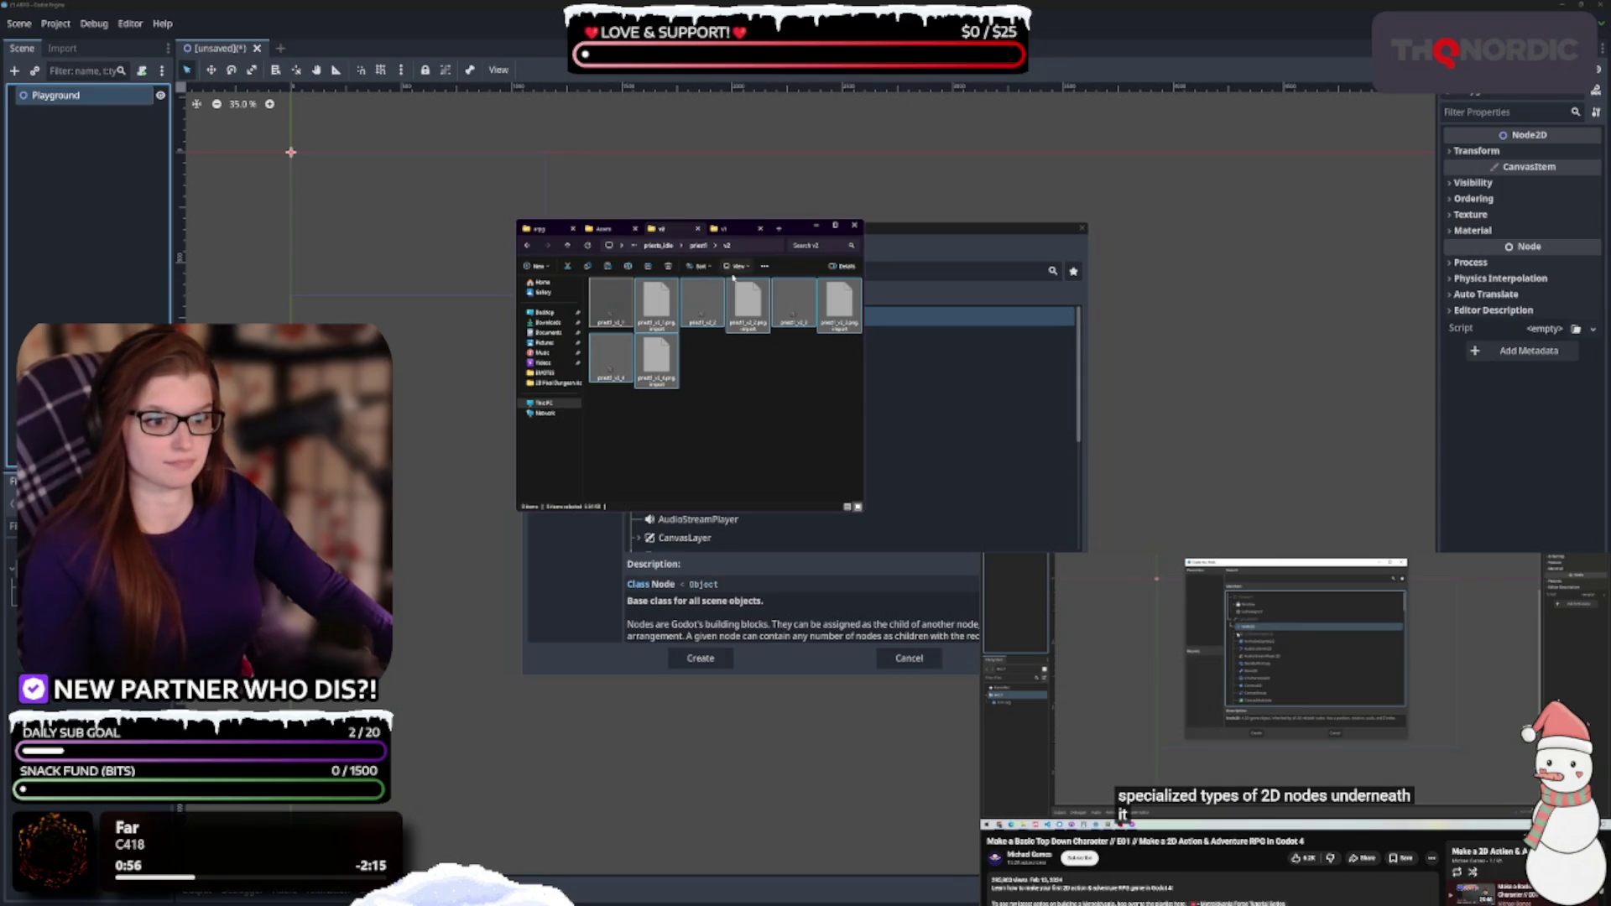
left_click(699, 245)
key("ctrl+v")
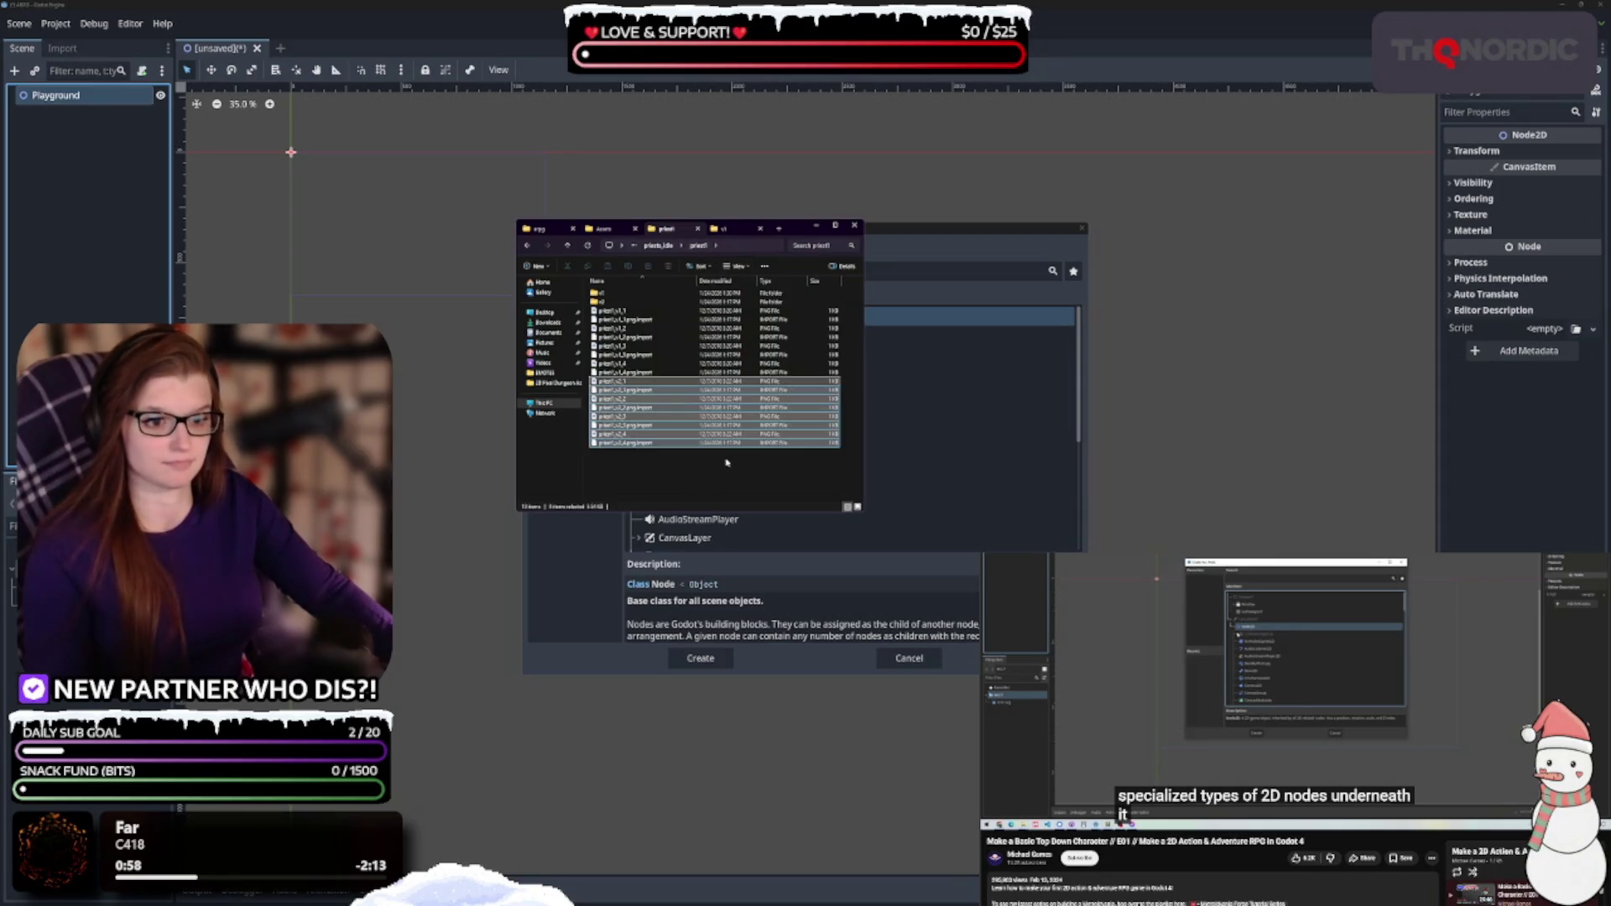
left_click(638, 293)
left_click(638, 301, "shift")
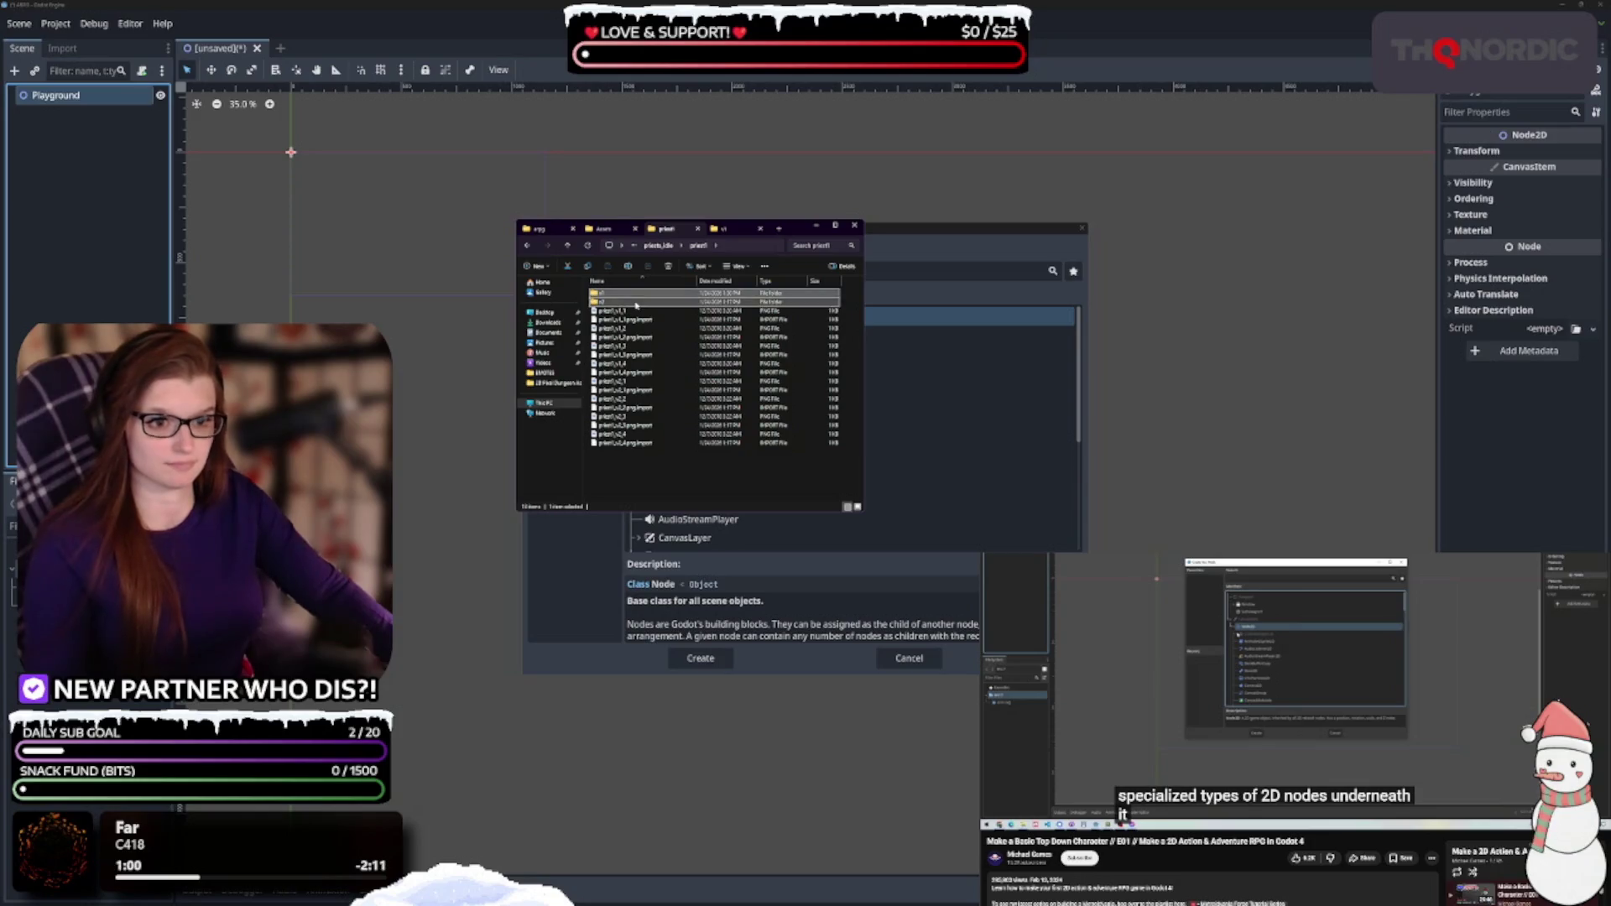
key("Delete")
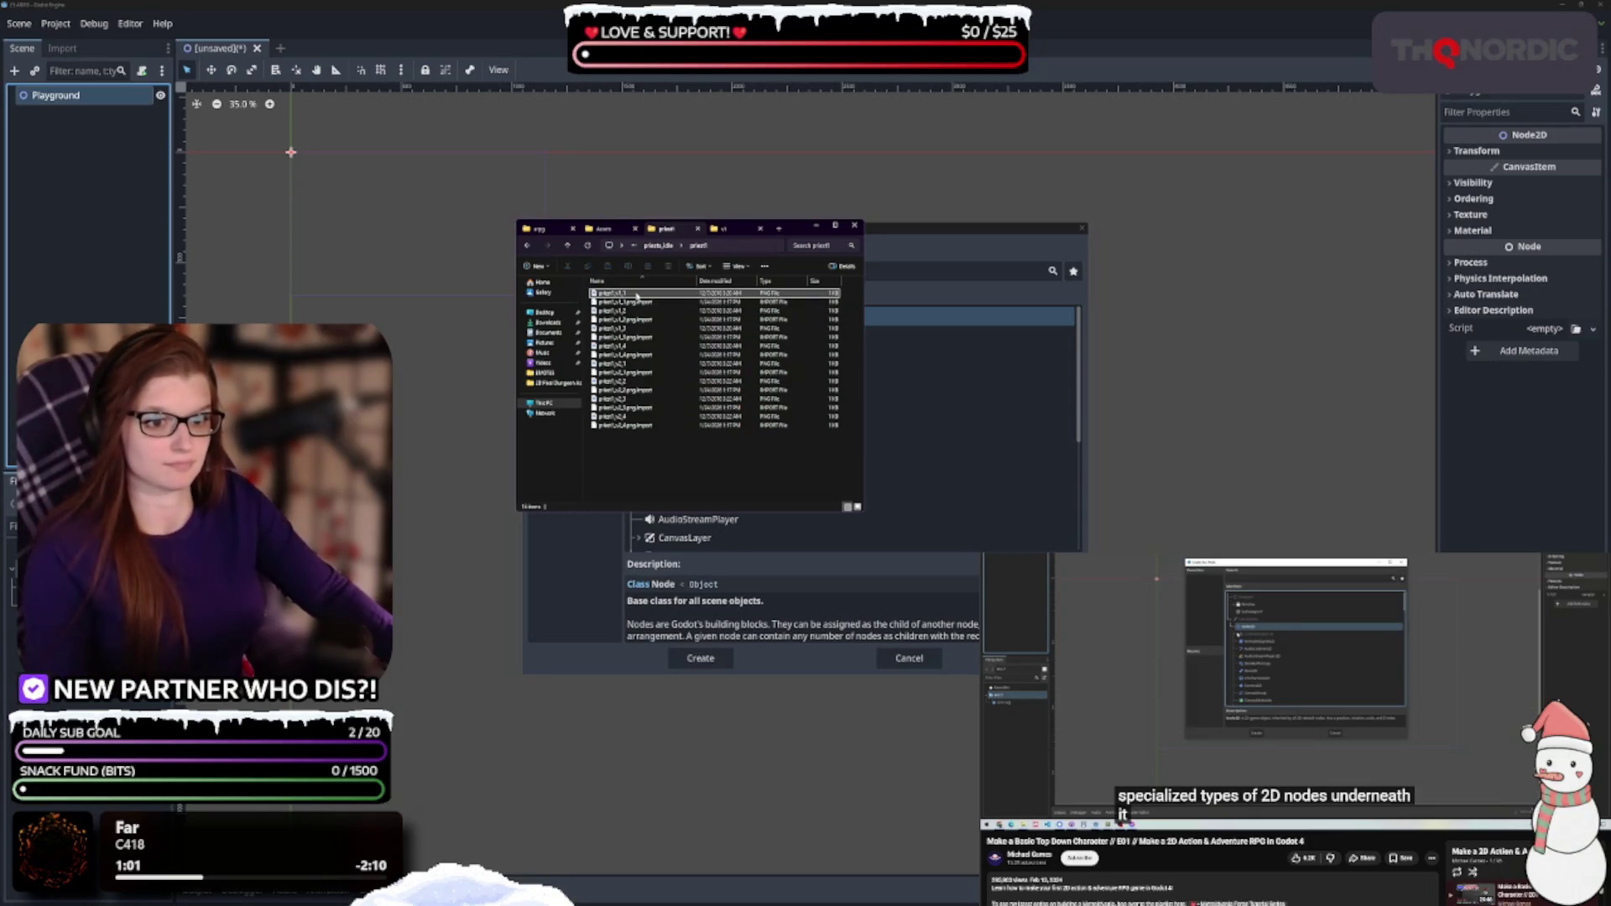
Preview a priest sprite, then open priest2 and launch the reference image viewer
double_click(639, 294)
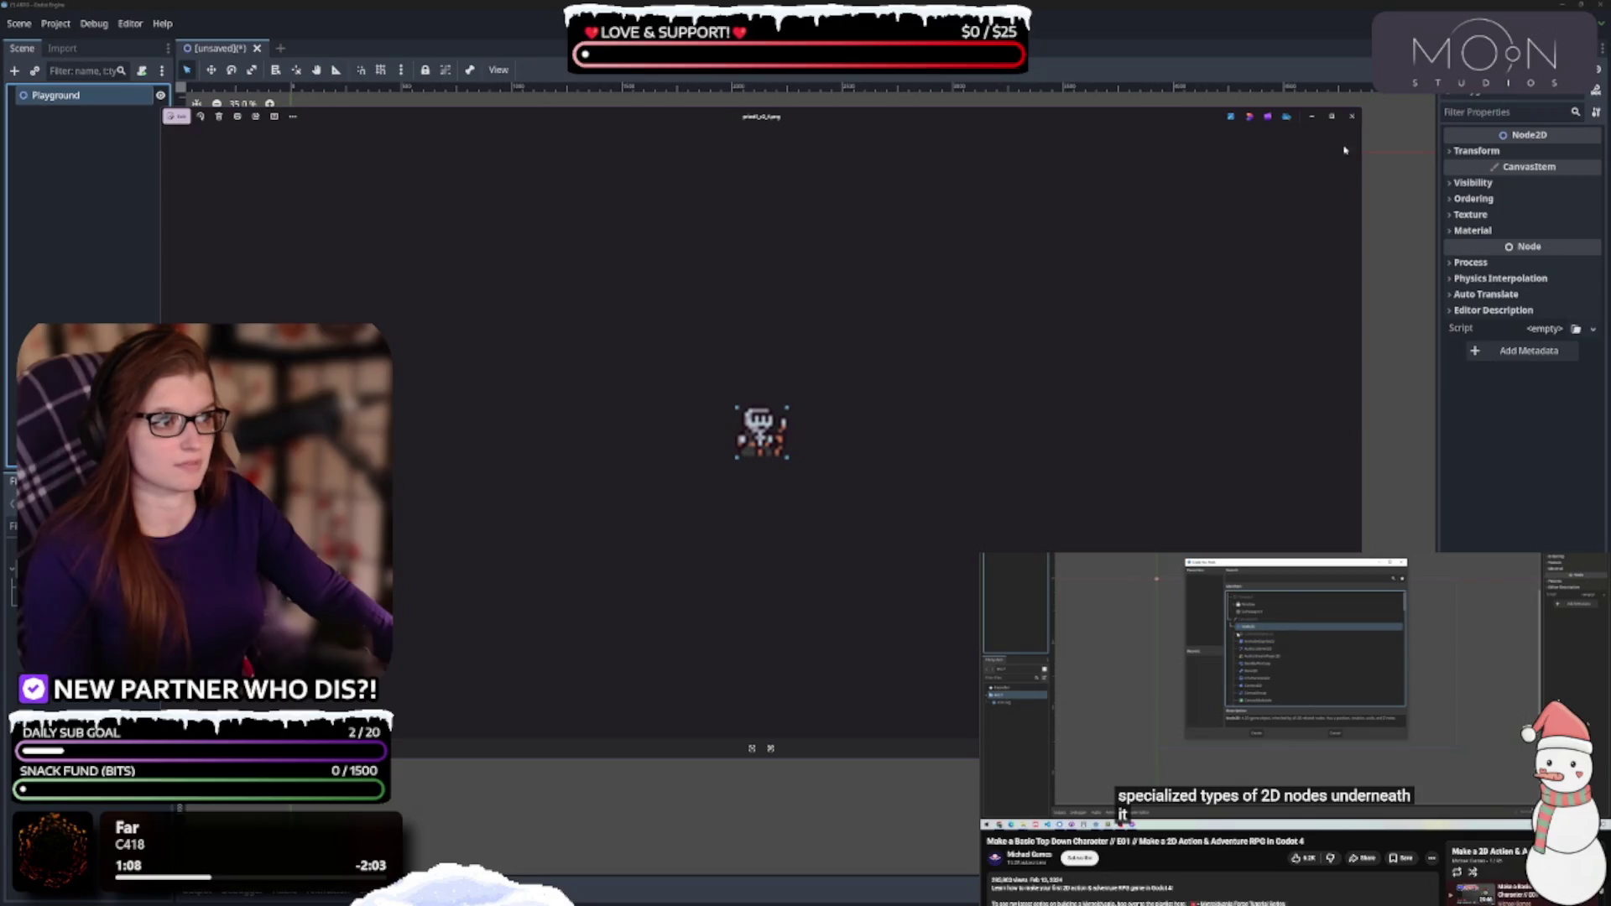
left_click(1353, 117)
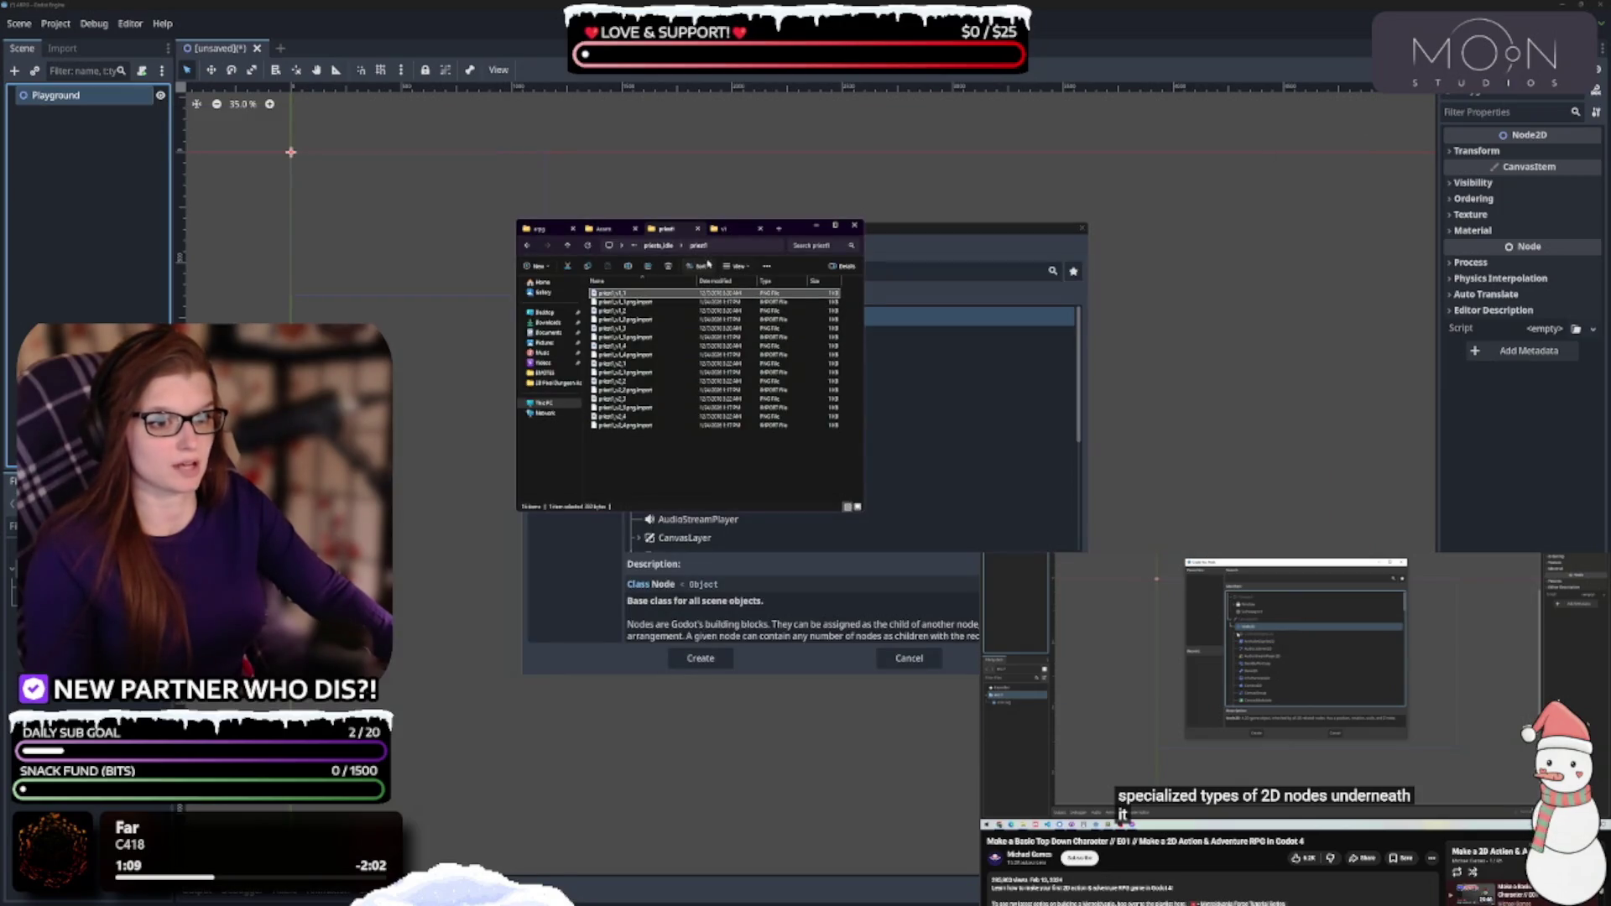
left_click(659, 245)
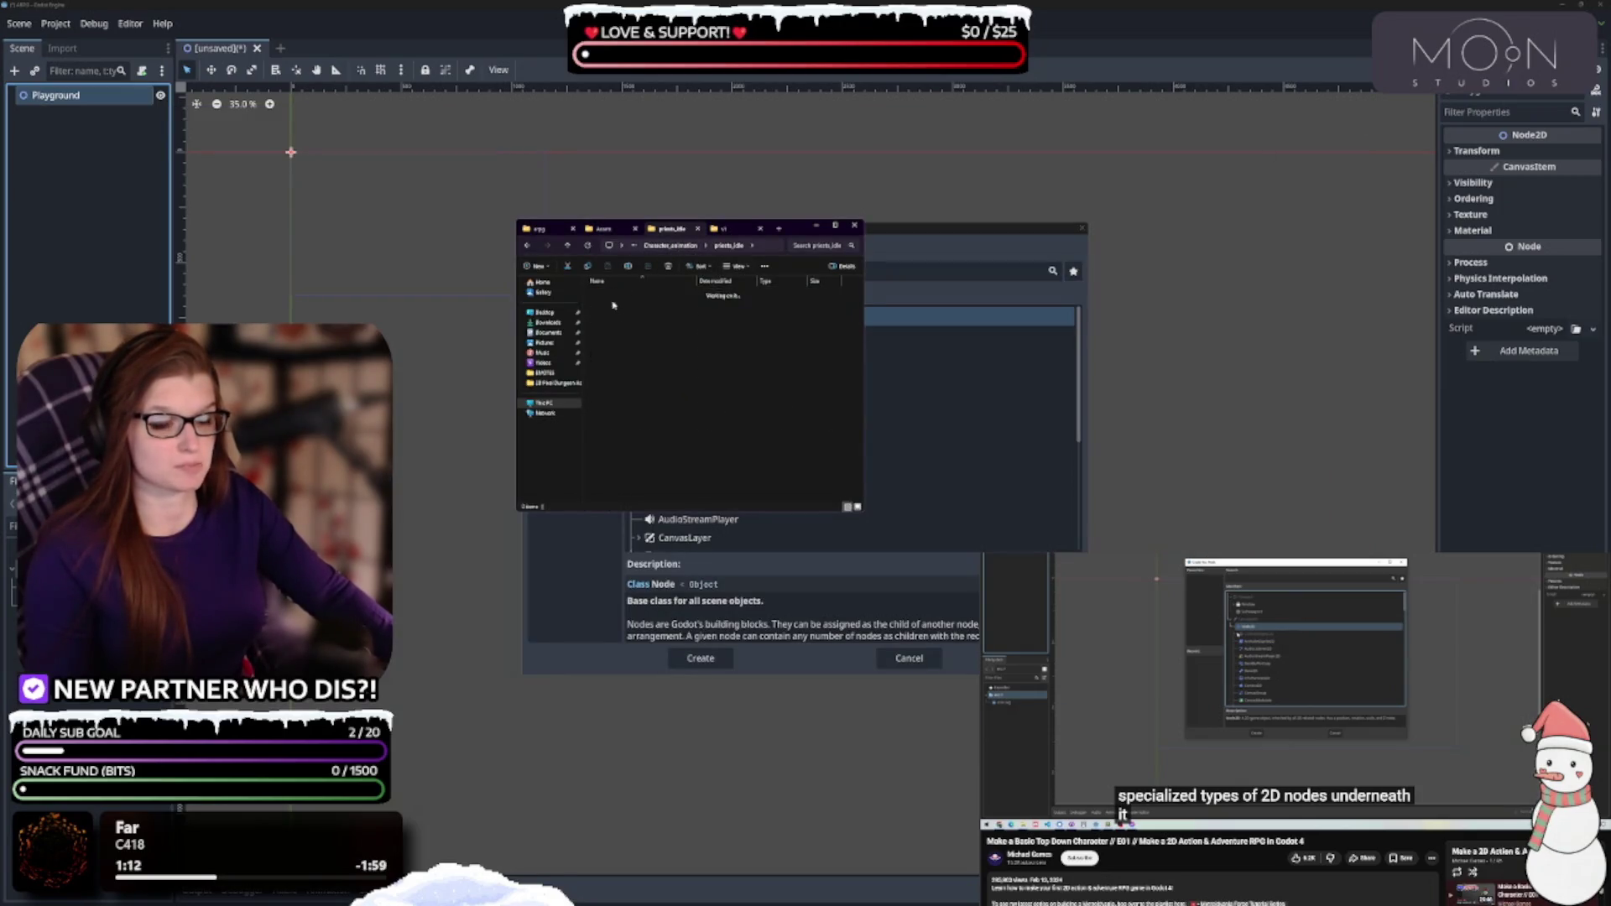
double_click(625, 303)
double_click(628, 295)
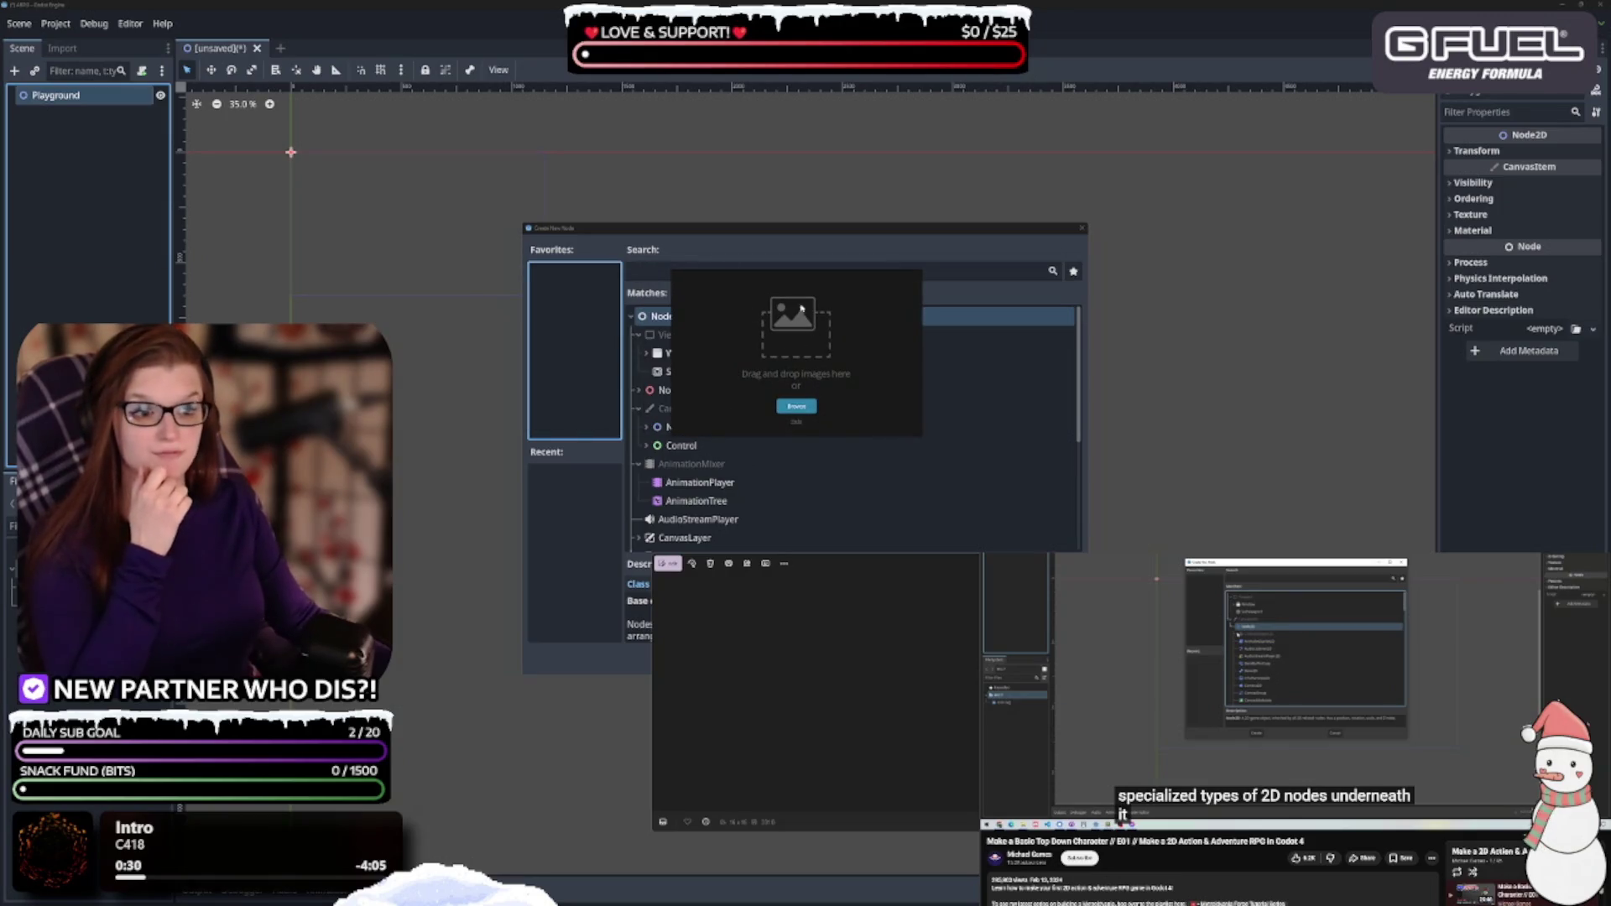
Reposition the empty viewer window and enable Auto downscale large images in its Settings
left_click_drag(751, 281, 704, 317)
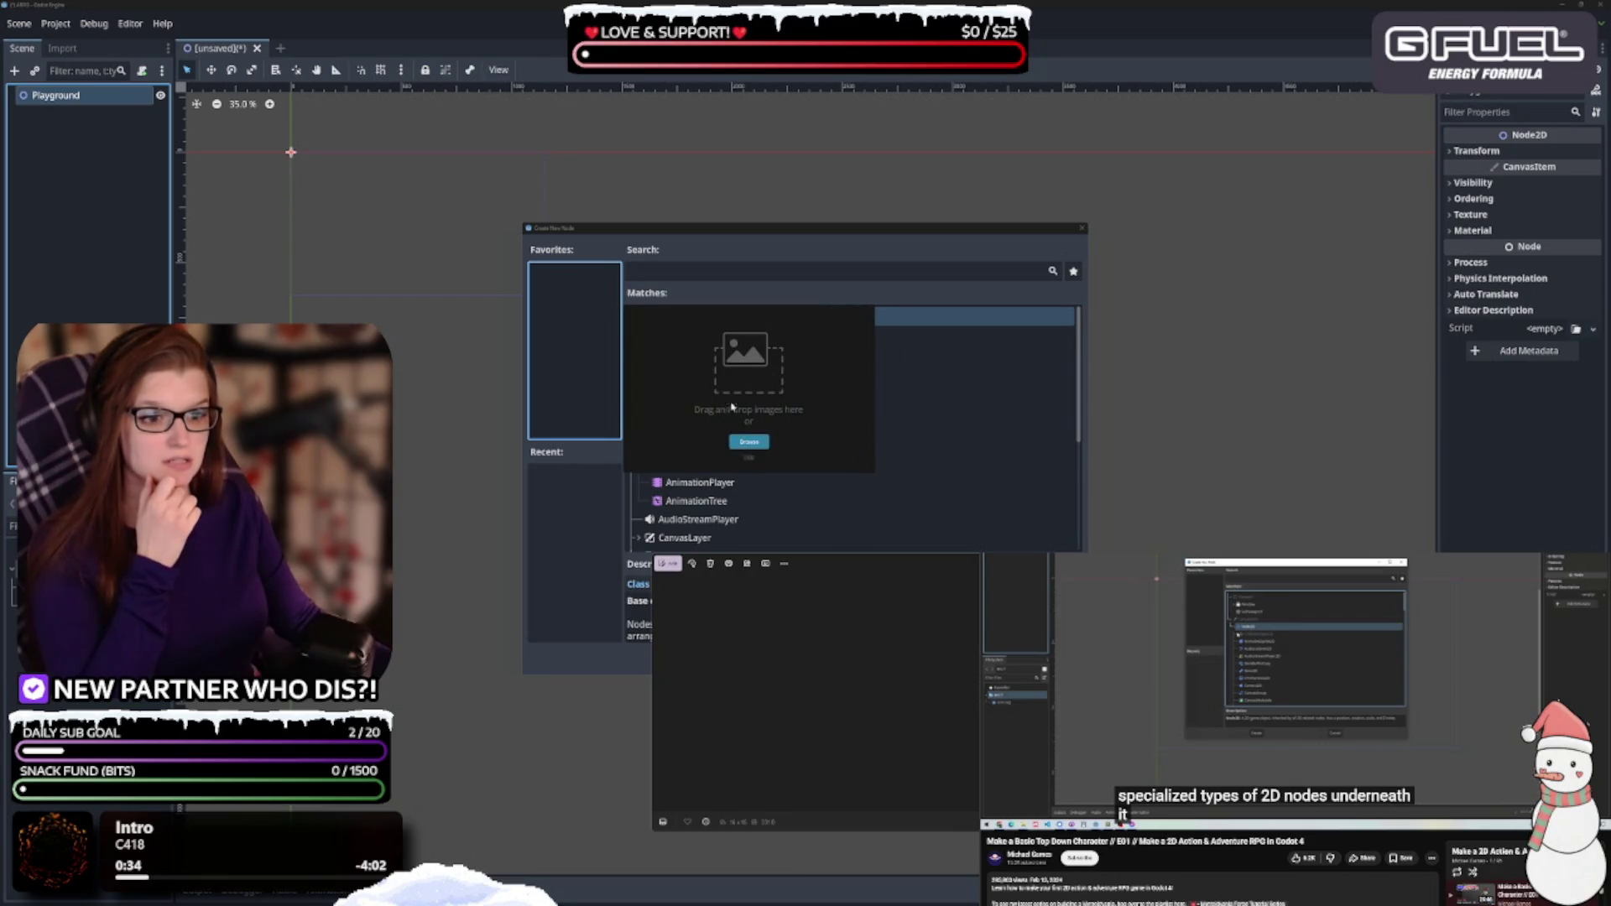
right_click(671, 361)
left_click(698, 387)
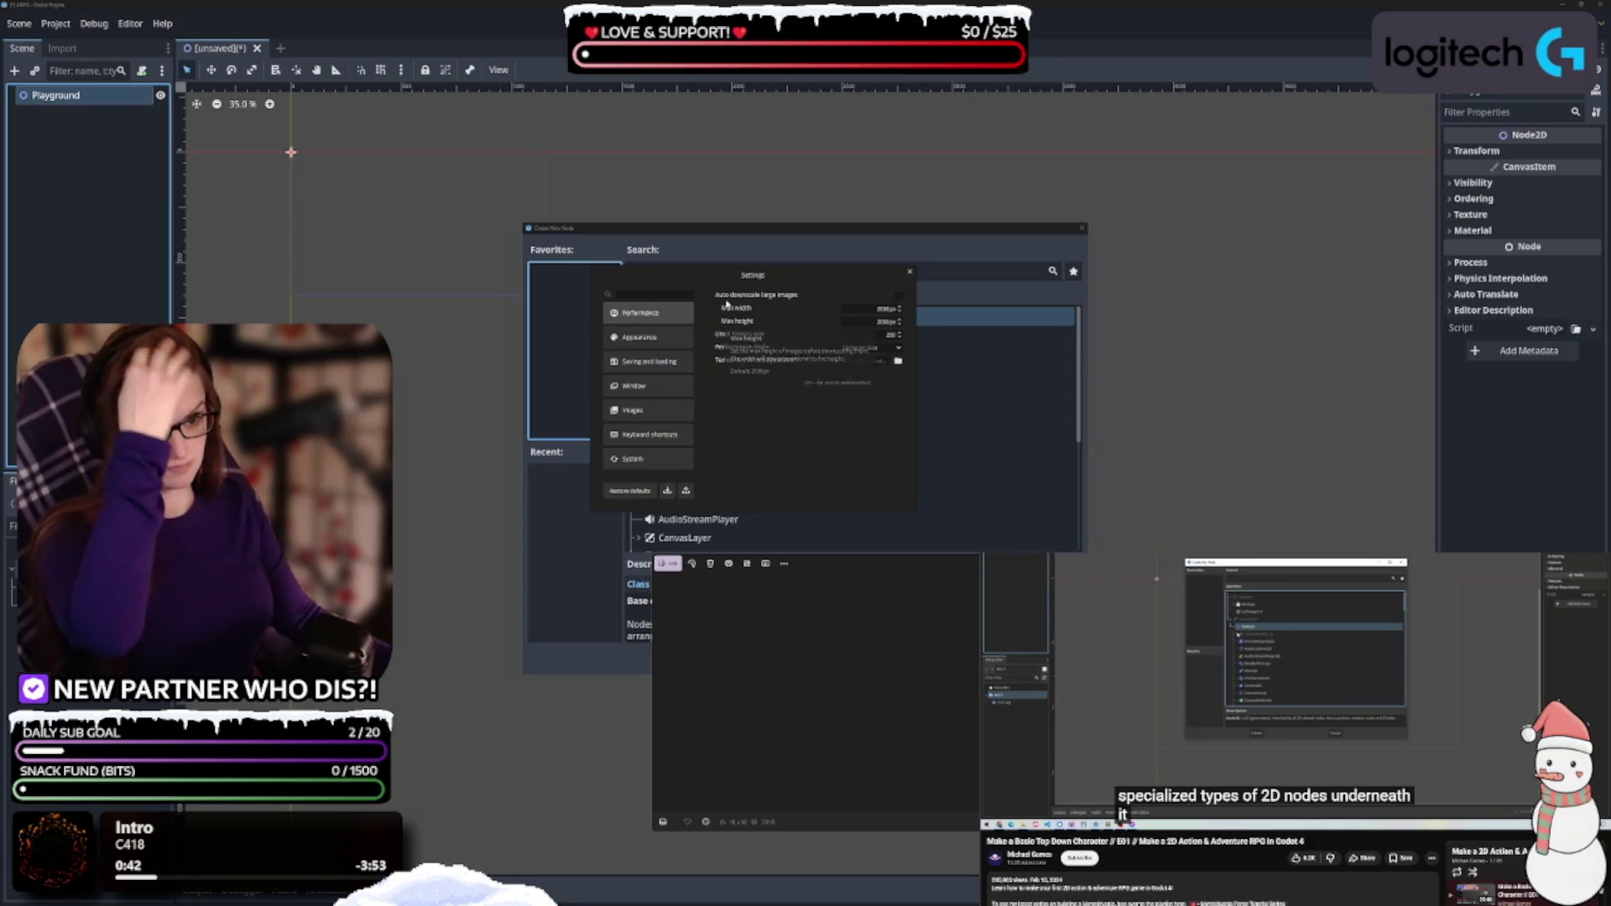
left_click(899, 295)
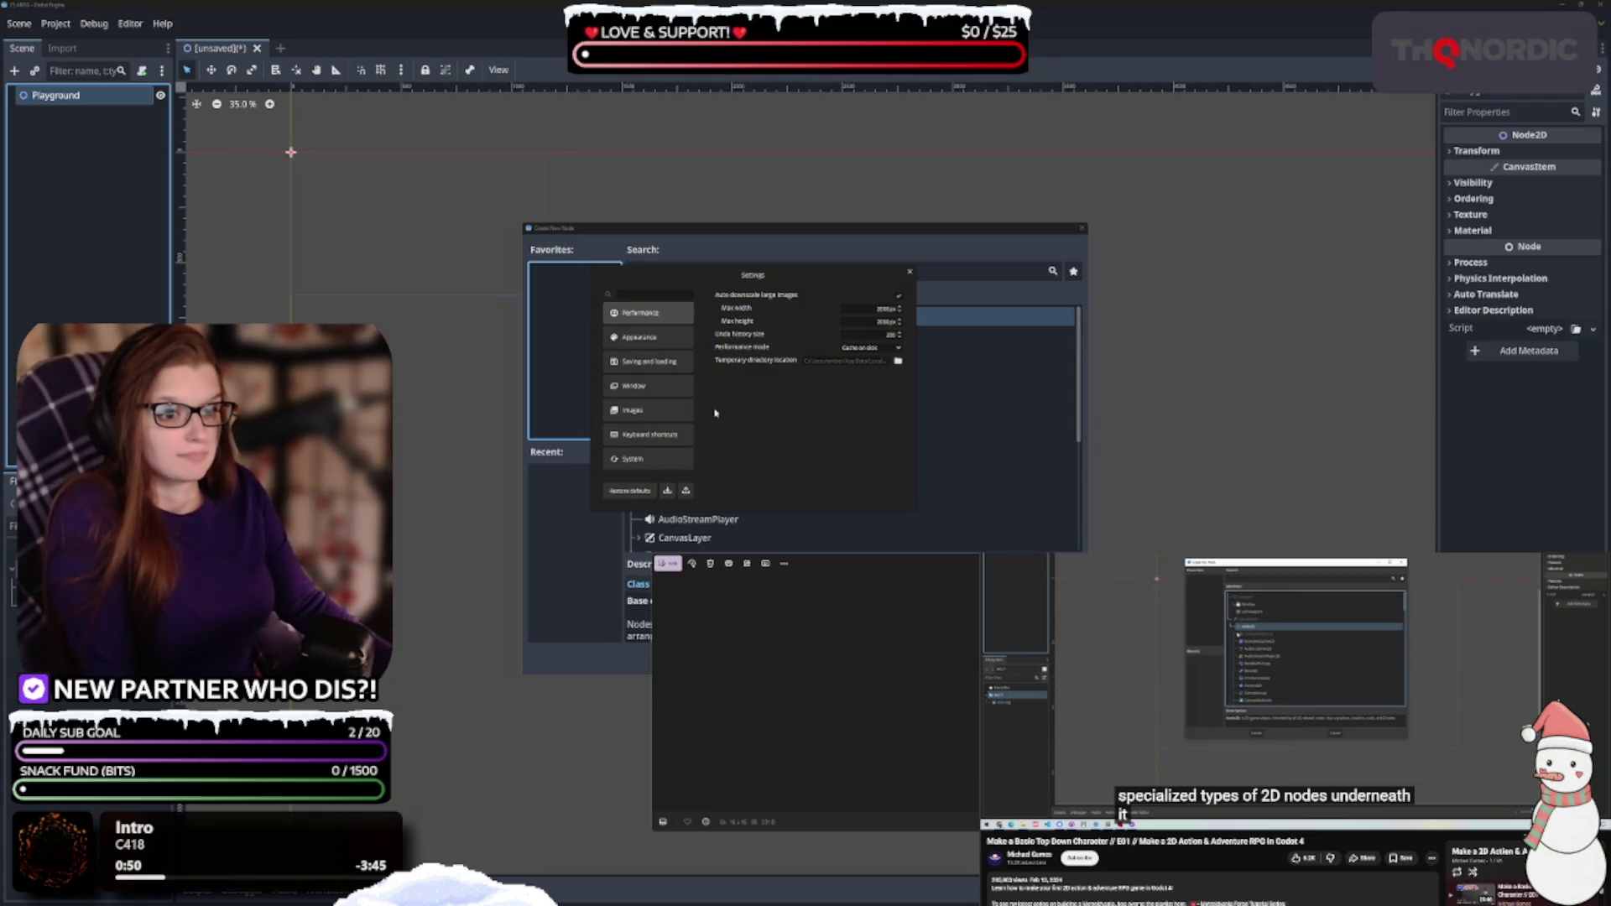
left_click(660, 340)
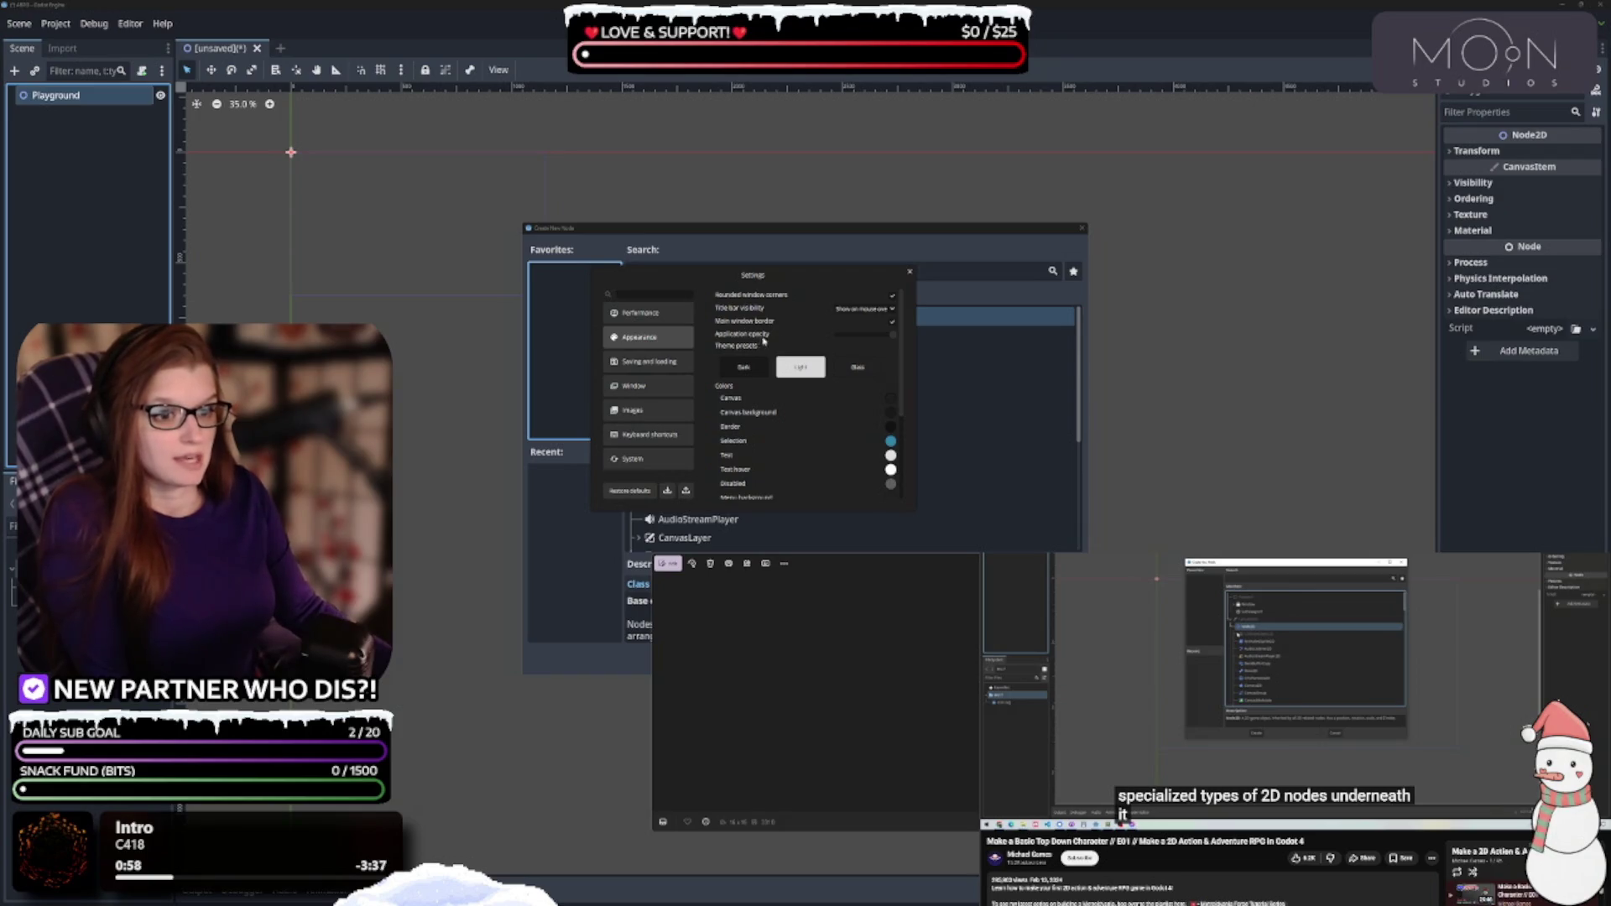
Lower the application opacity and recolour the canvas and canvas background to purple
mouse_move(891, 336)
left_mouse_down()
mouse_move(854, 338)
mouse_move(909, 340)
left_mouse_up()
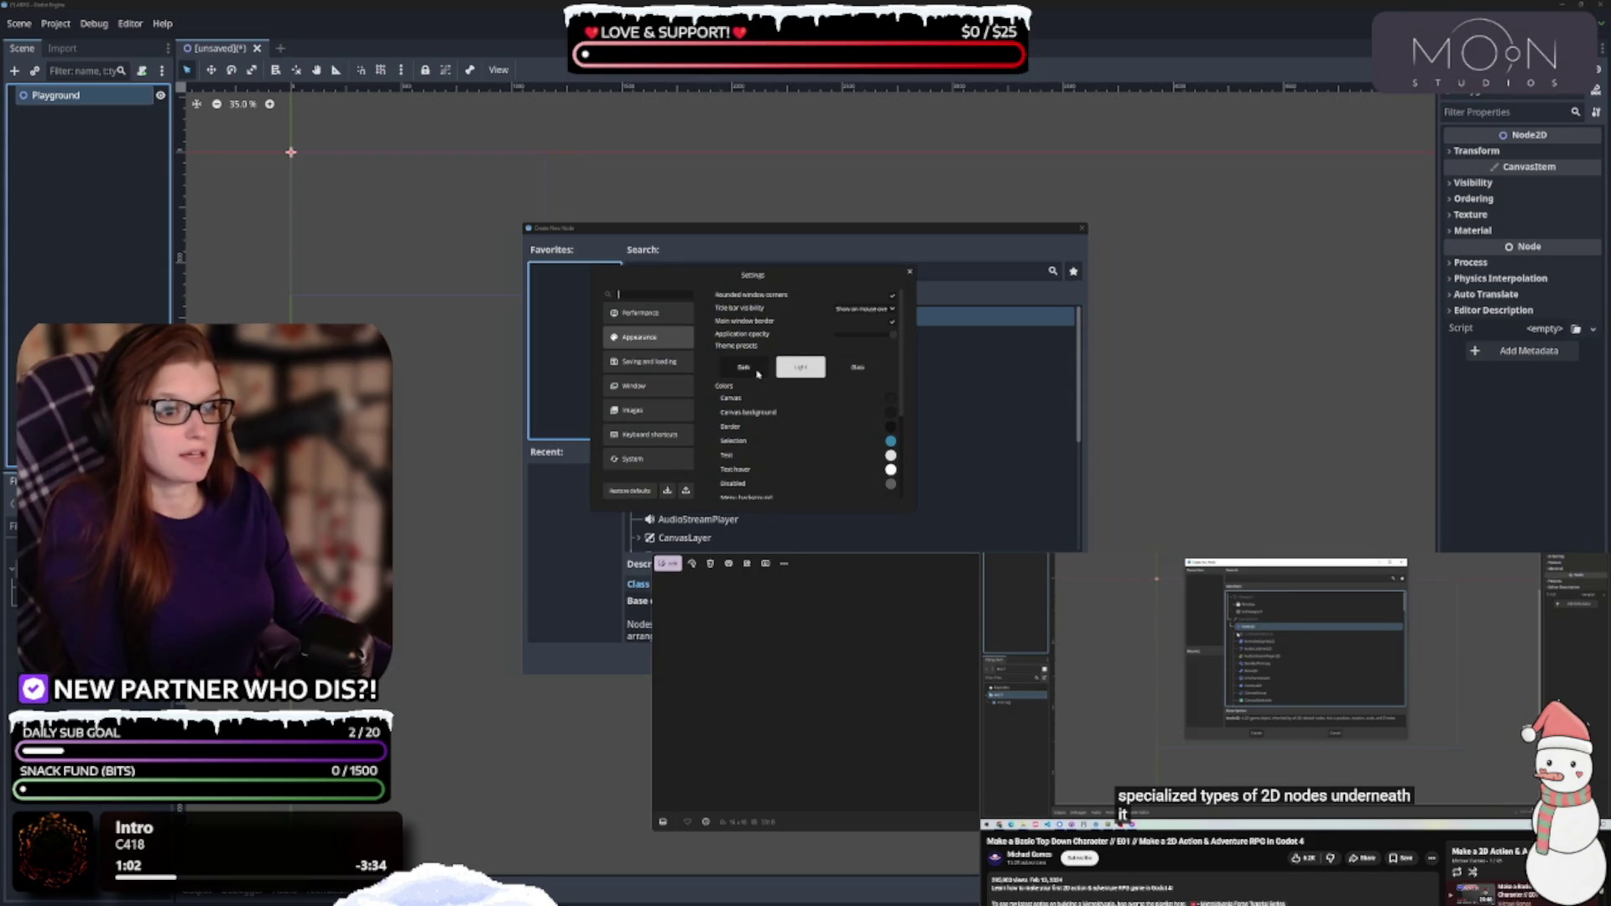
scroll(753, 361, "down", 2)
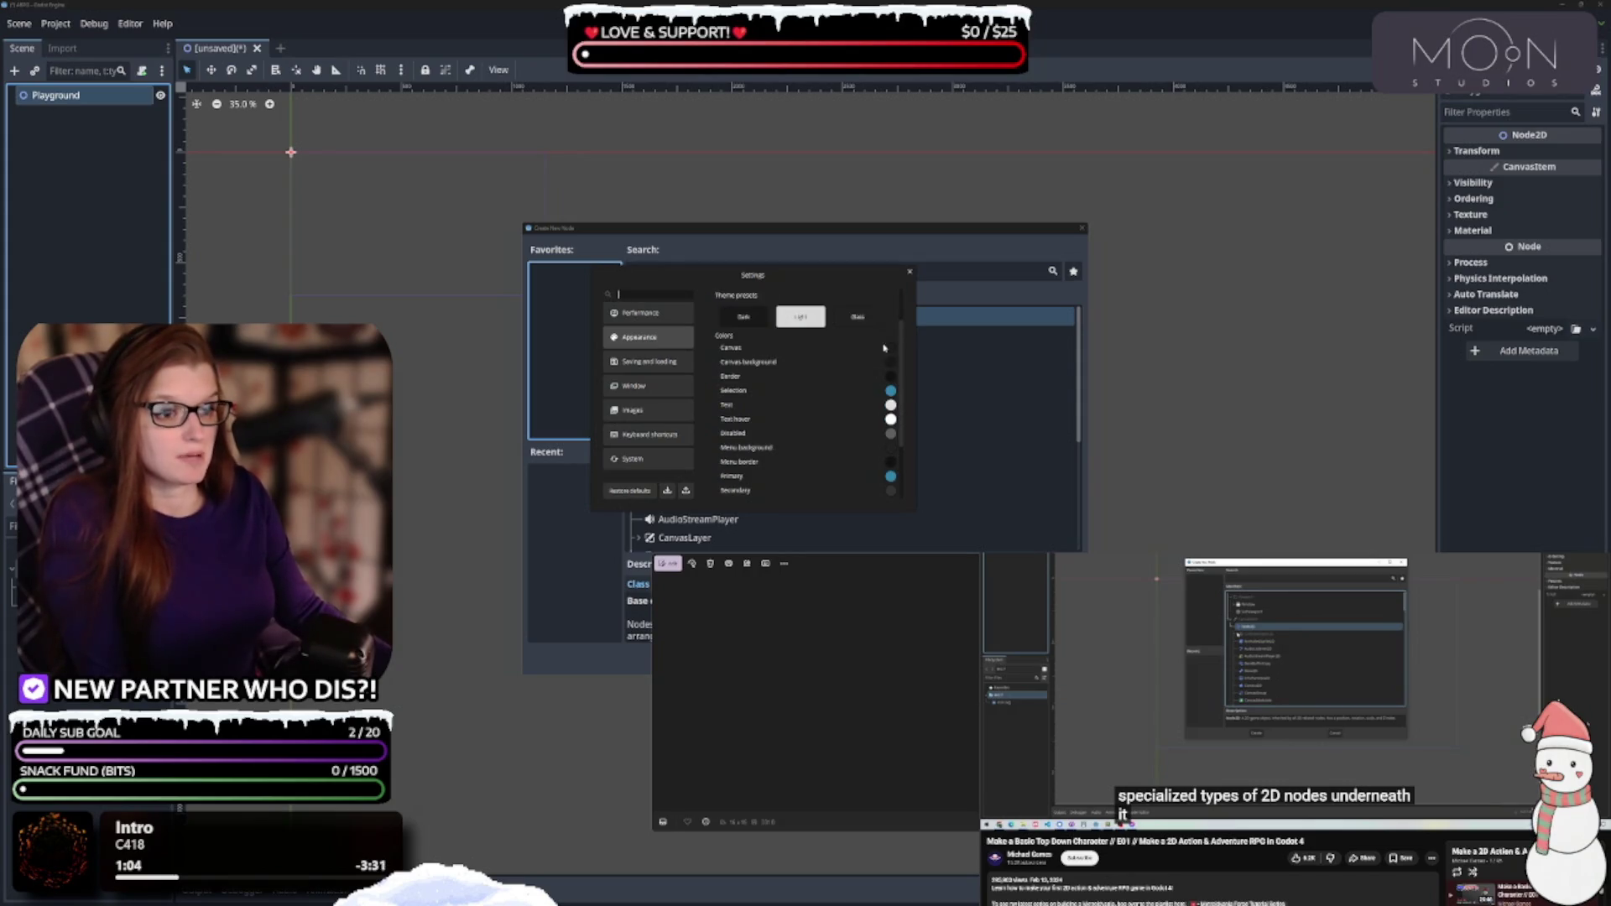
left_click(889, 347)
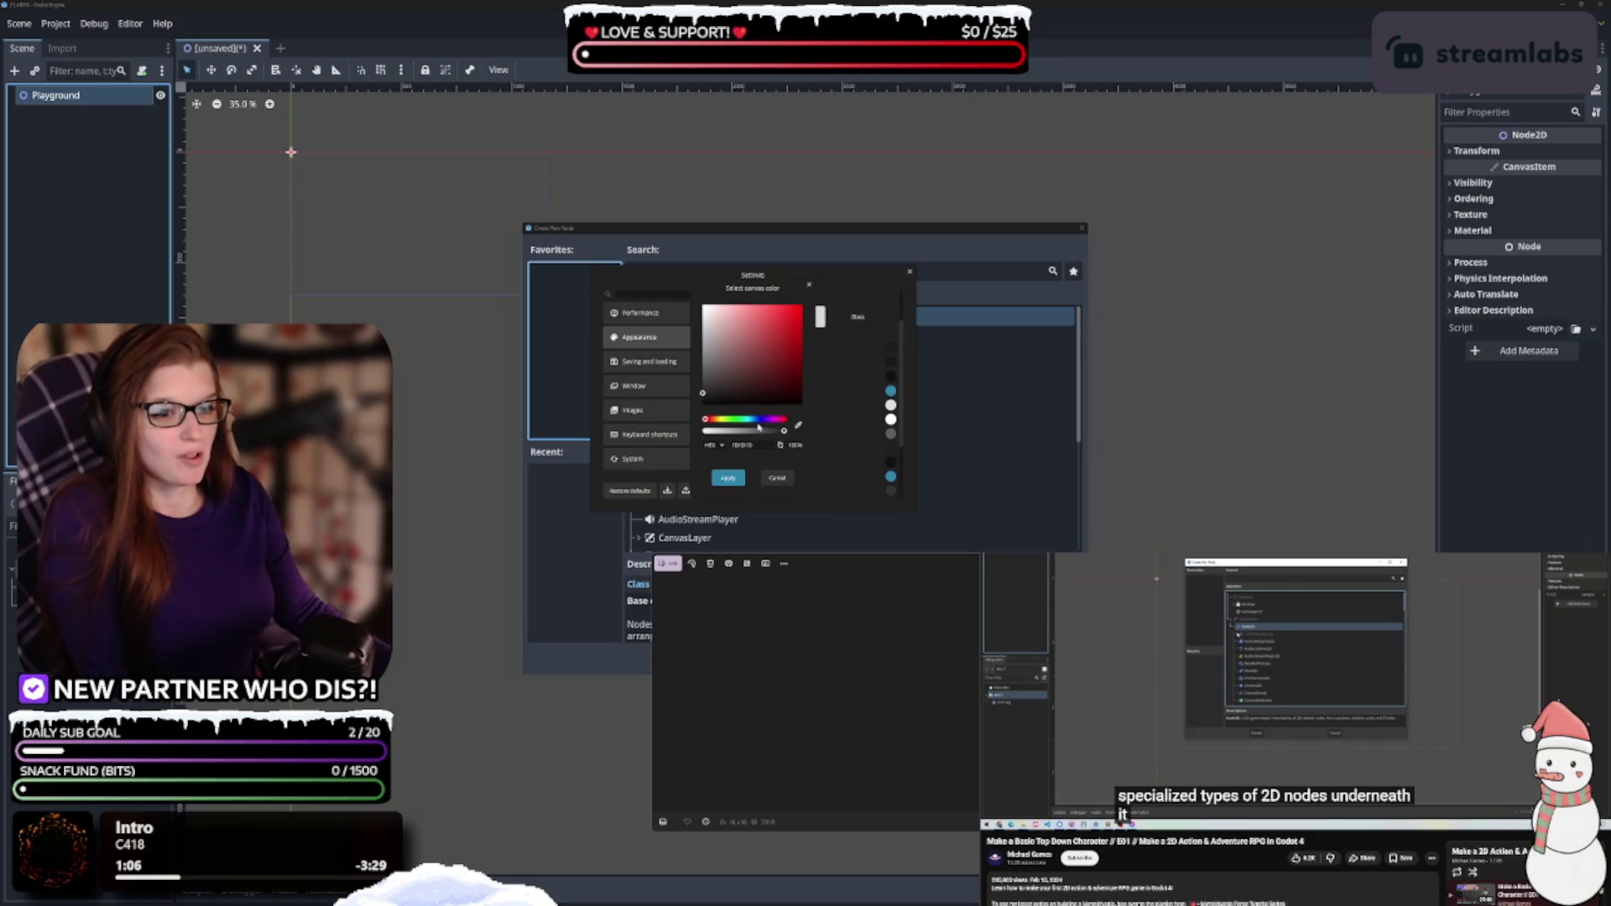
left_click_drag(760, 420, 765, 420)
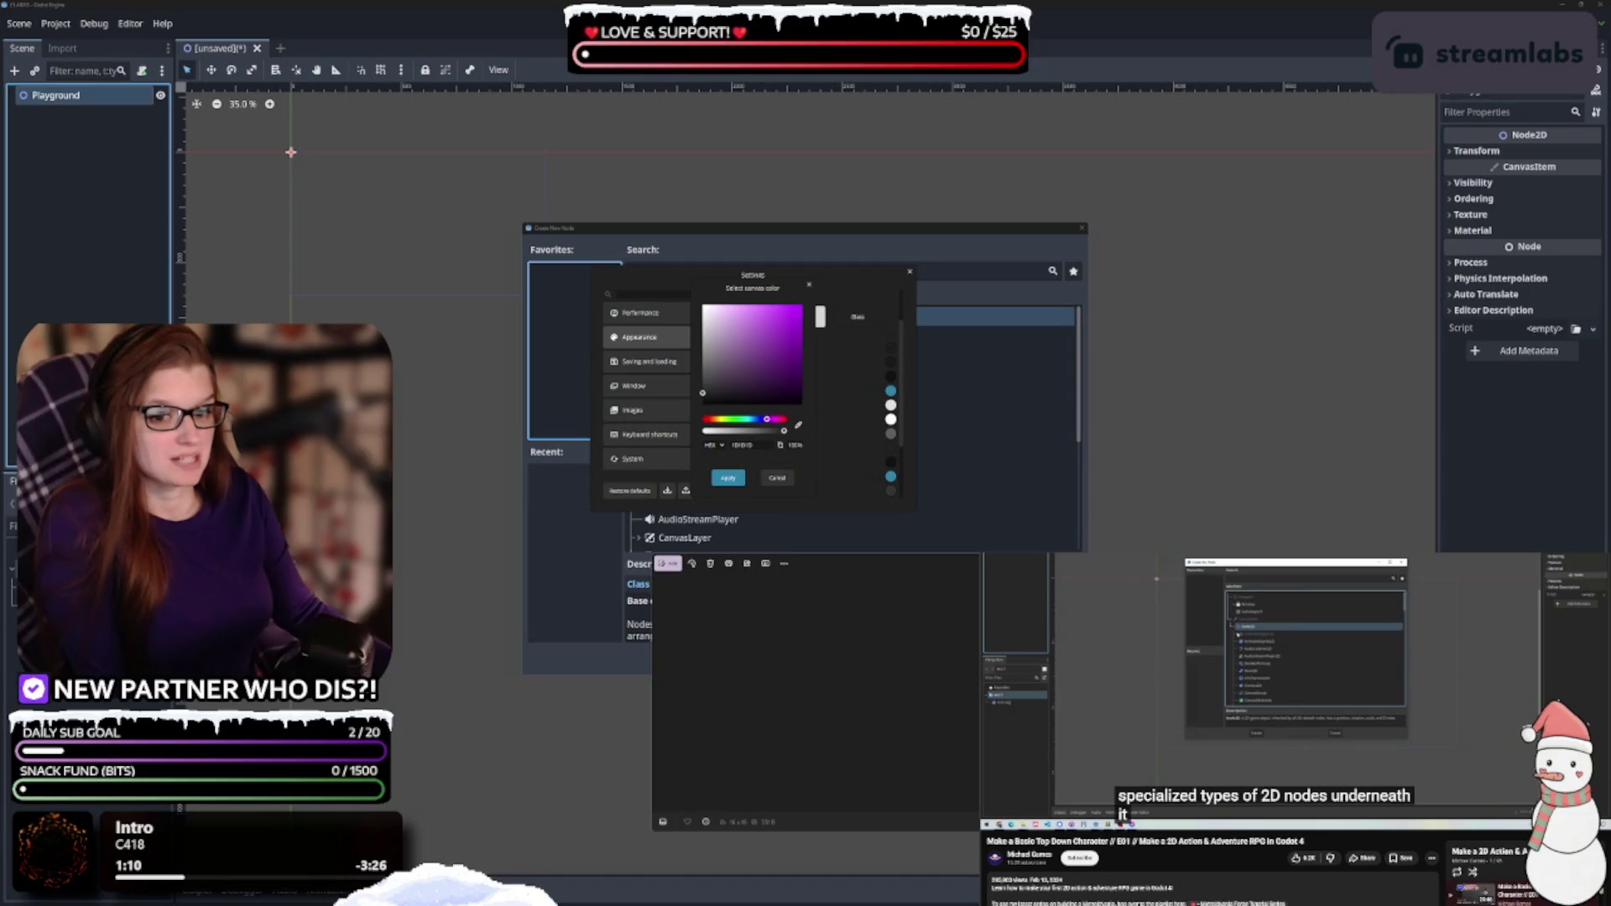
left_click(795, 426)
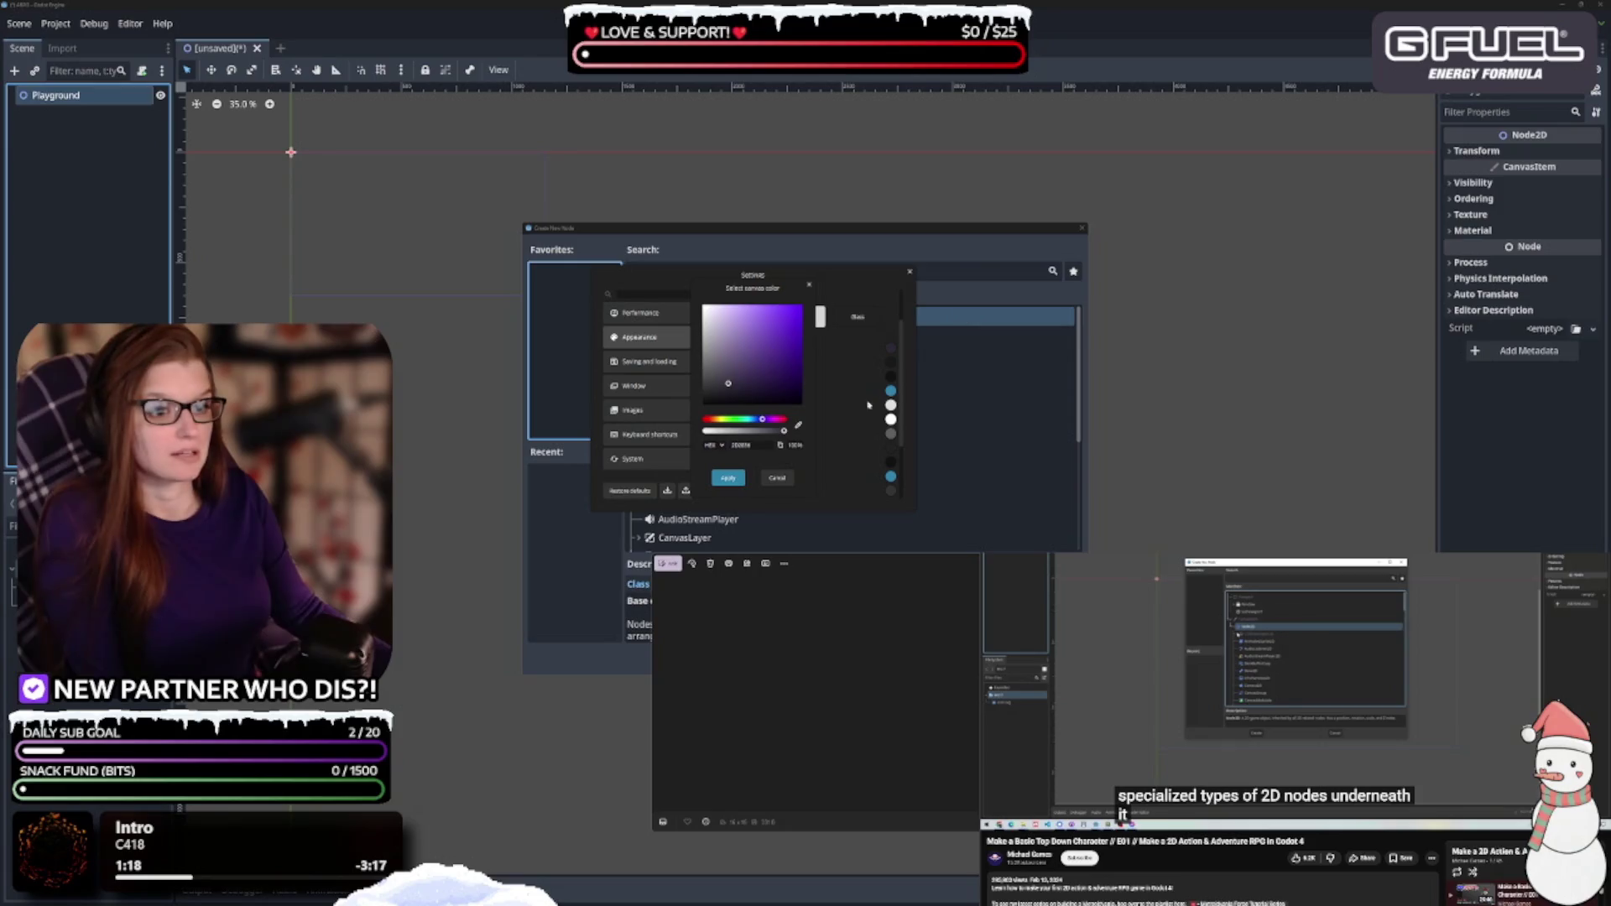
left_click(737, 484)
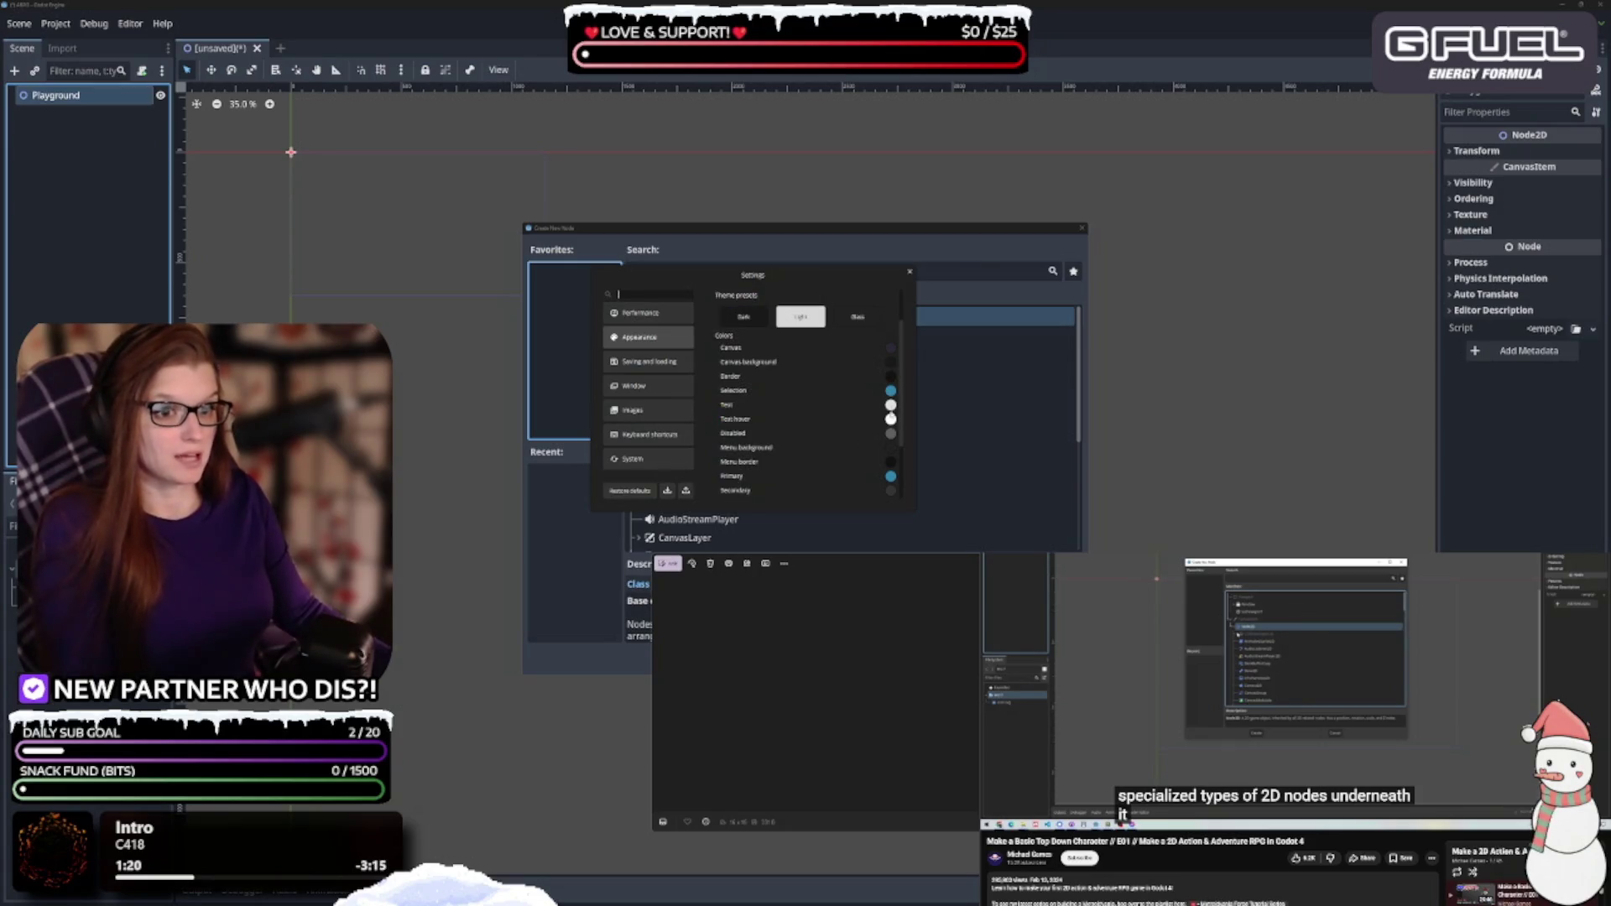
left_click(891, 363)
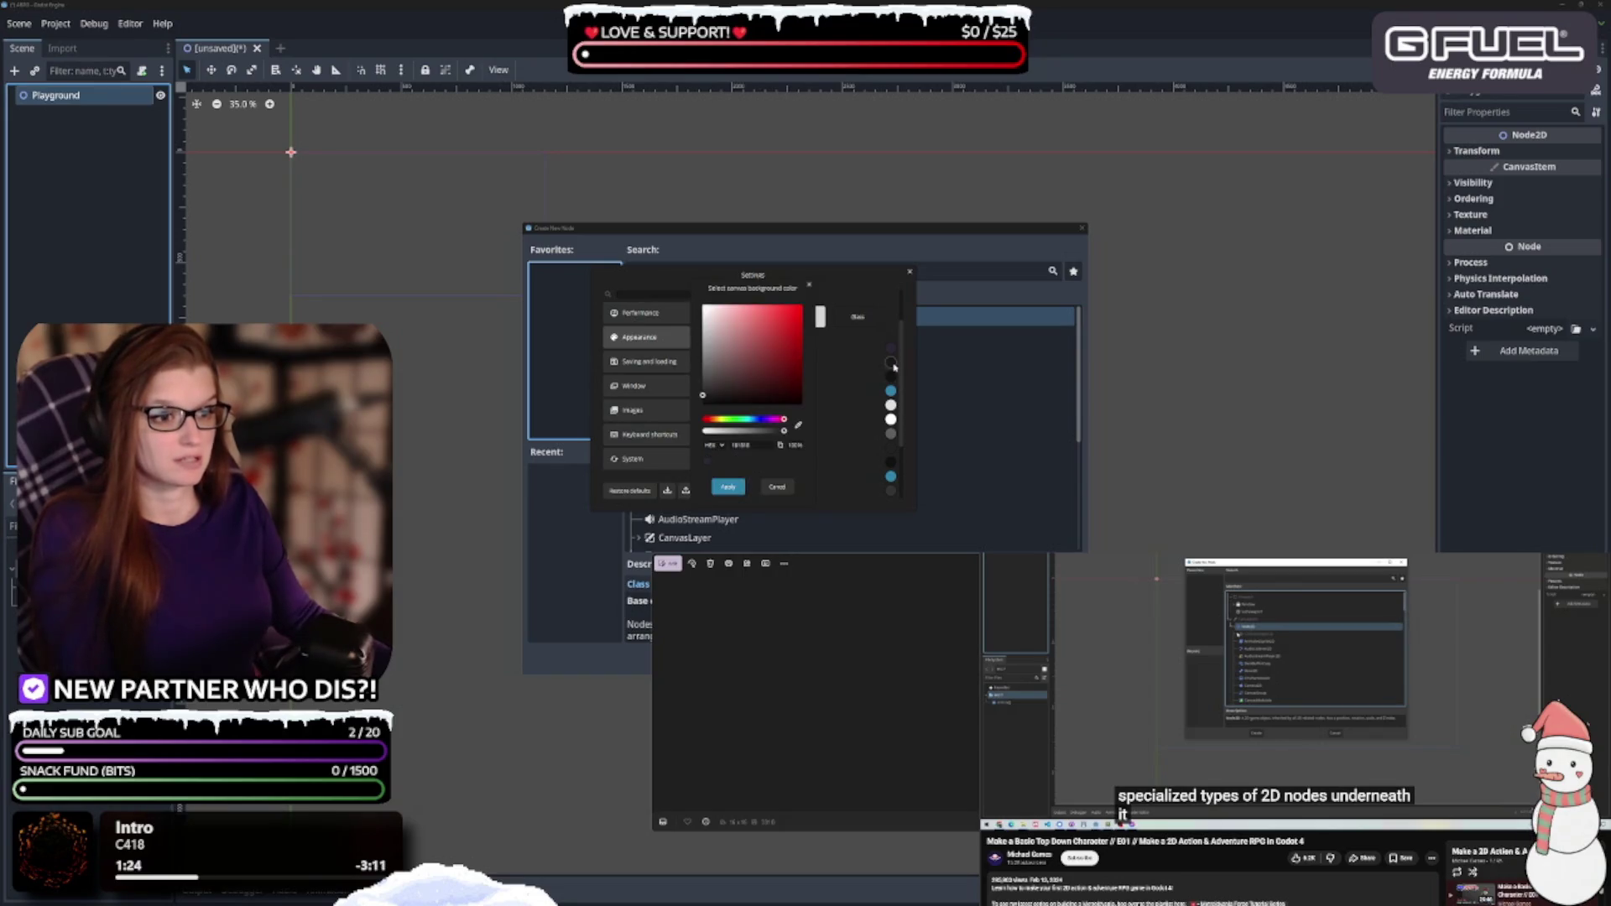
left_click(707, 463)
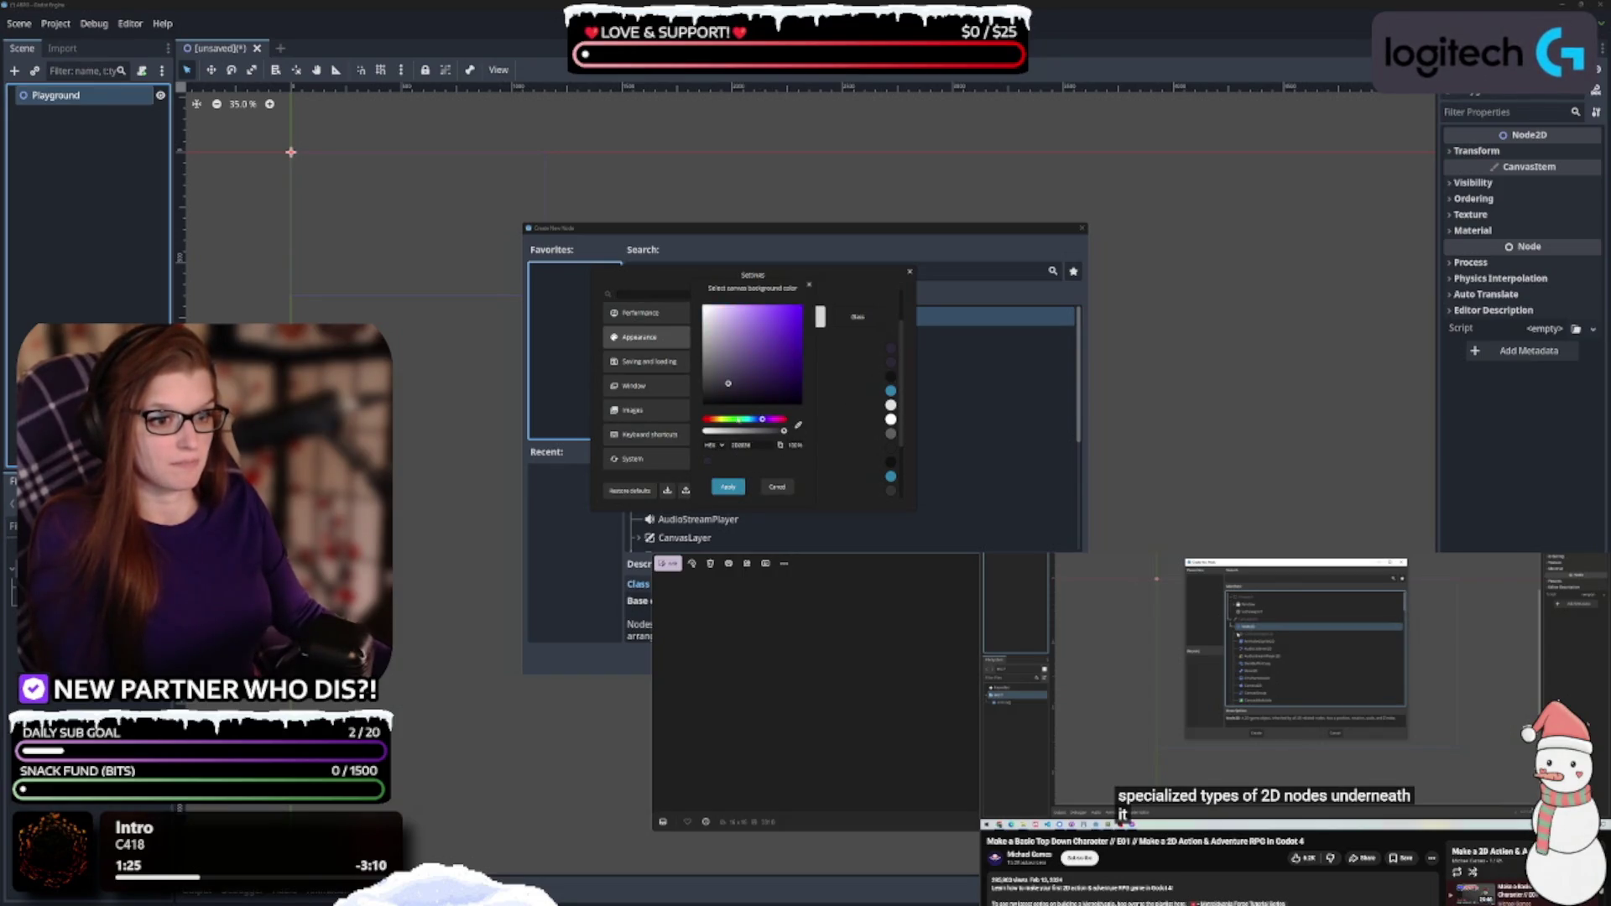
left_click(728, 395)
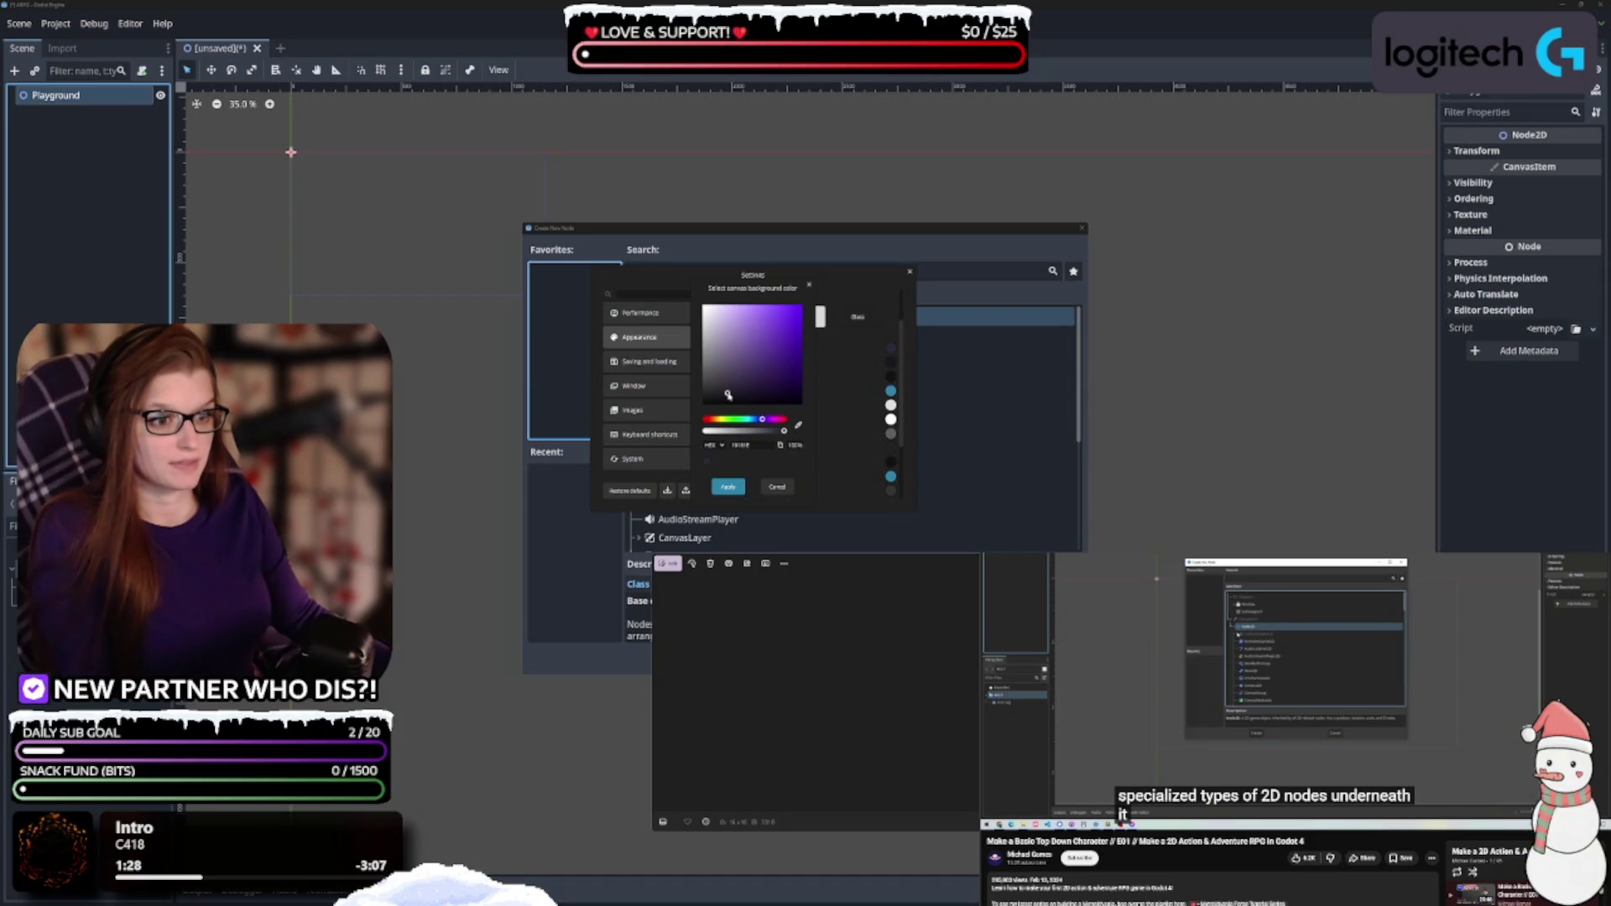
left_click(738, 484)
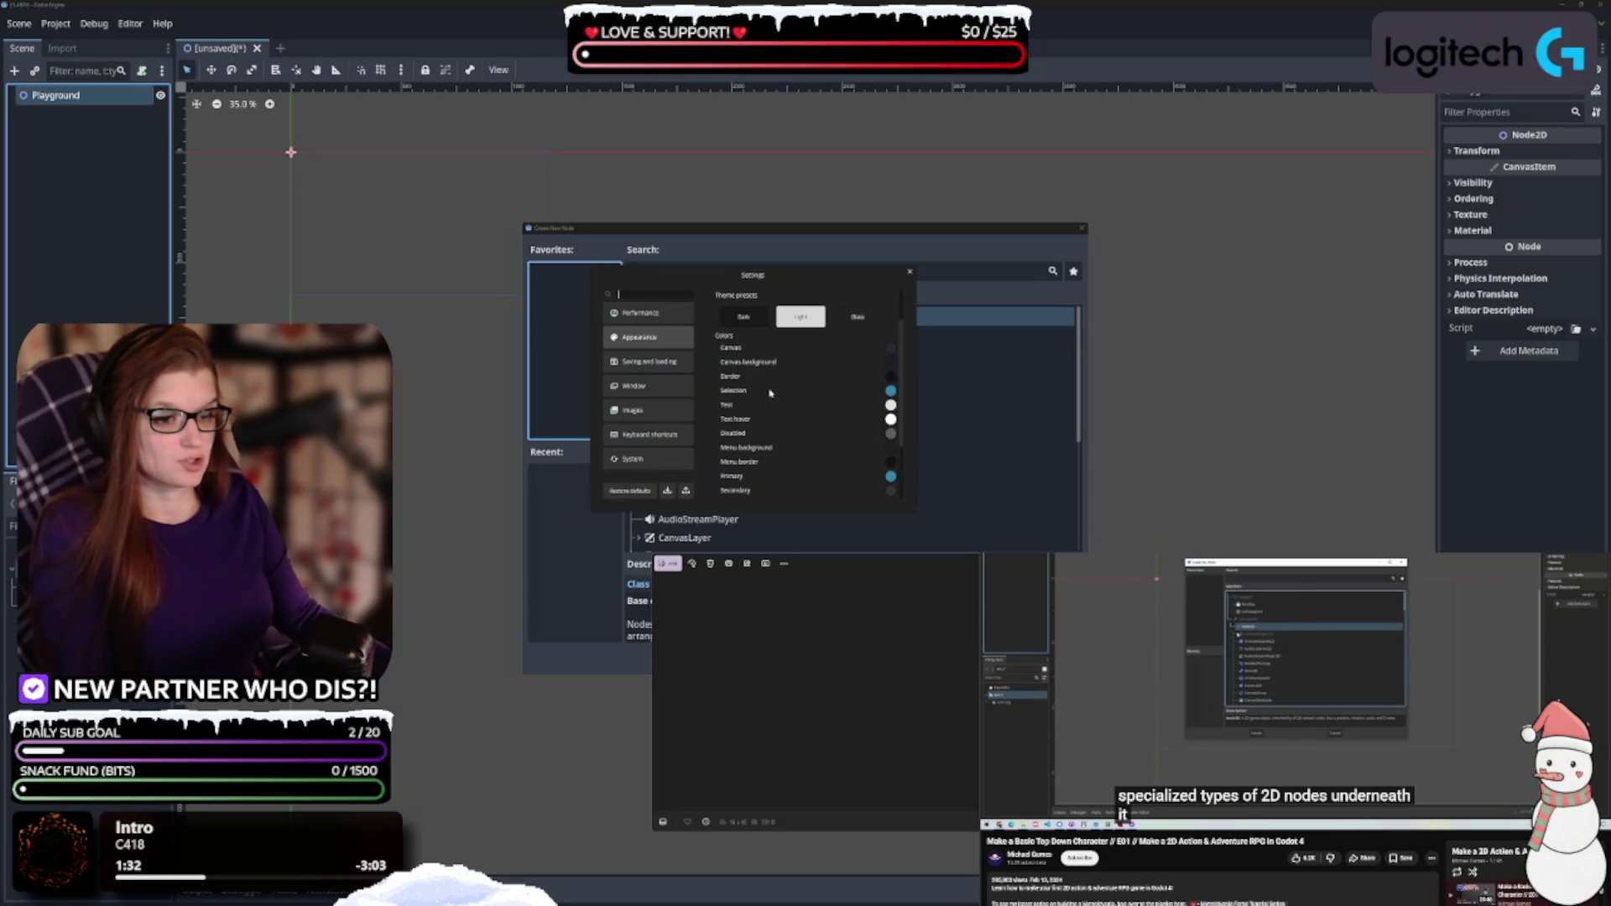
Set the selection colour to a dark purple shade
left_click(891, 392)
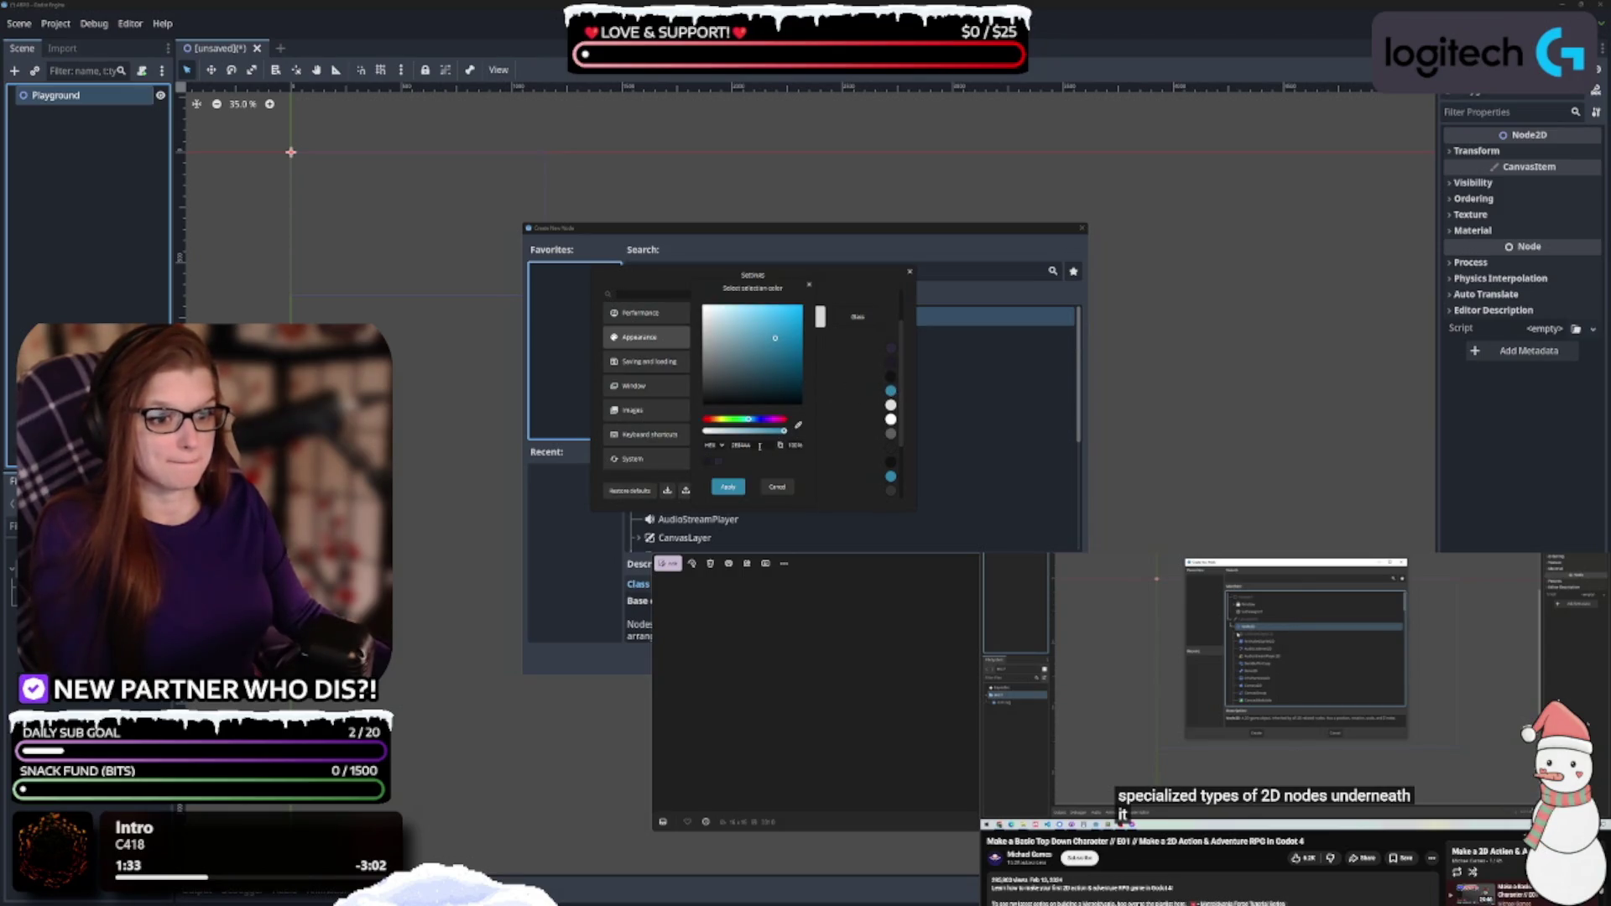
key("Return")
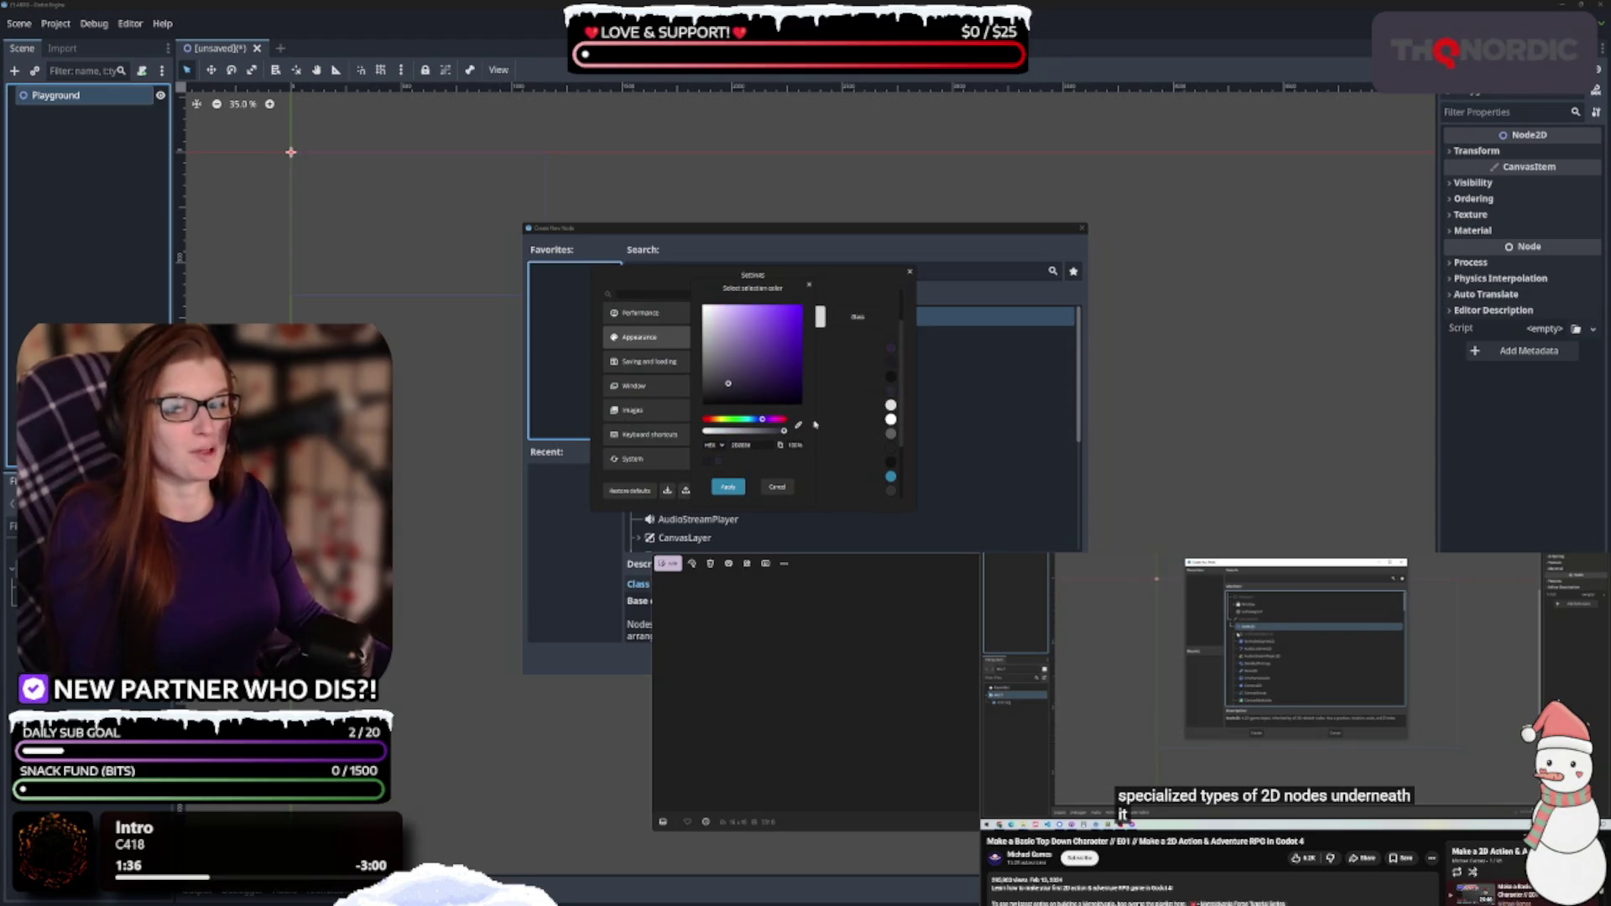
left_click(749, 372)
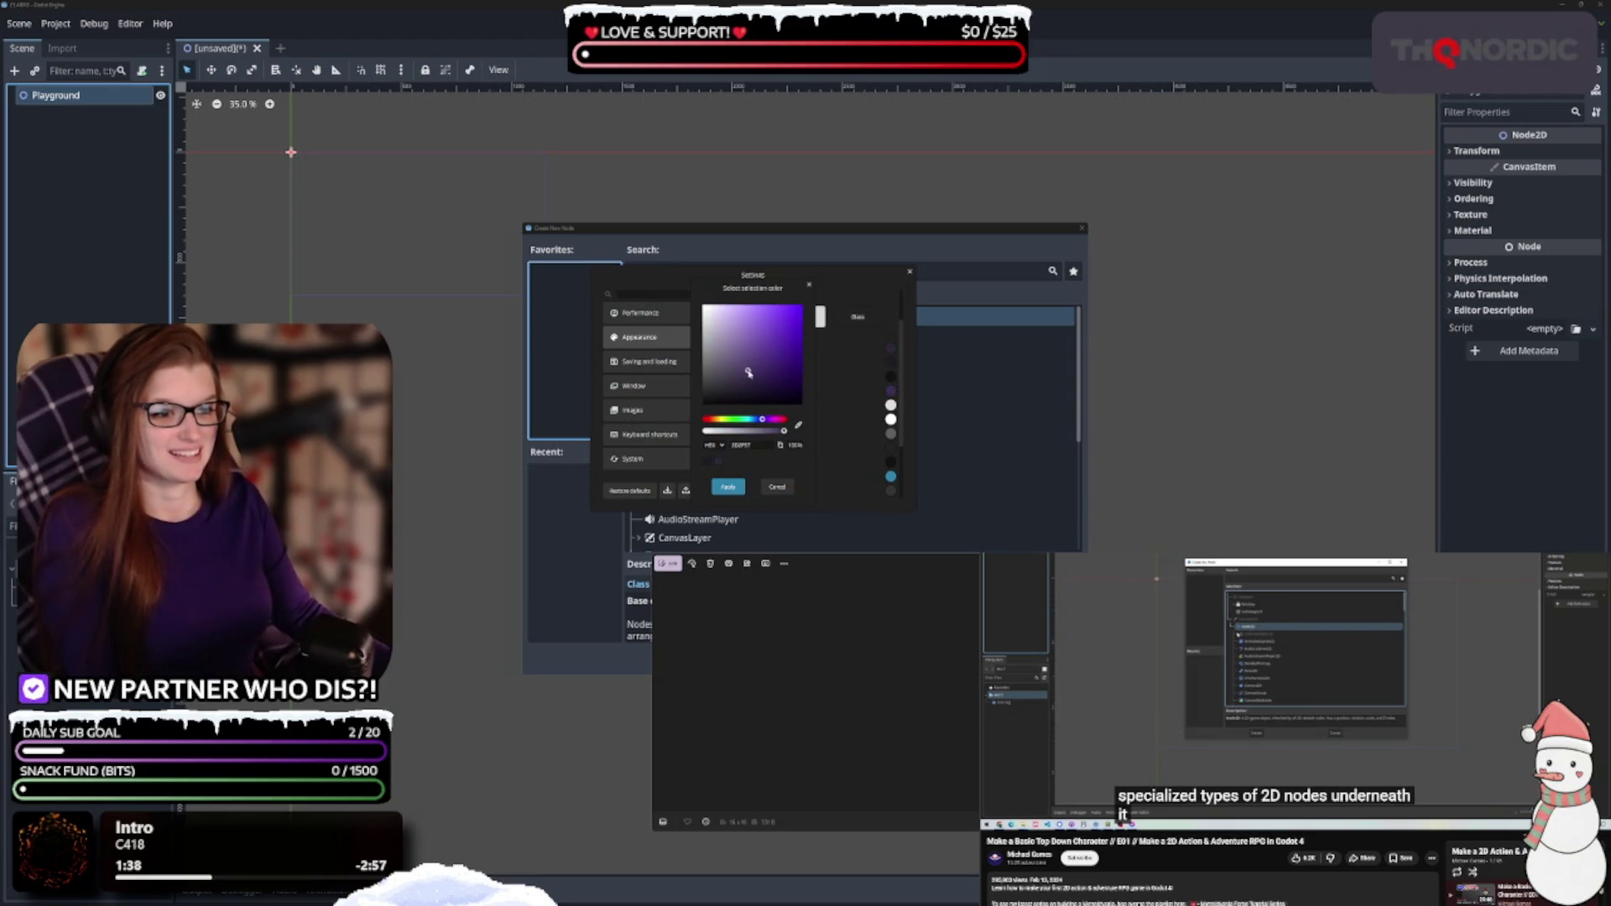
left_click_drag(748, 372, 746, 366)
left_click(726, 487)
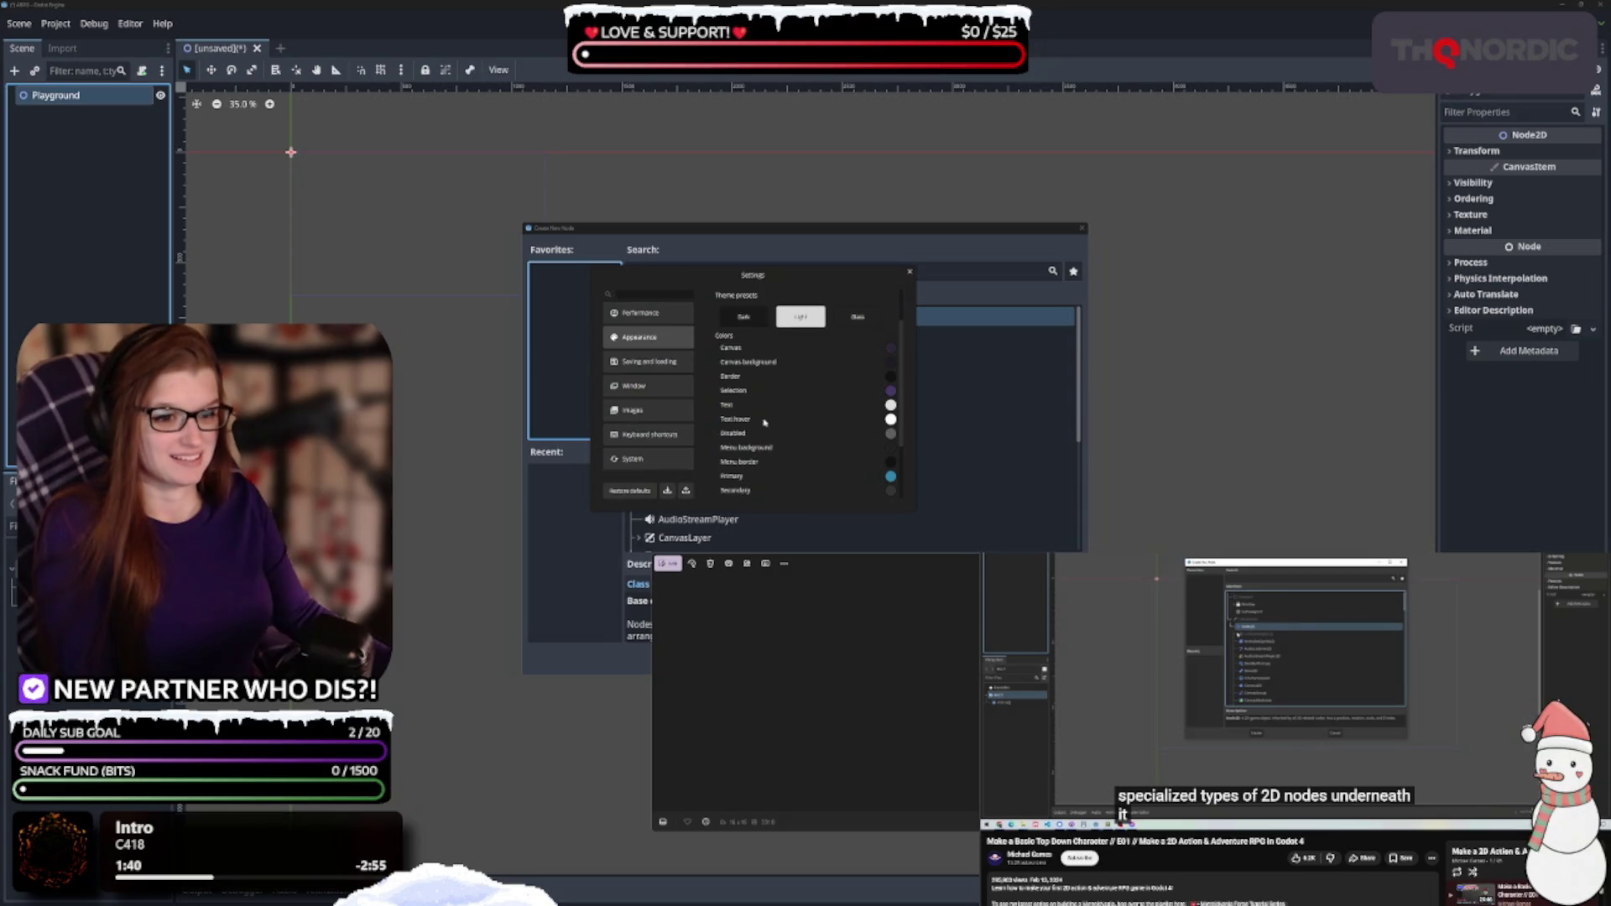
Set the menu background and menu border colours to darker purple shades
scroll(752, 437, "down", 1)
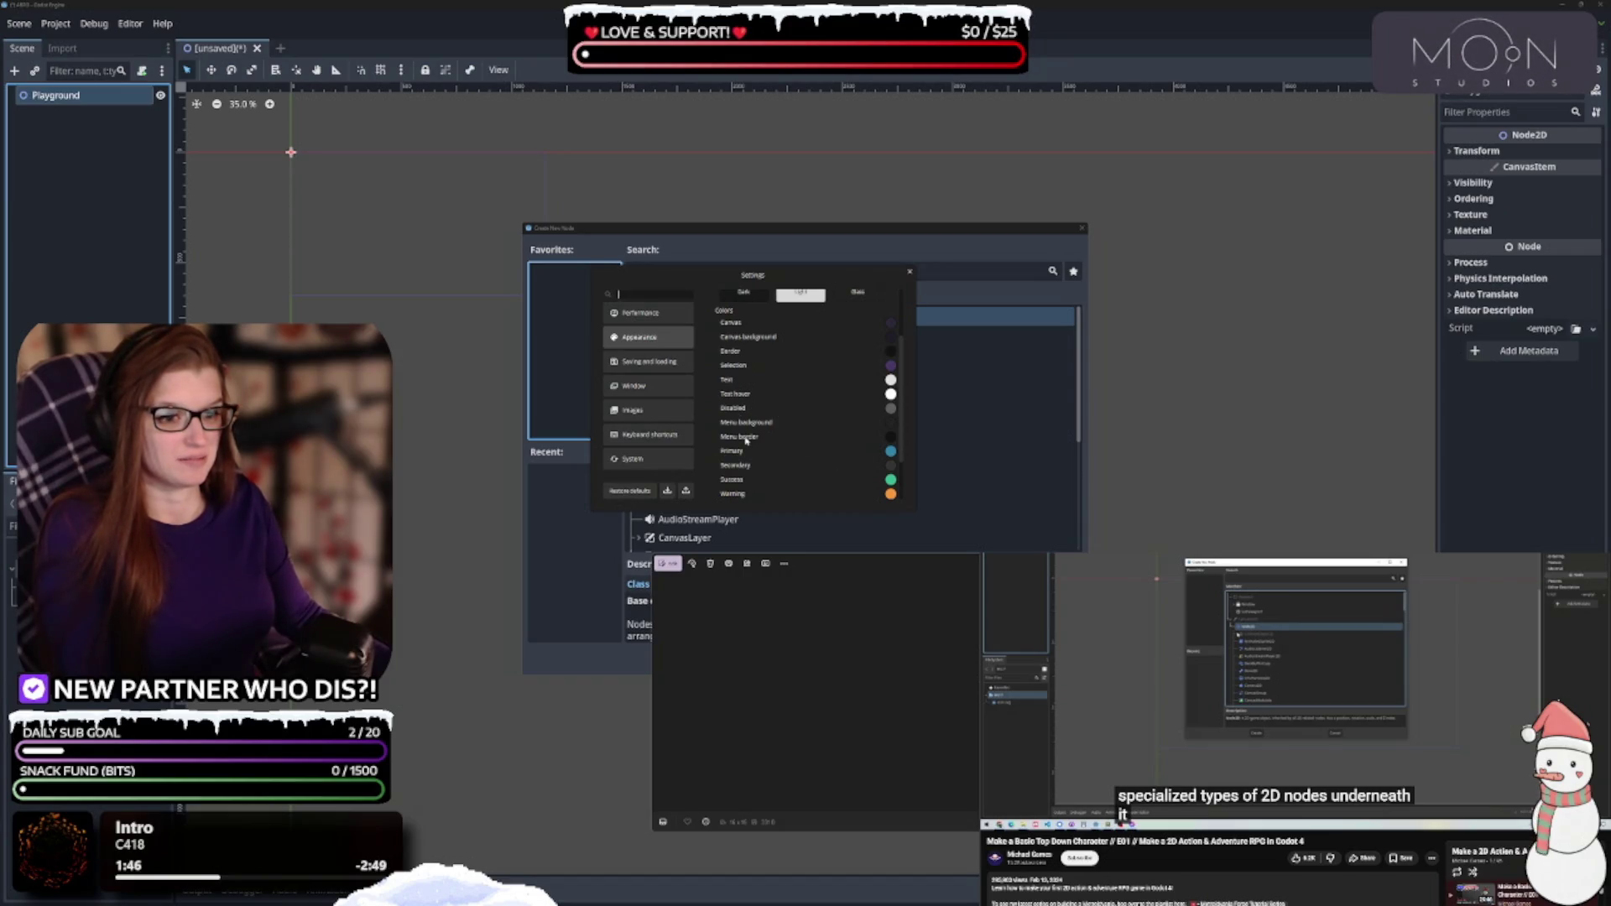
left_click(891, 424)
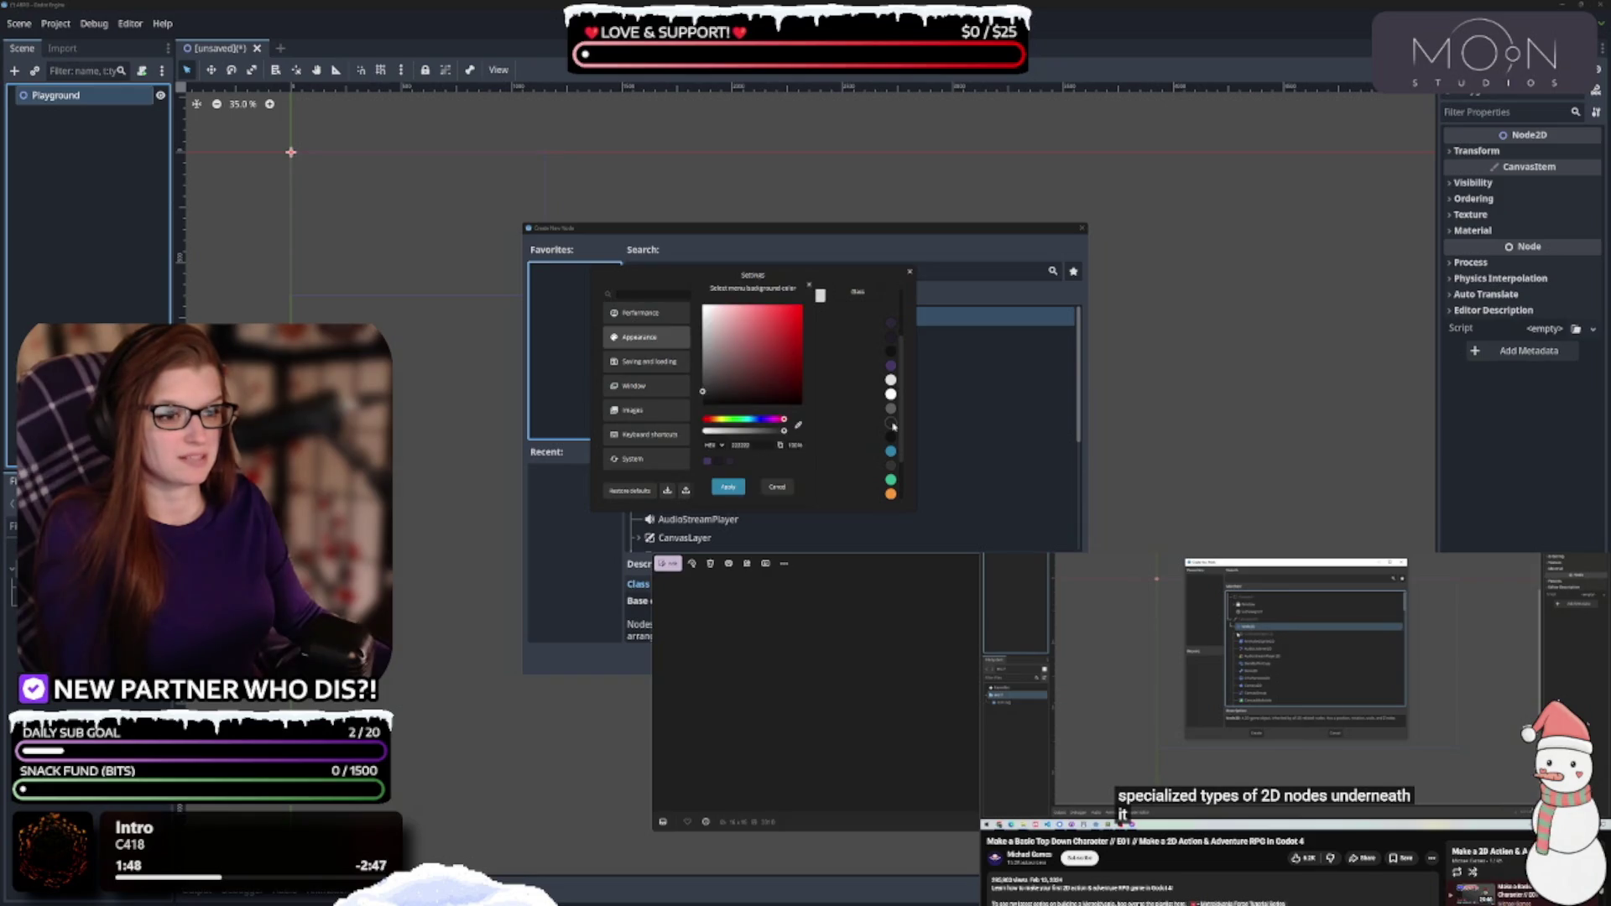
left_click(729, 464)
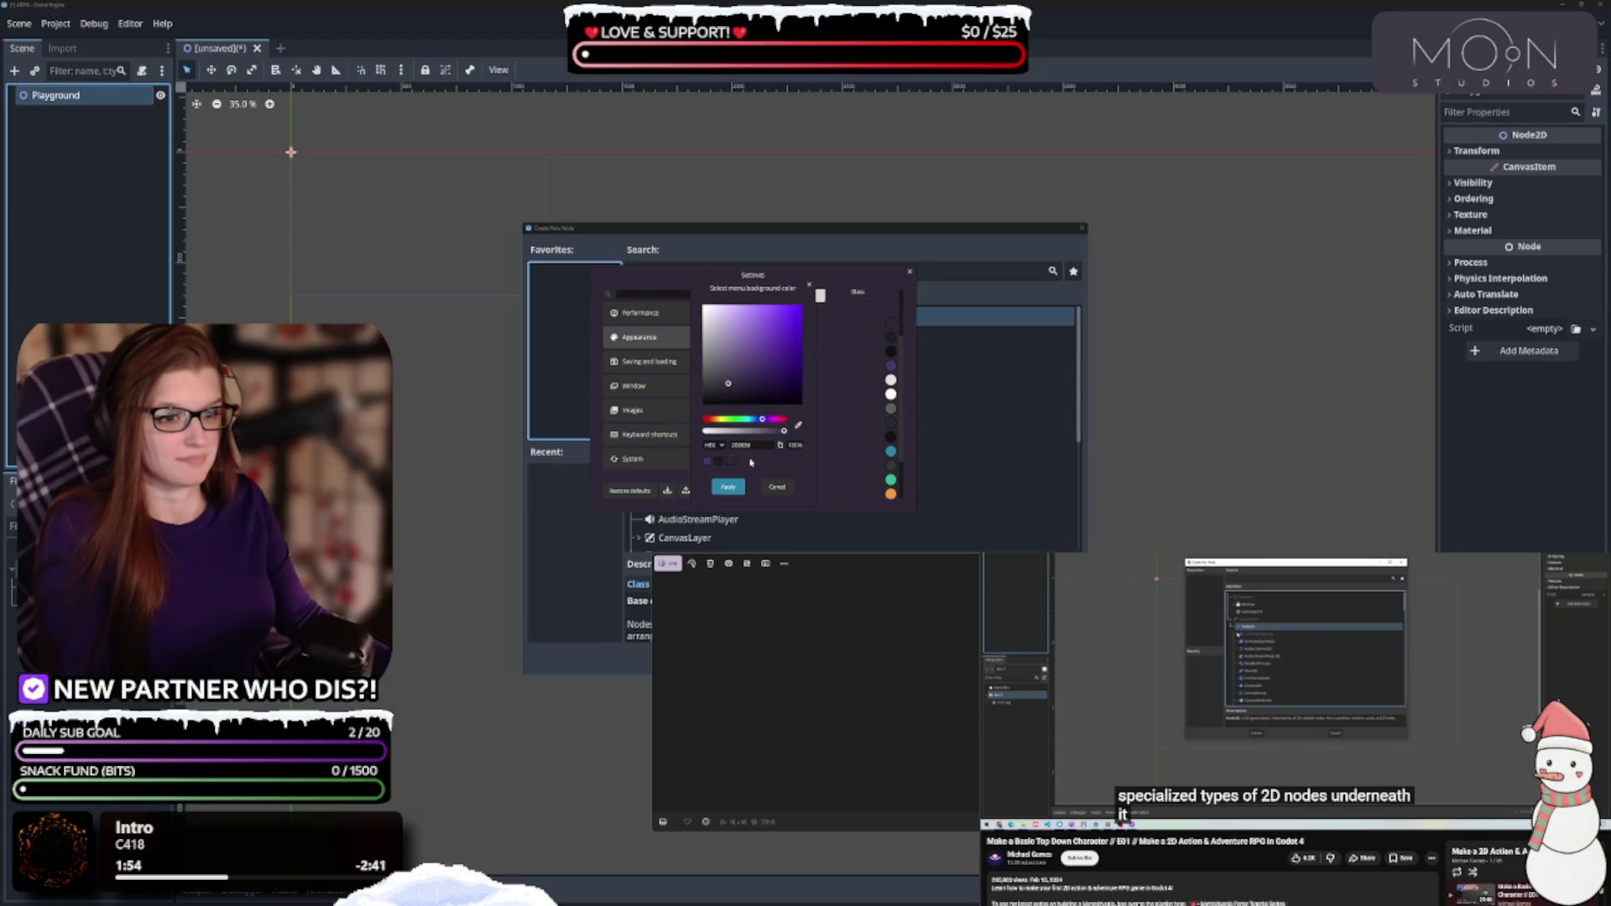
left_click(728, 390)
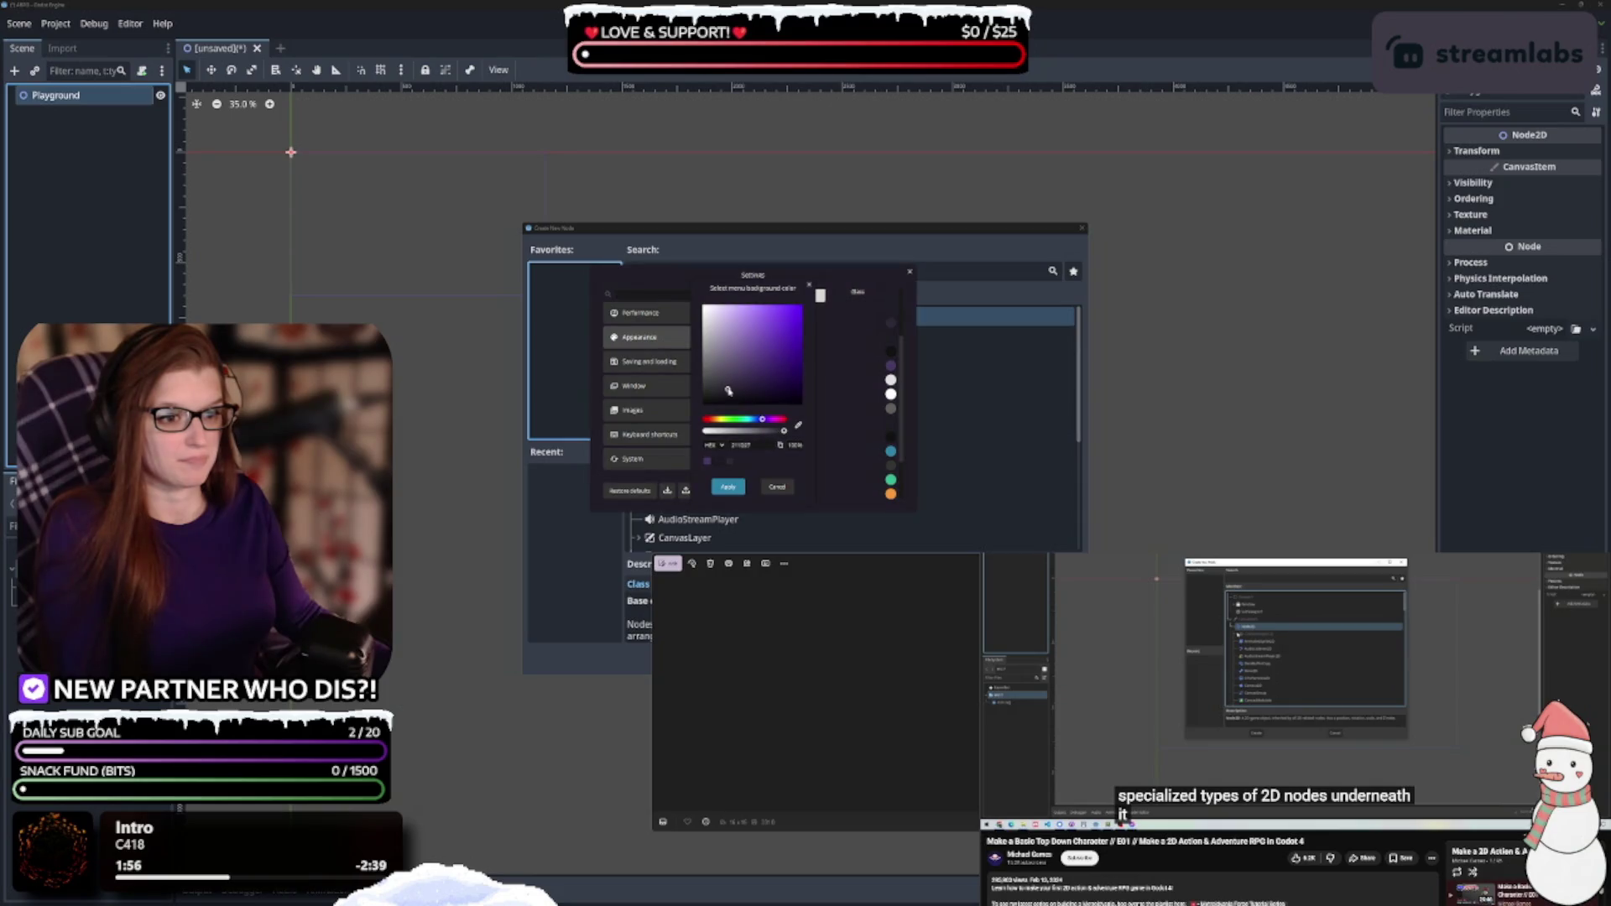
left_click_drag(728, 391, 727, 388)
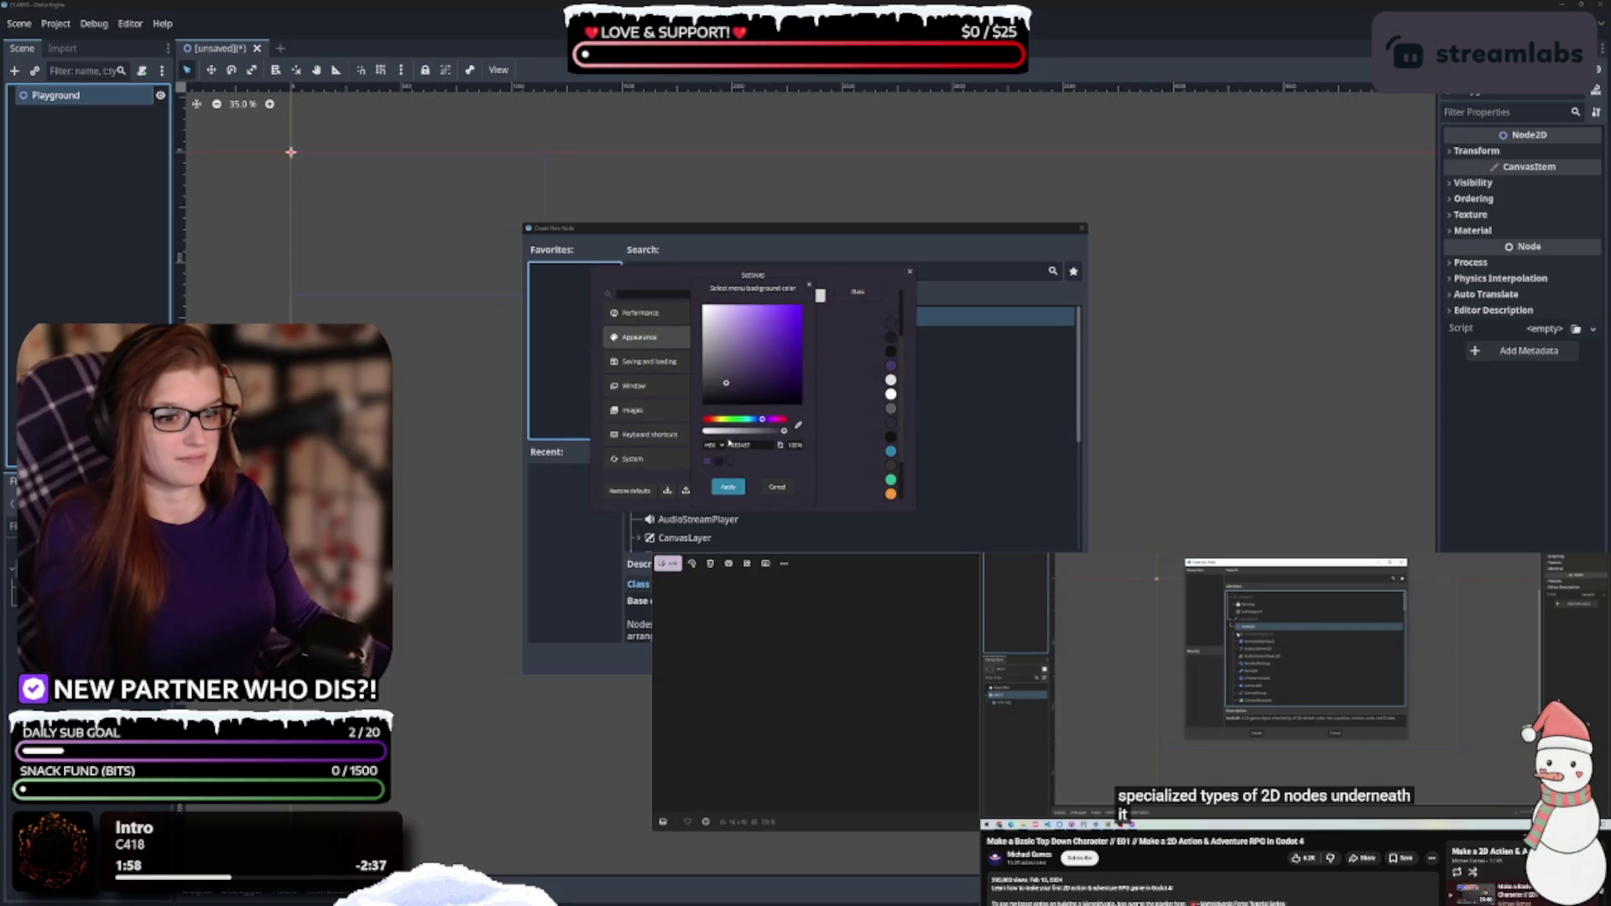
left_click(730, 487)
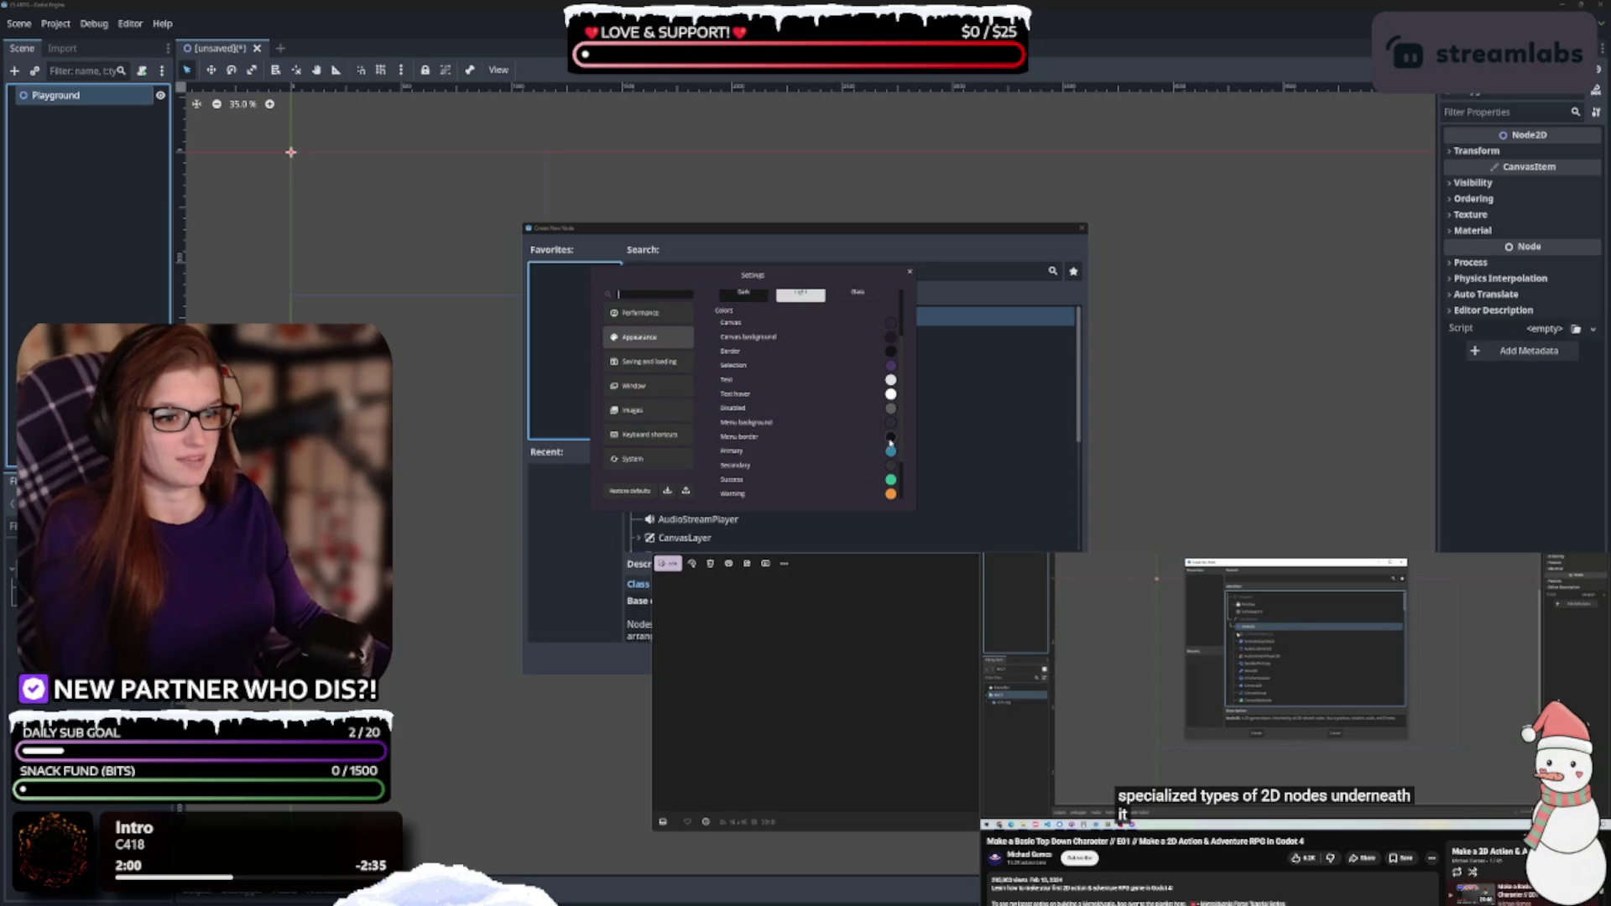
left_click(890, 437)
left_click(720, 462)
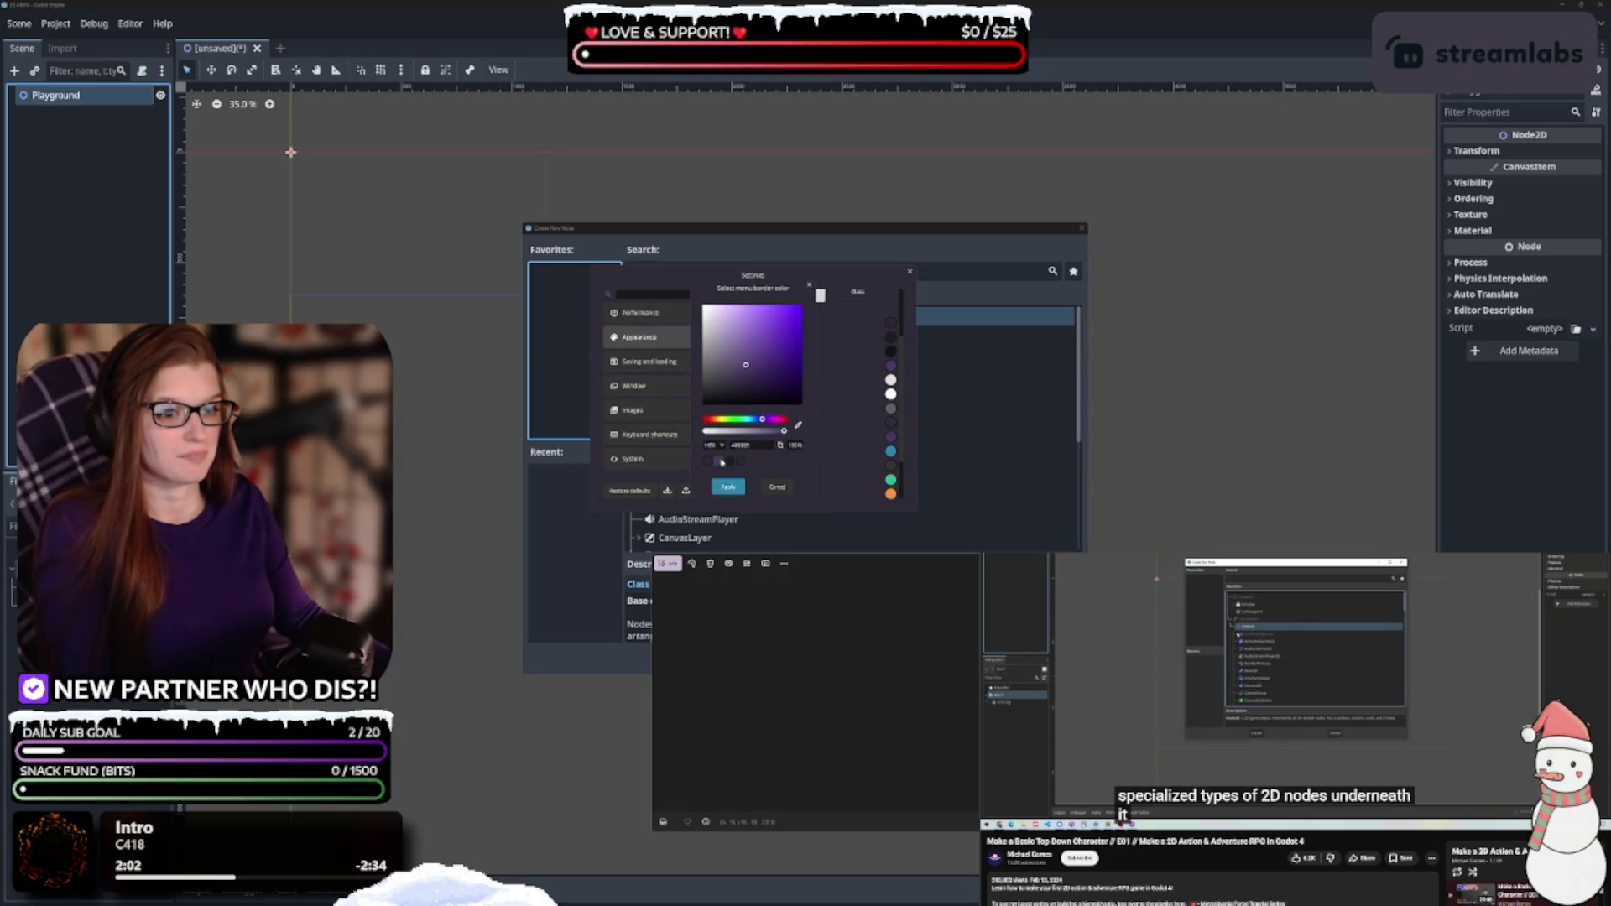
left_click(784, 353)
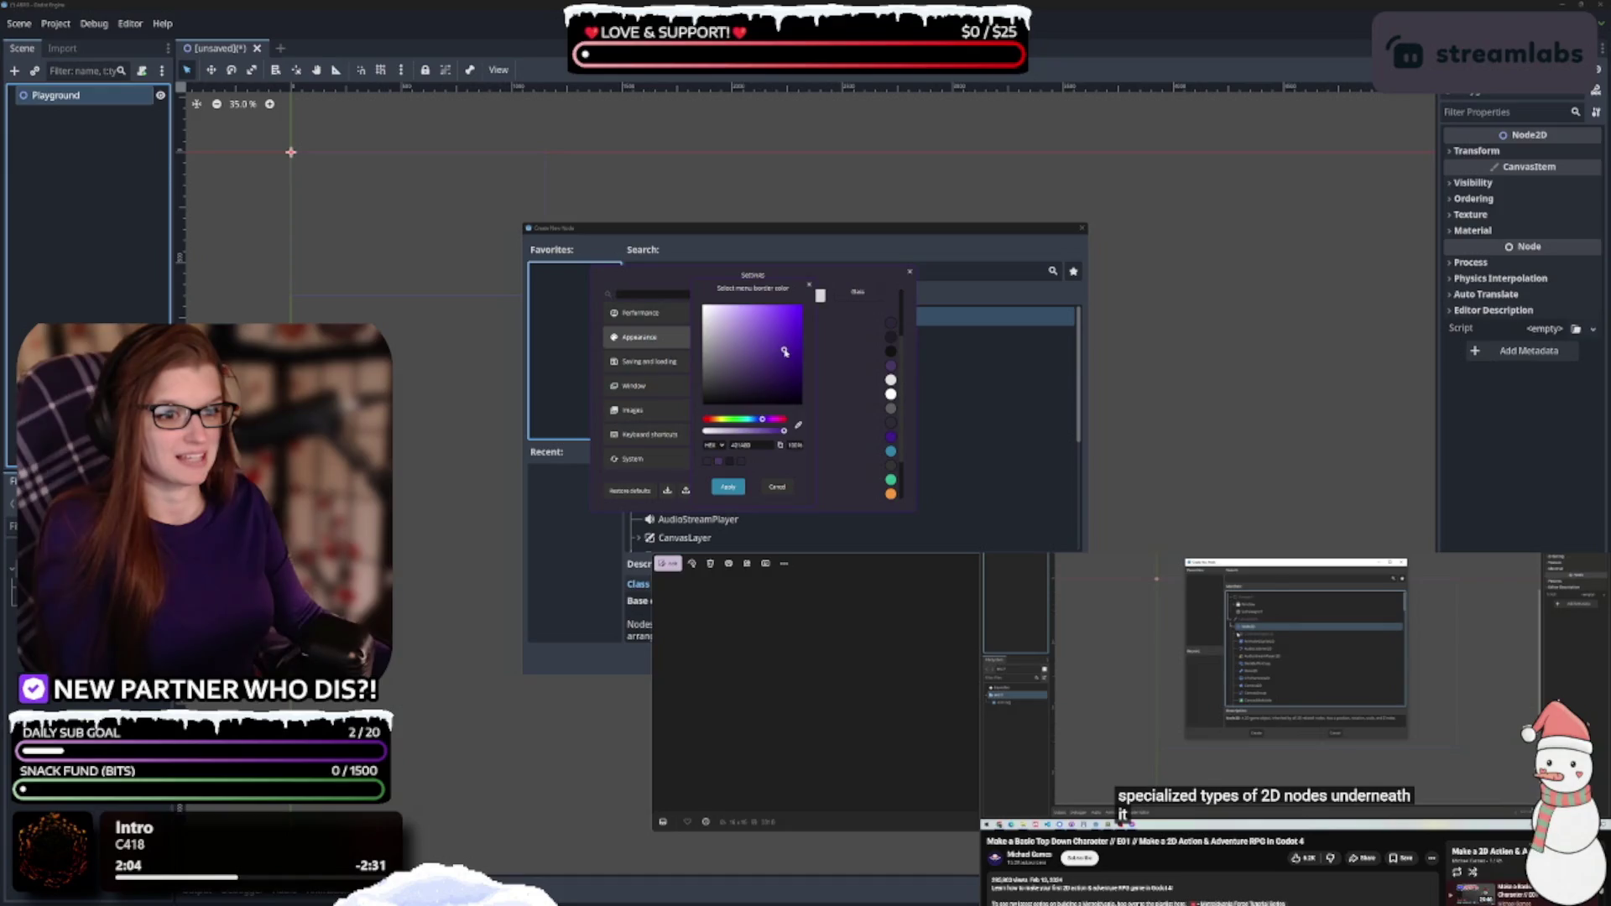
left_click(748, 392)
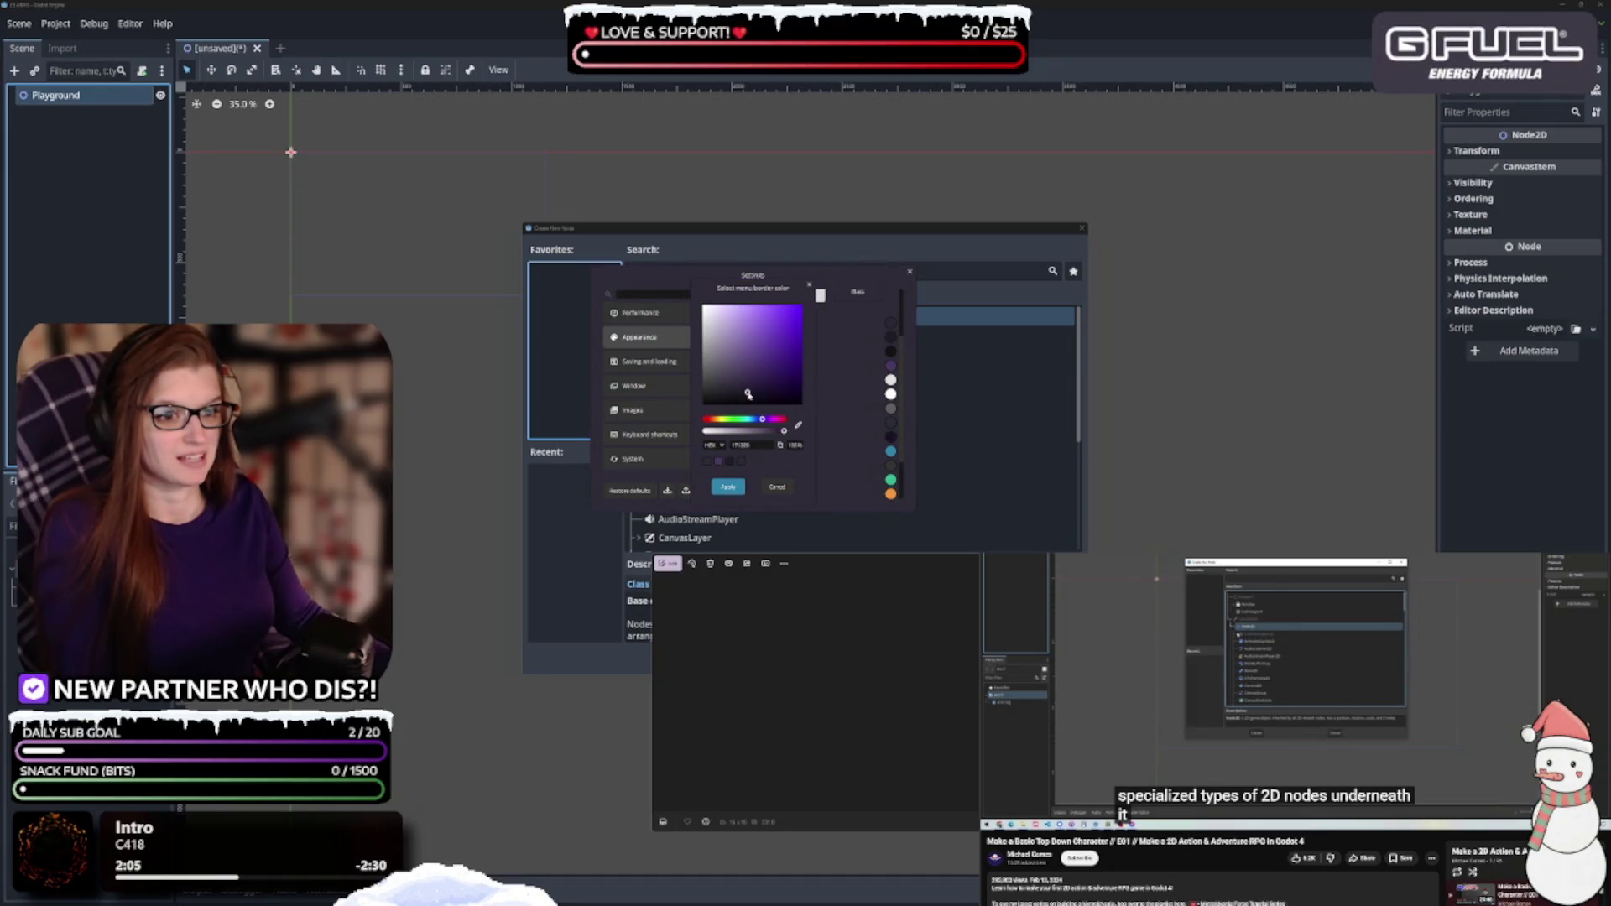
left_click(728, 487)
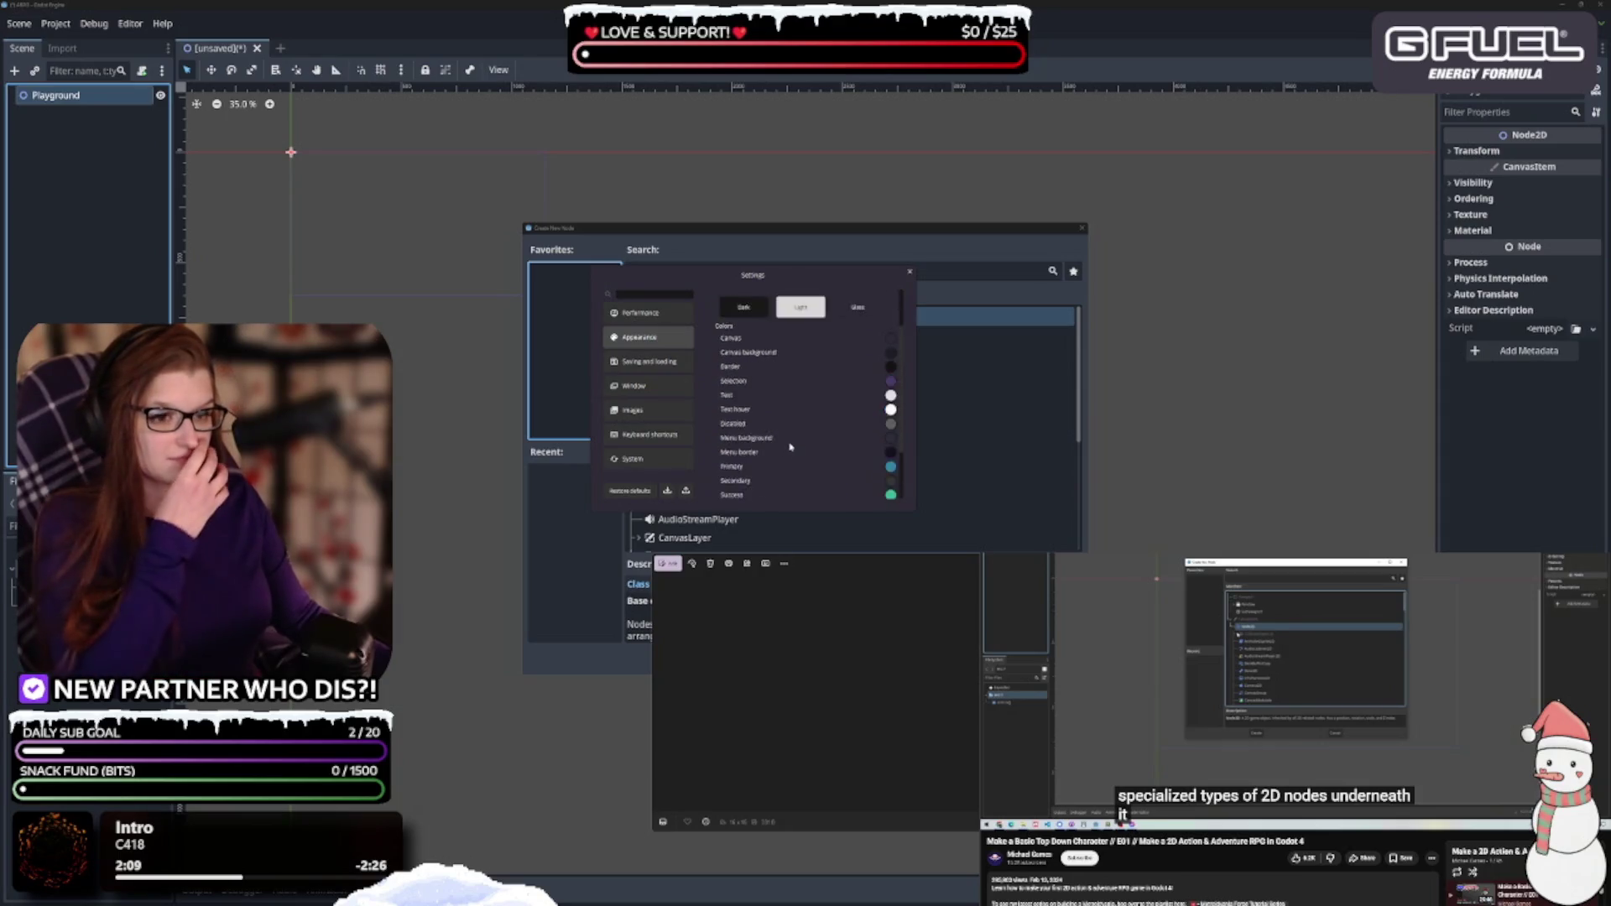
Leave the Appearance colour list and show PureRef's Saving and loading settings page
scroll(781, 449, "up", 2)
scroll(785, 447, "down", 3)
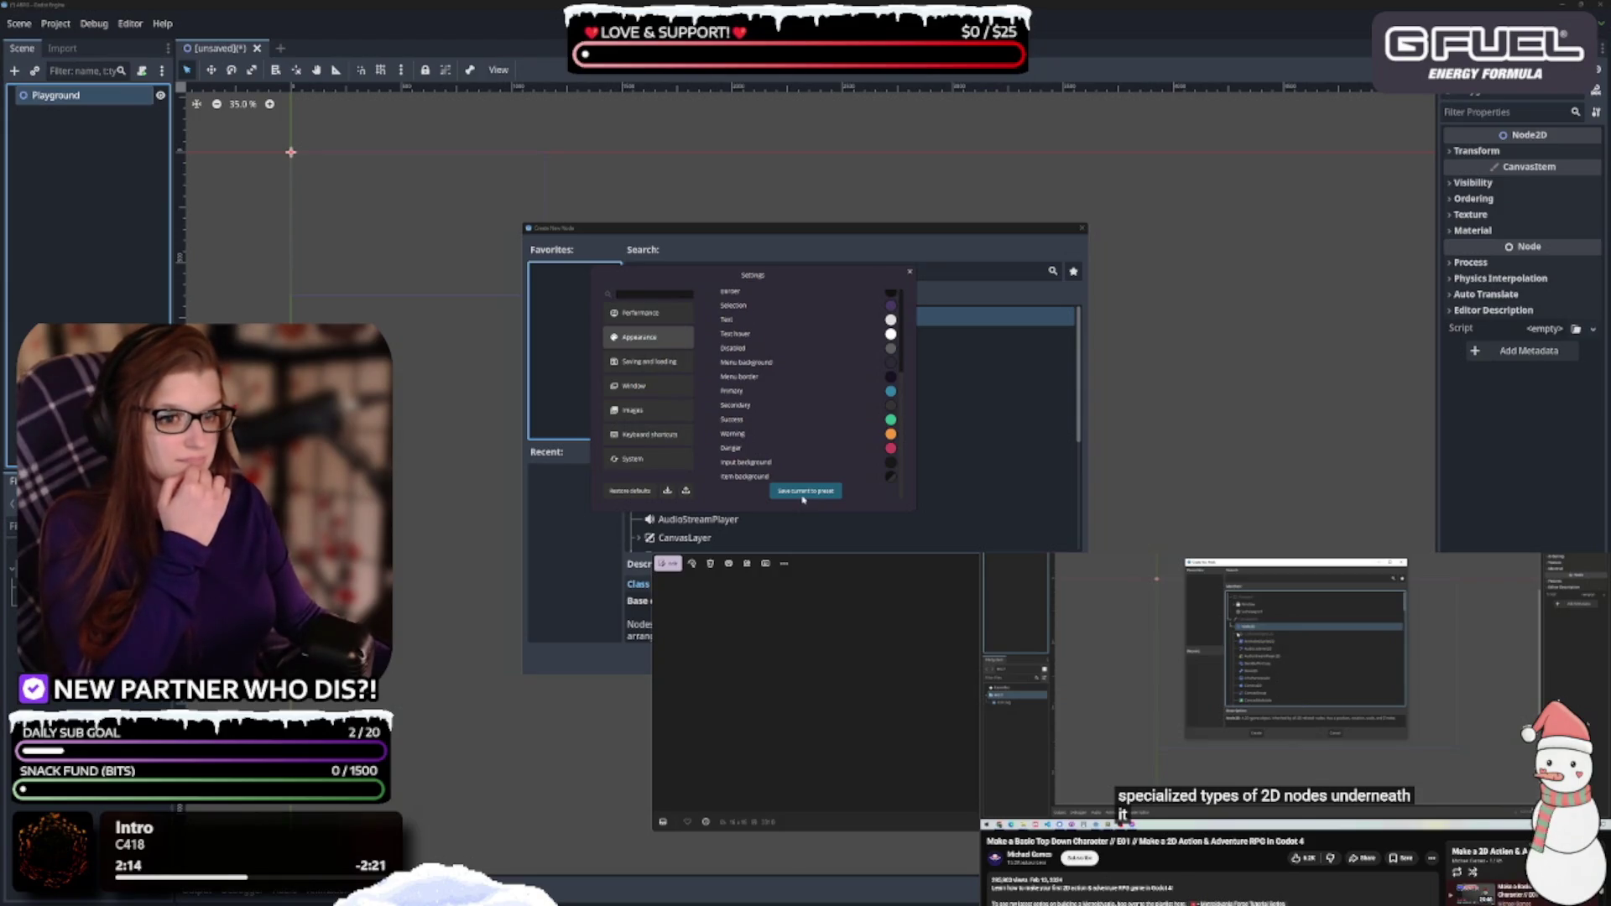
scroll(818, 353, "up", 1)
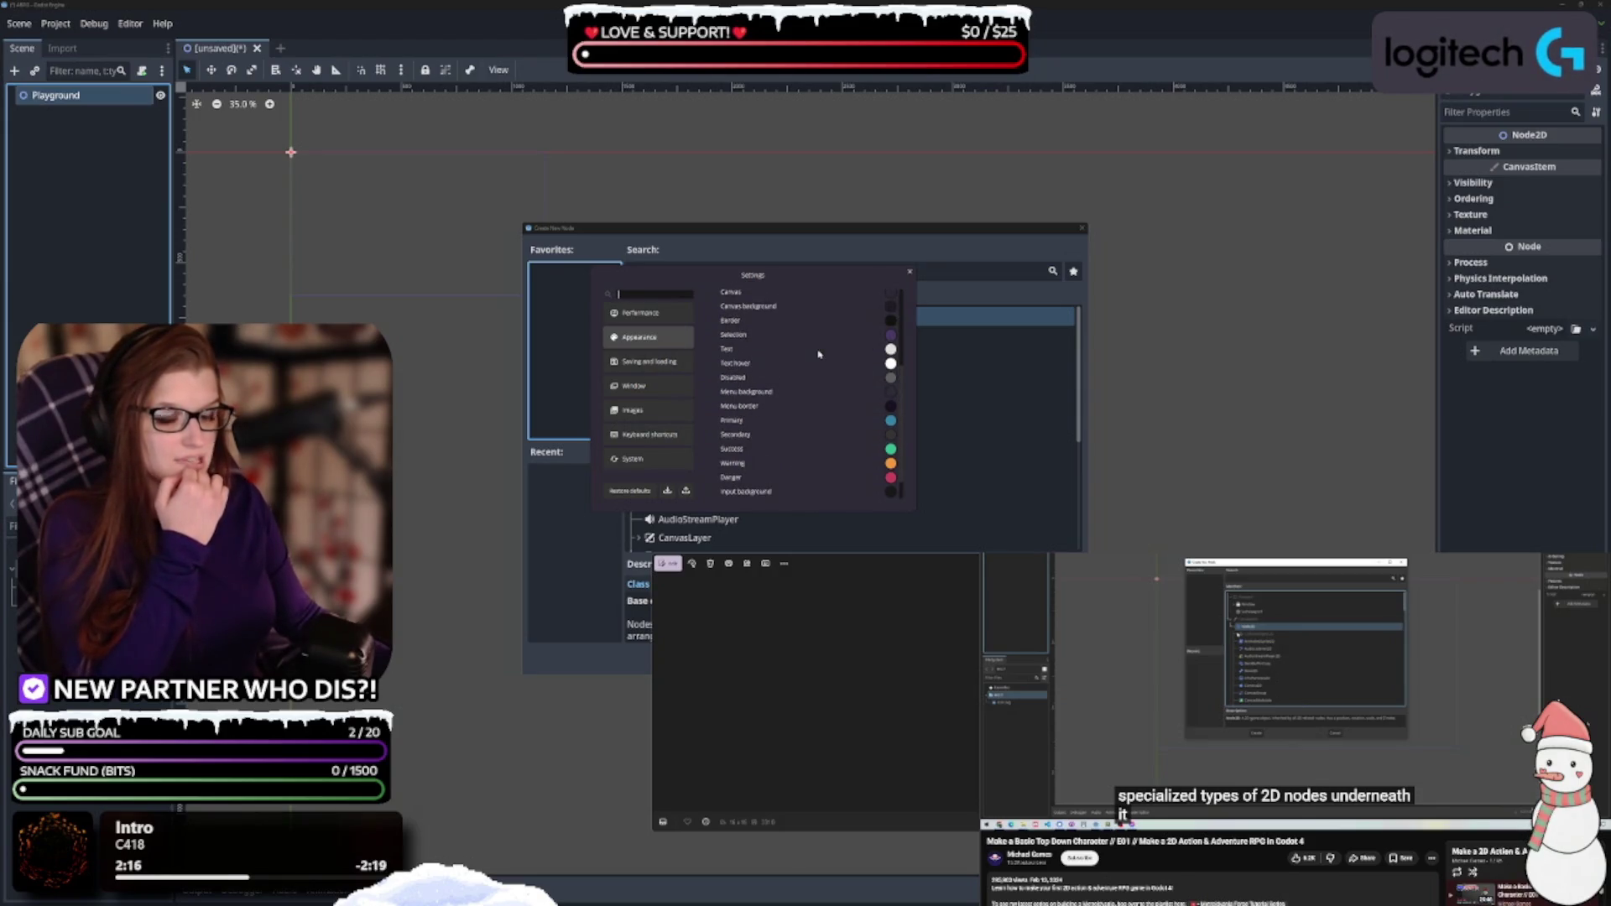
scroll(819, 353, "up", 3)
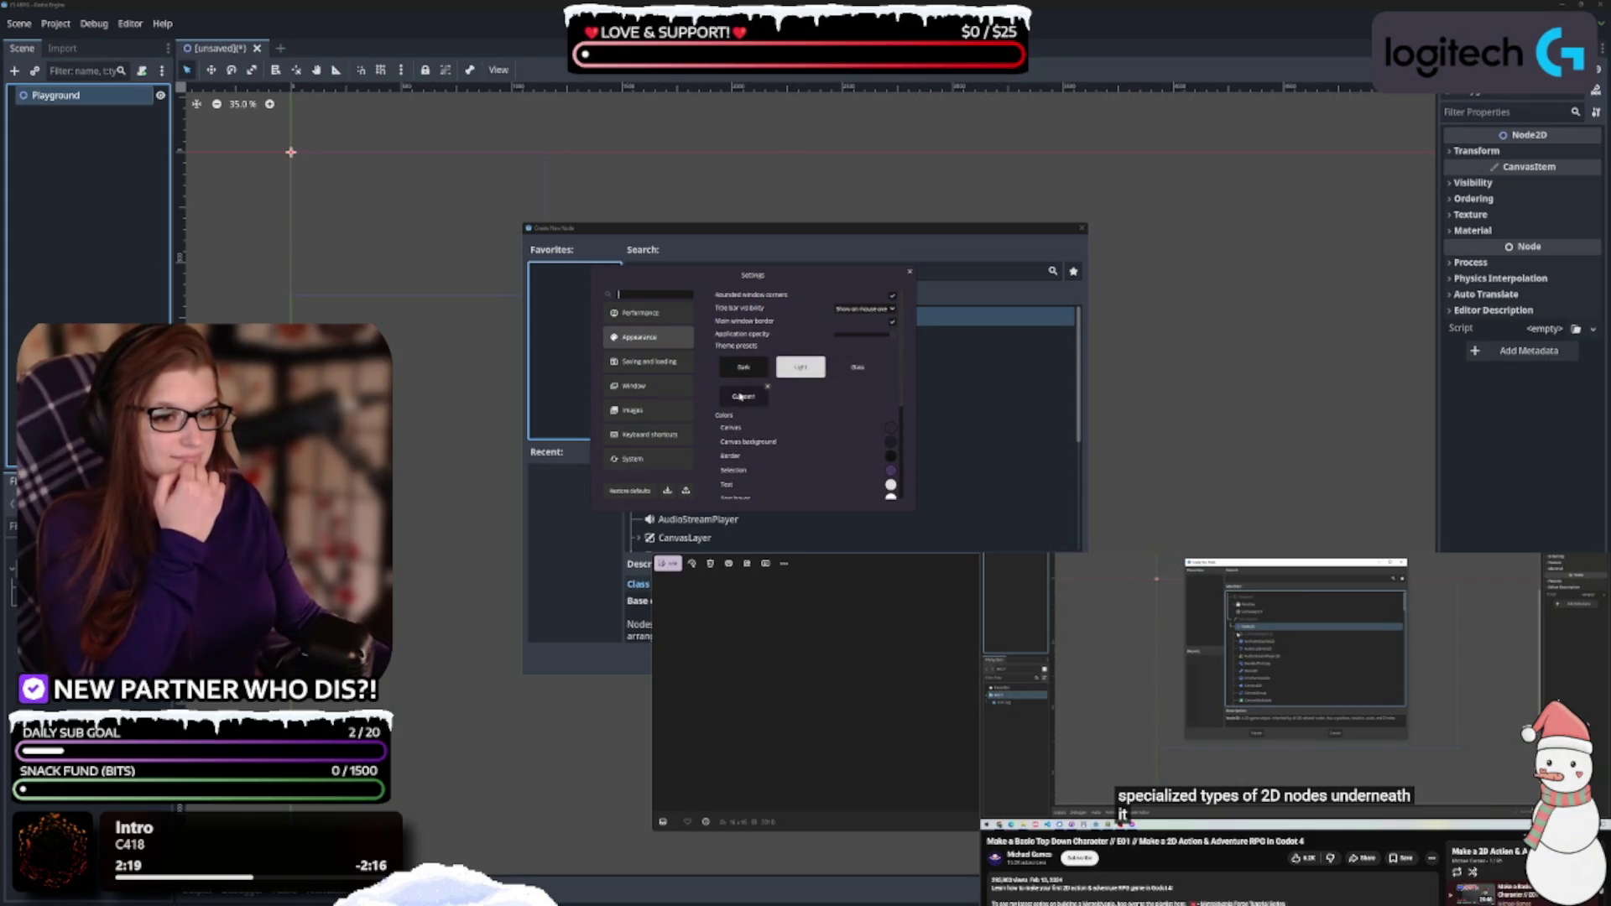
left_click(648, 361)
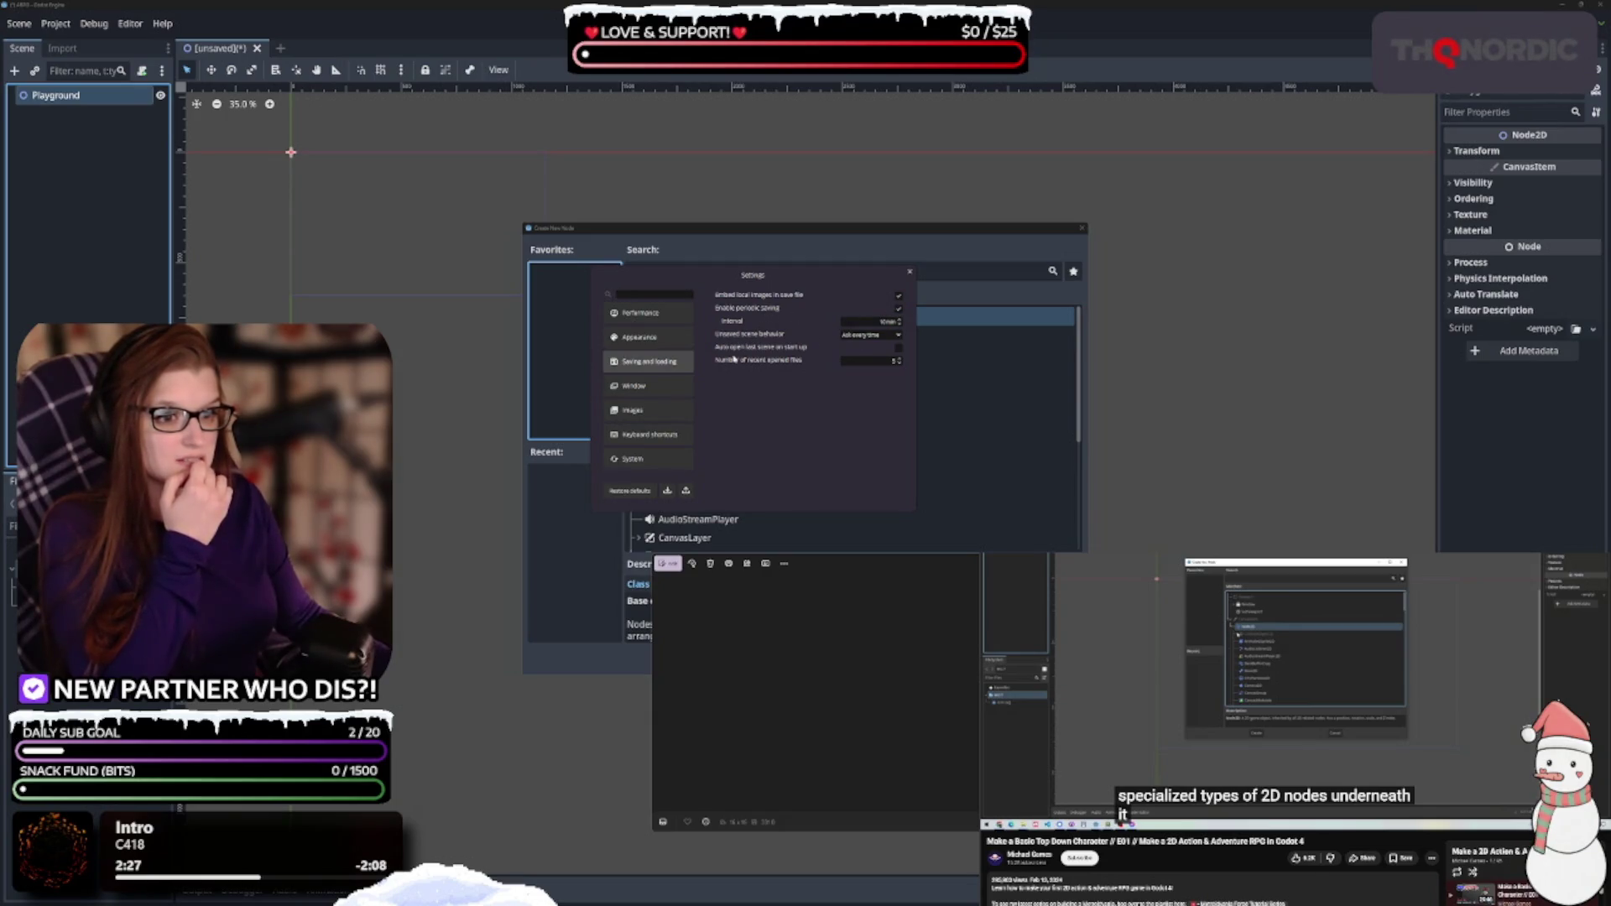
On PureRef's Window settings page, keep the Default window mode at Normal
left_click(662, 385)
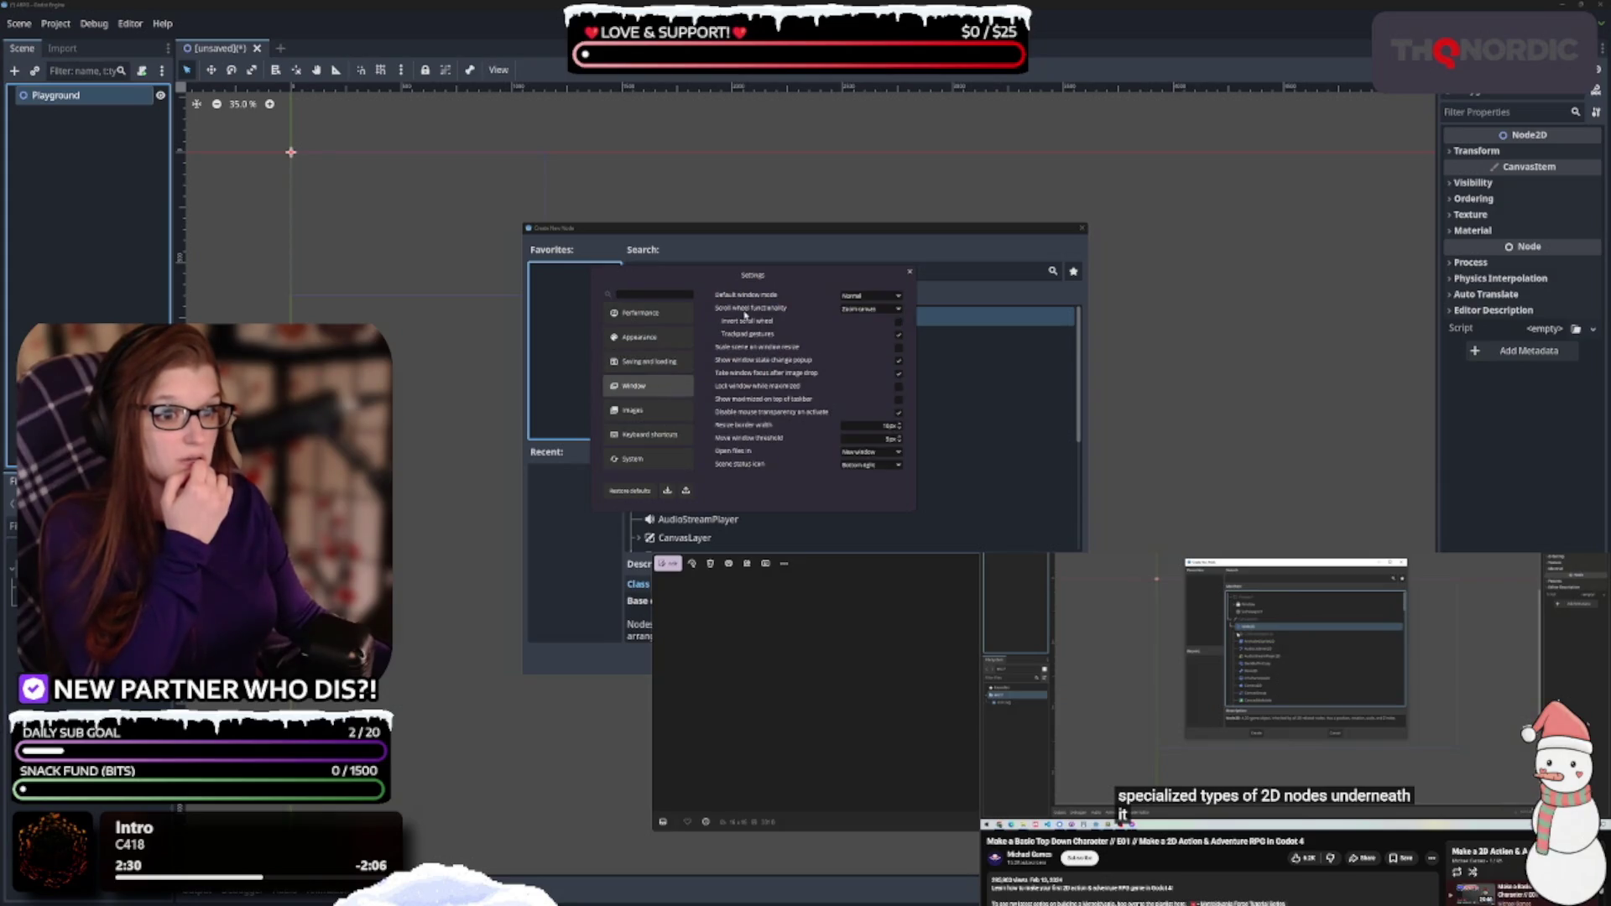
left_click(870, 296)
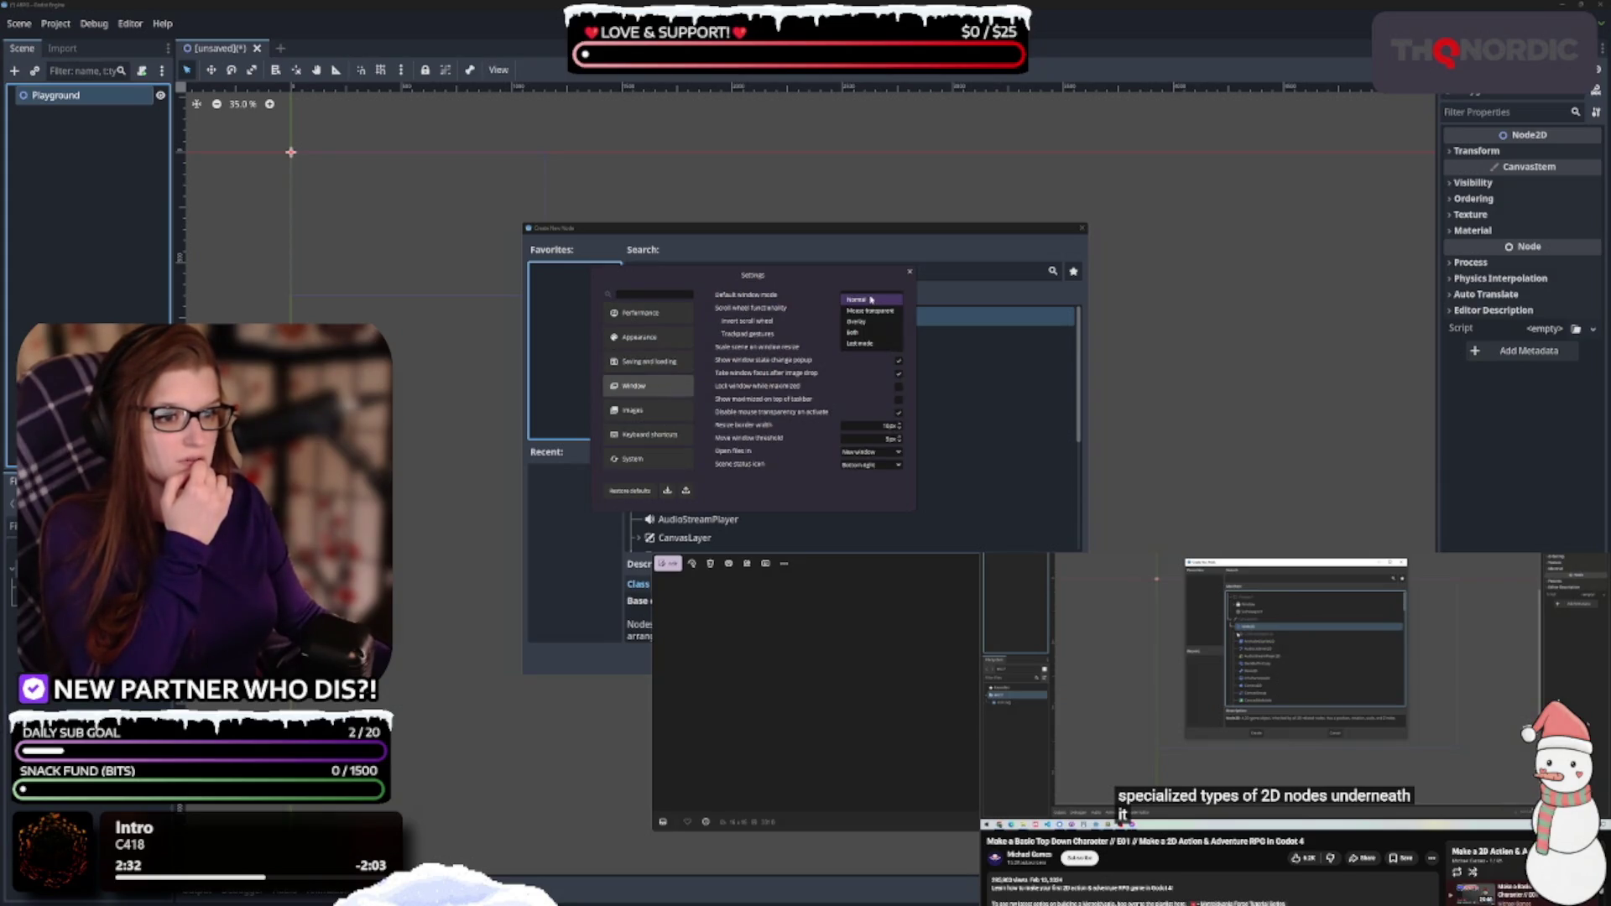
left_click(870, 298)
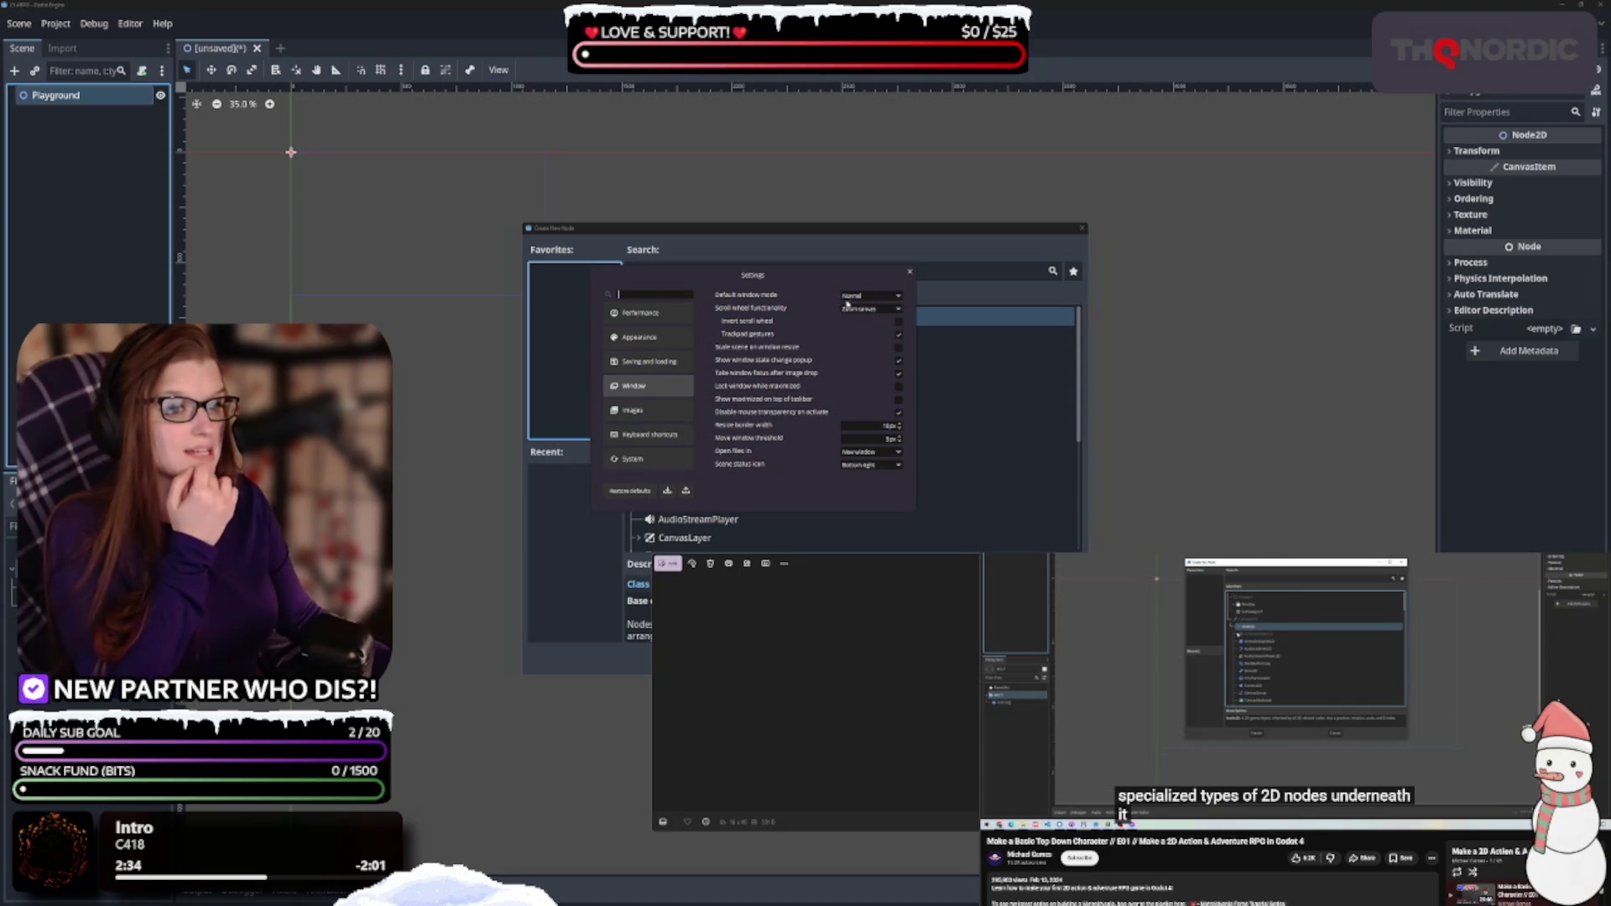
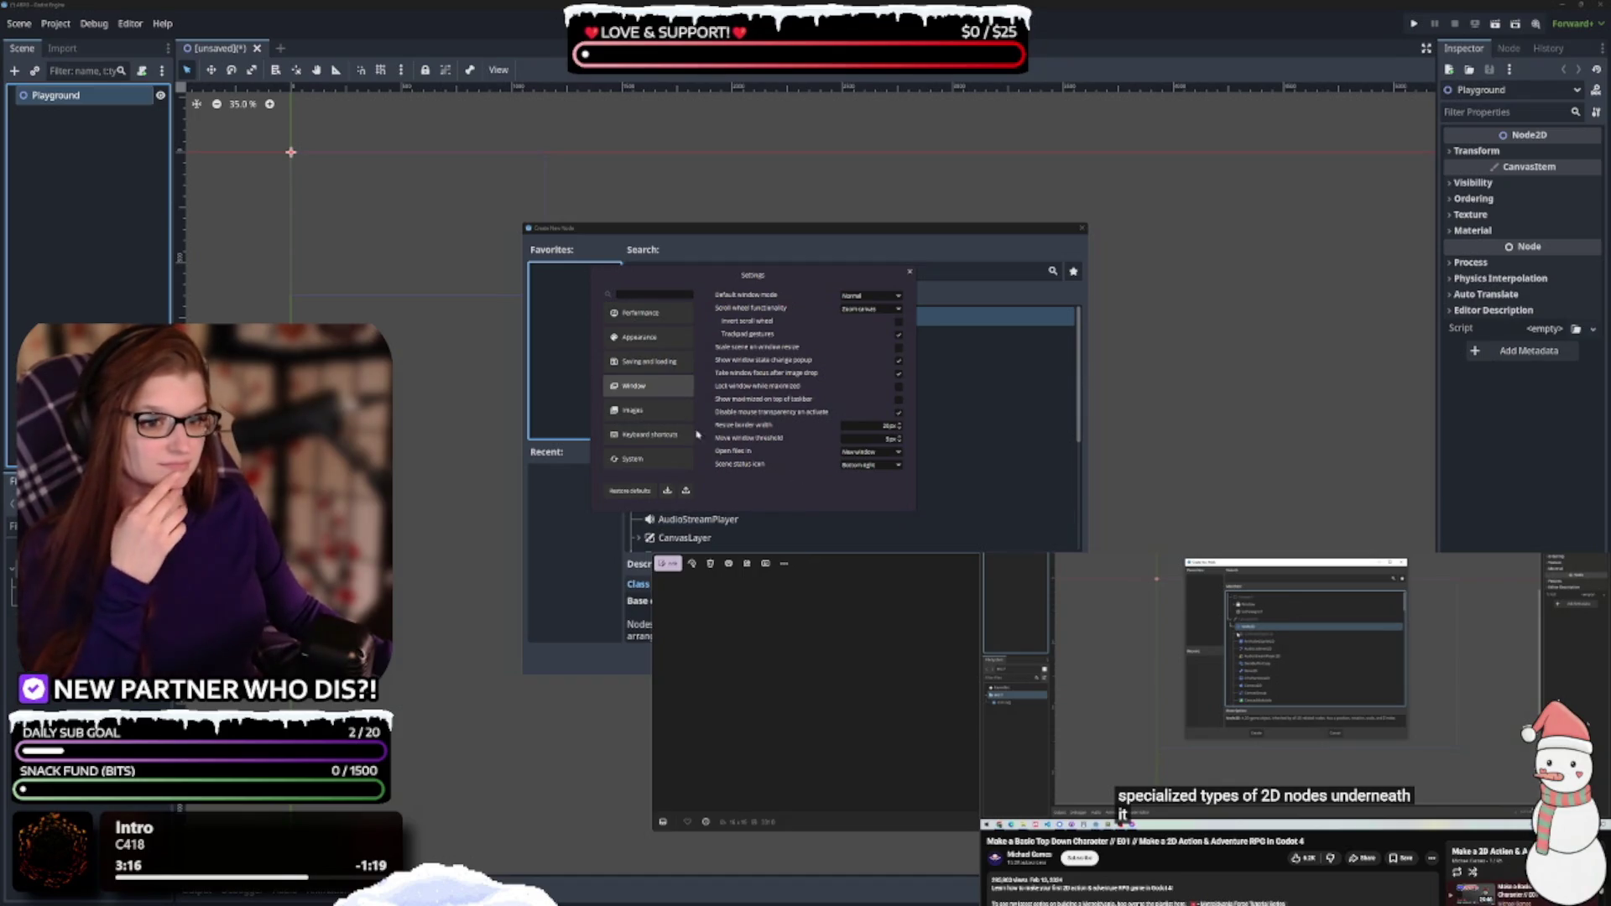
Review the Images page of the viewer's Settings dialog, then close Settings
left_click(637, 410)
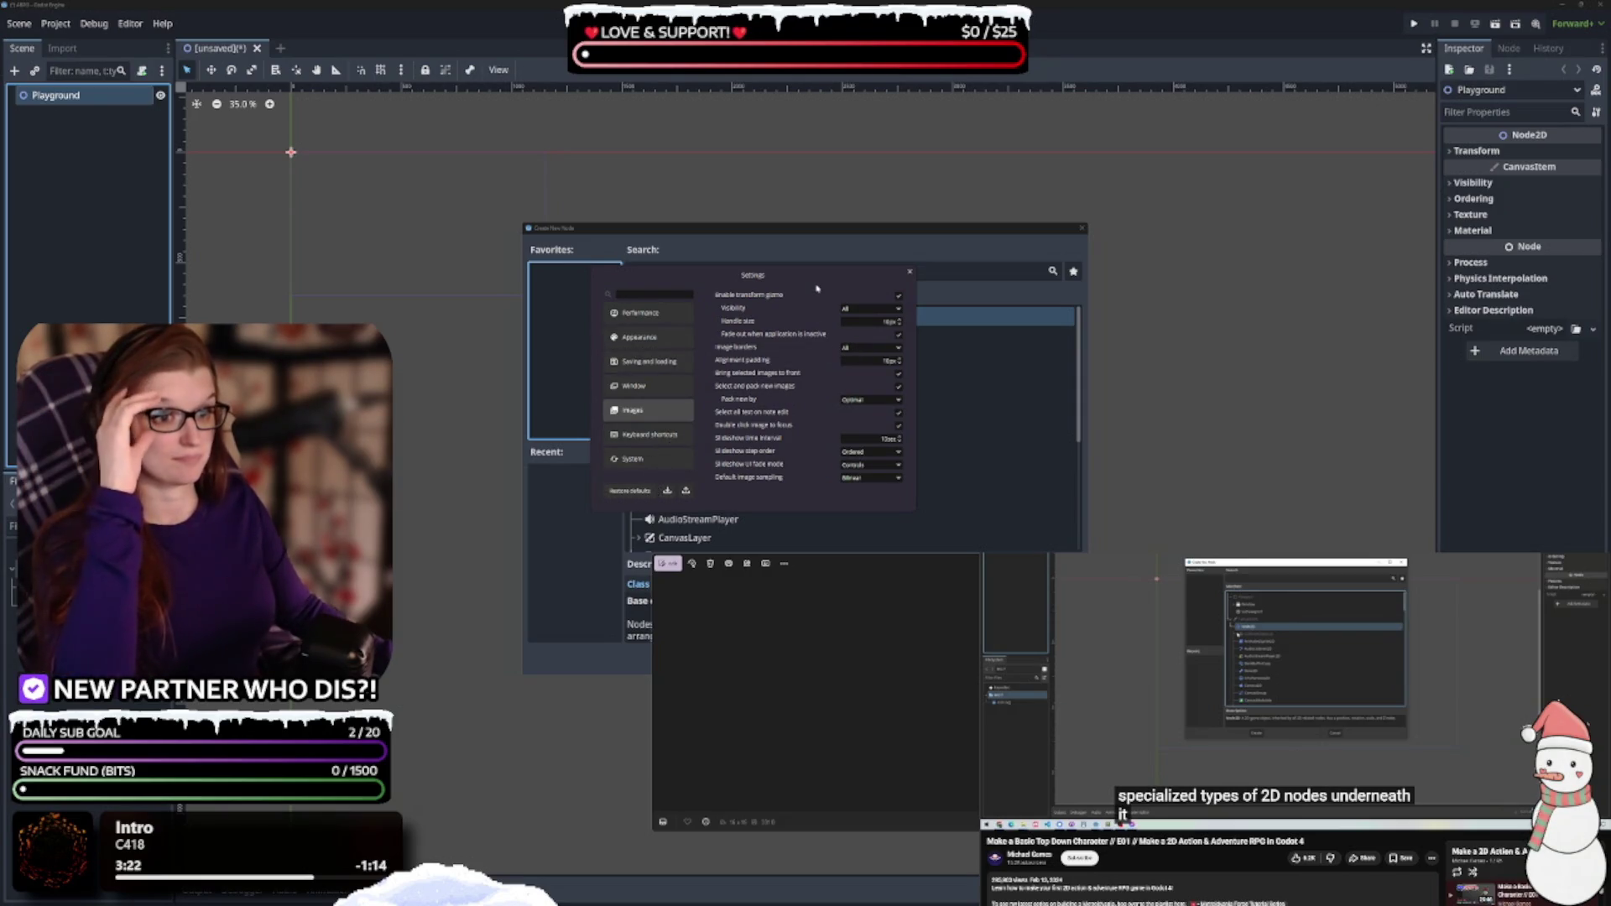
key("Escape")
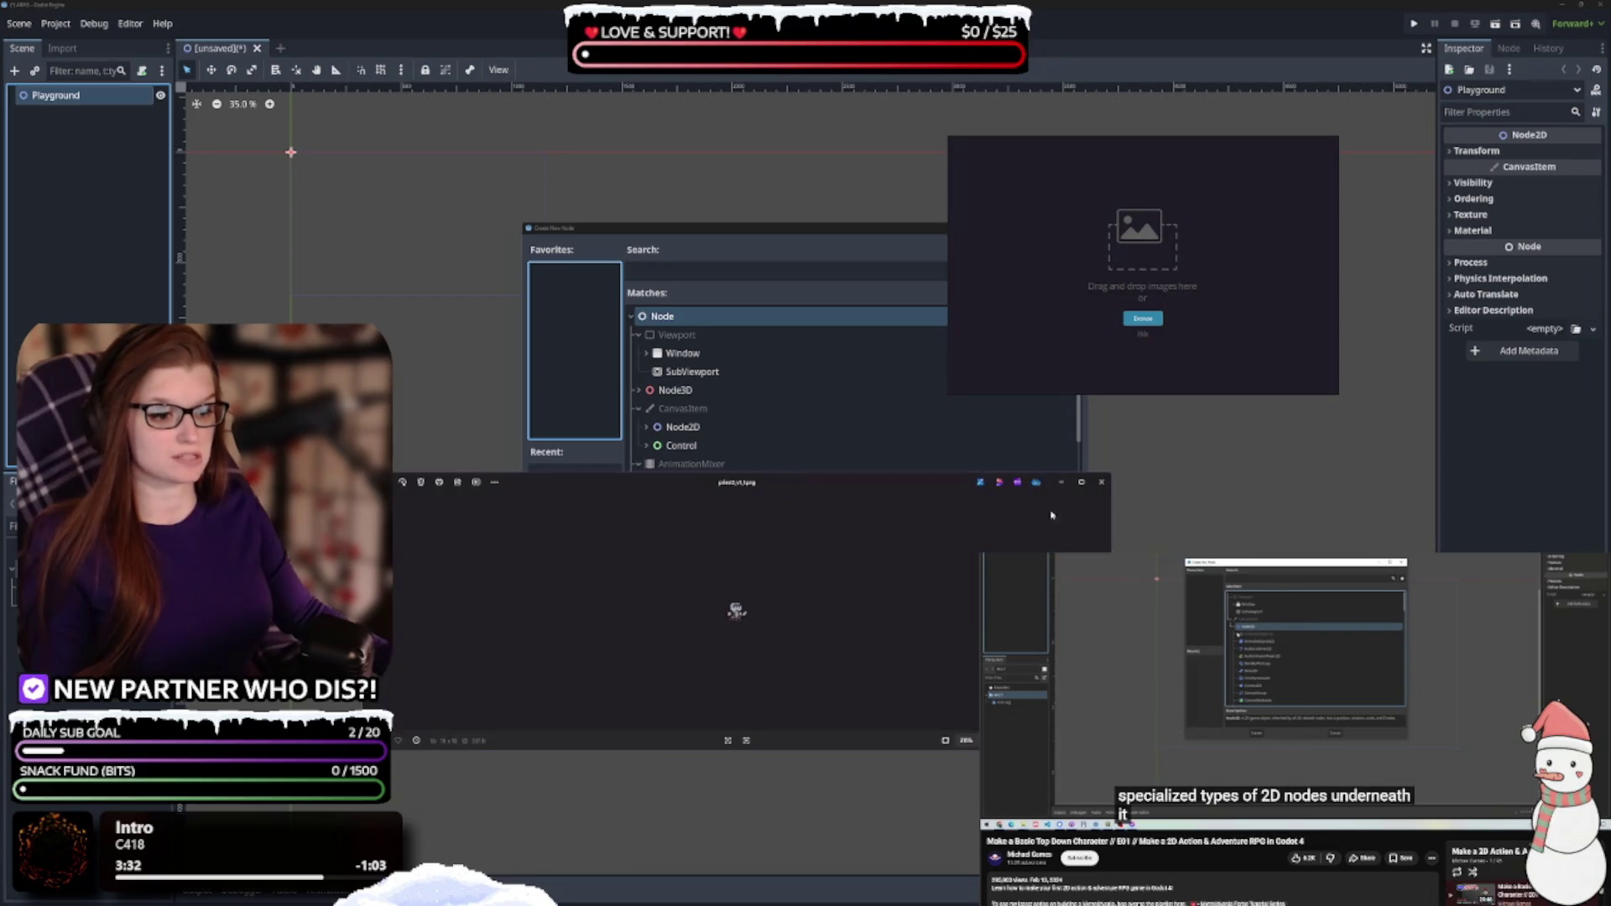
Close the sprite preview window and return to the vampire v1 File Explorer window
left_click(1102, 483)
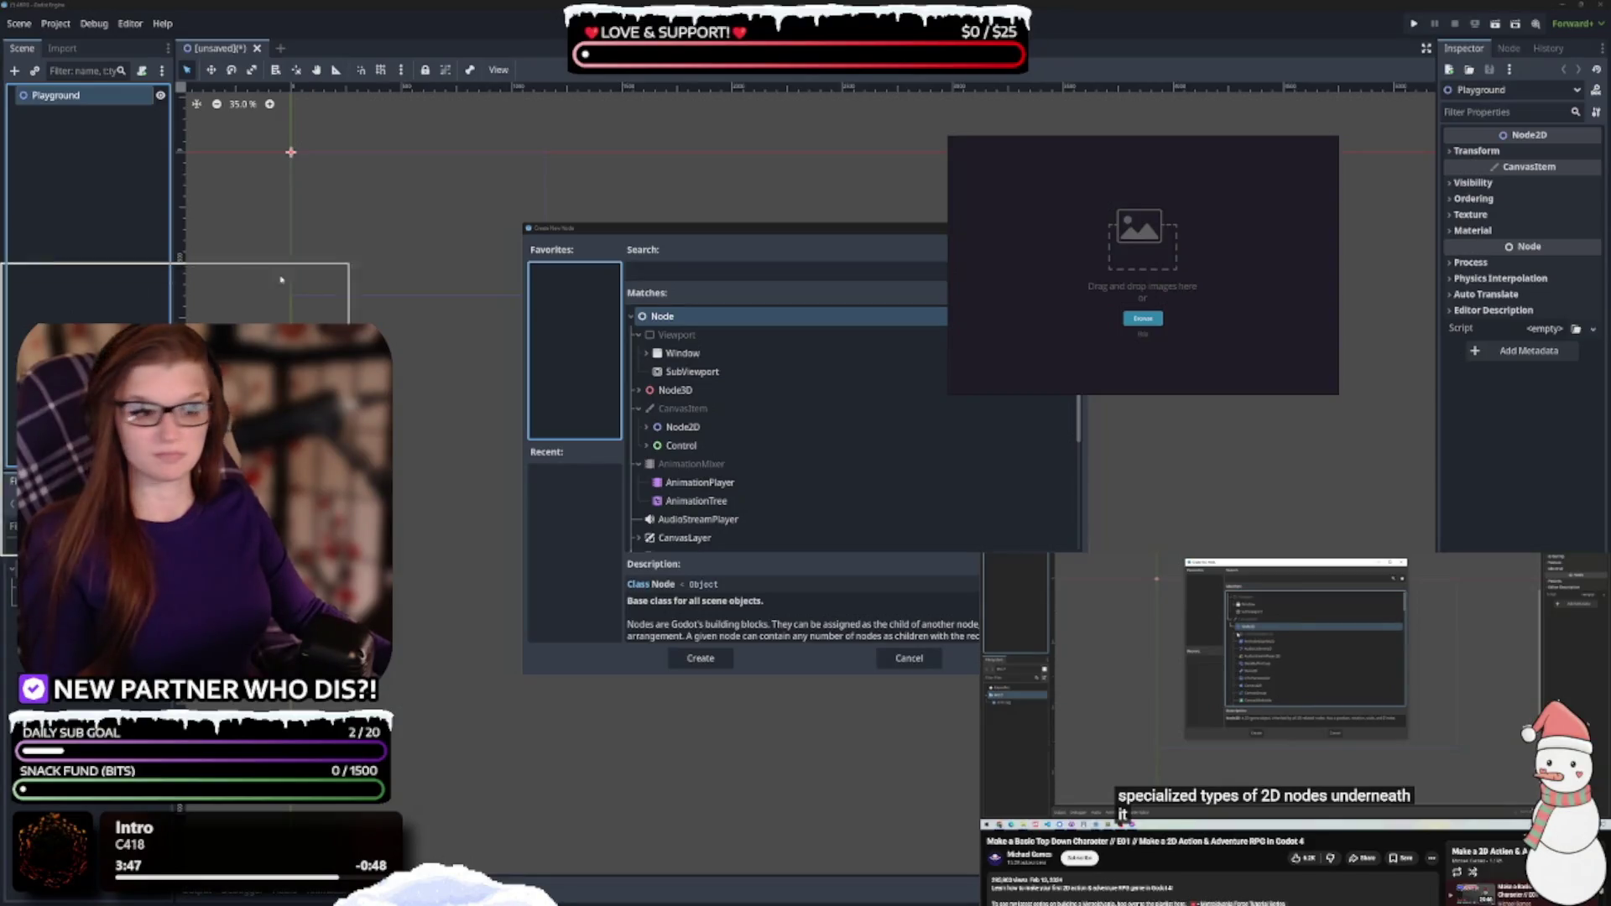
key("alt+Tab")
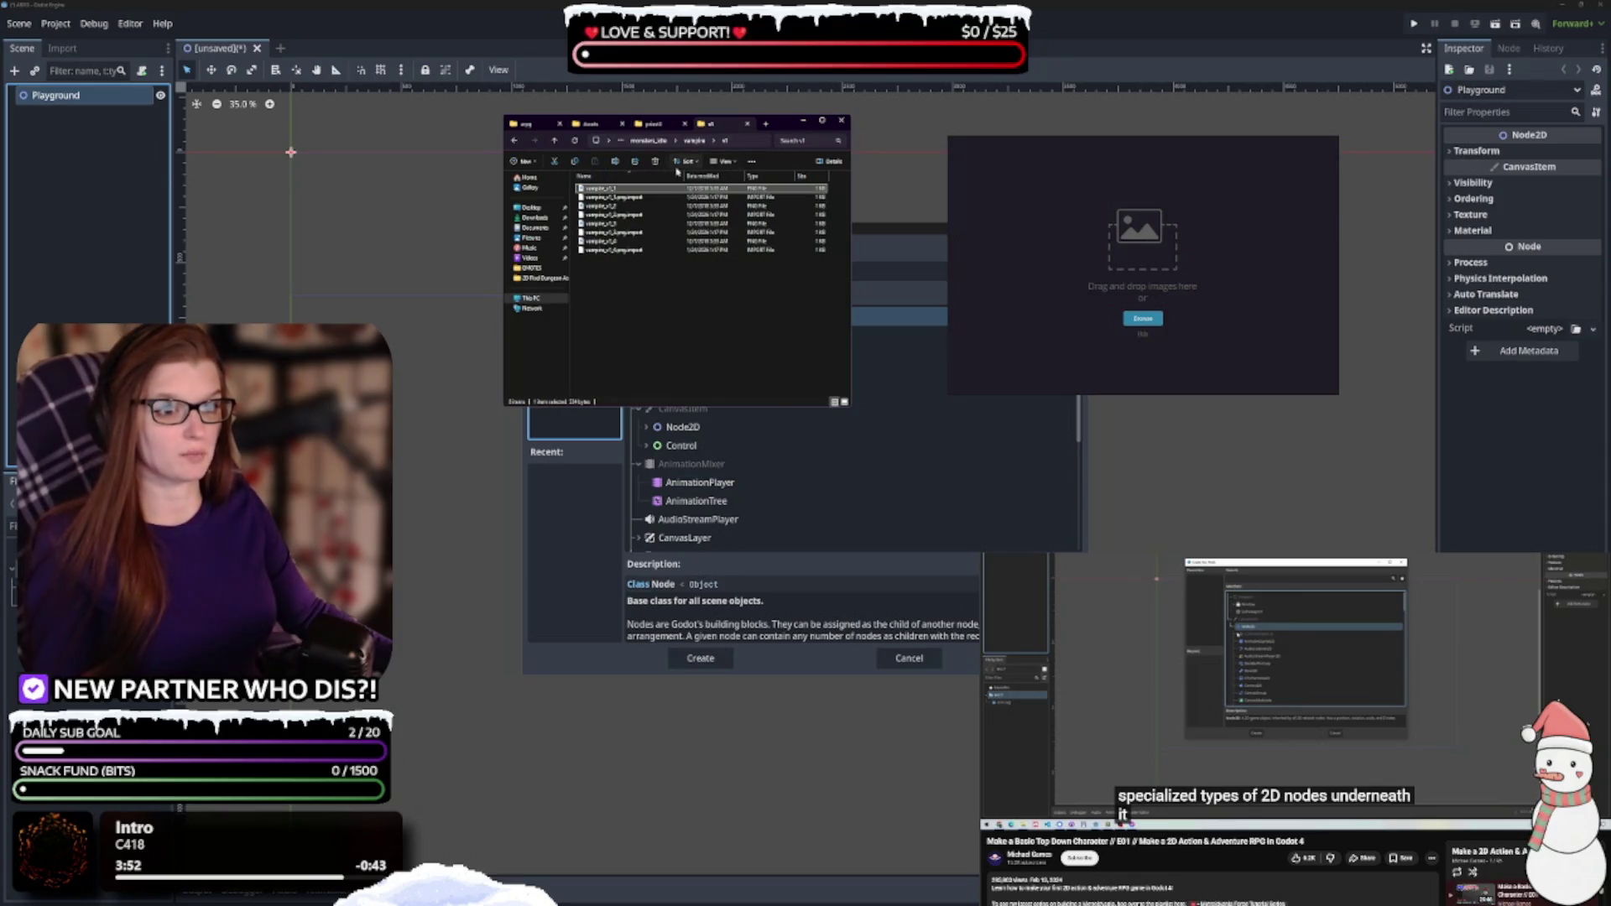
Drag the first PNG from the priest, priest2 and priest3 folders onto the reference board
left_click(654, 124)
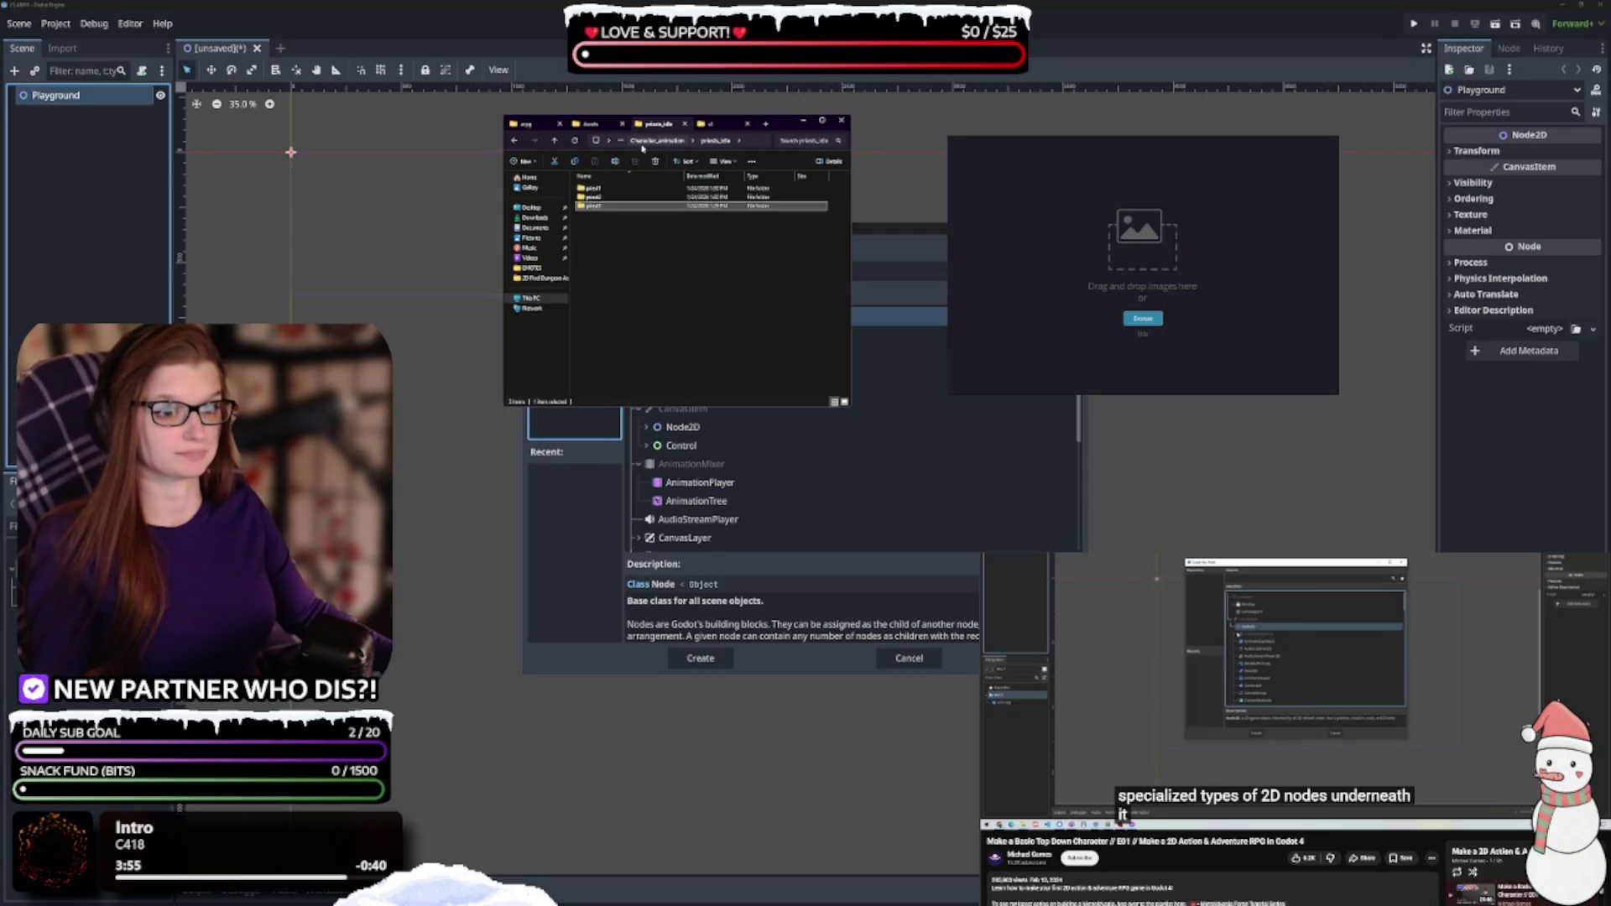
left_click(614, 190)
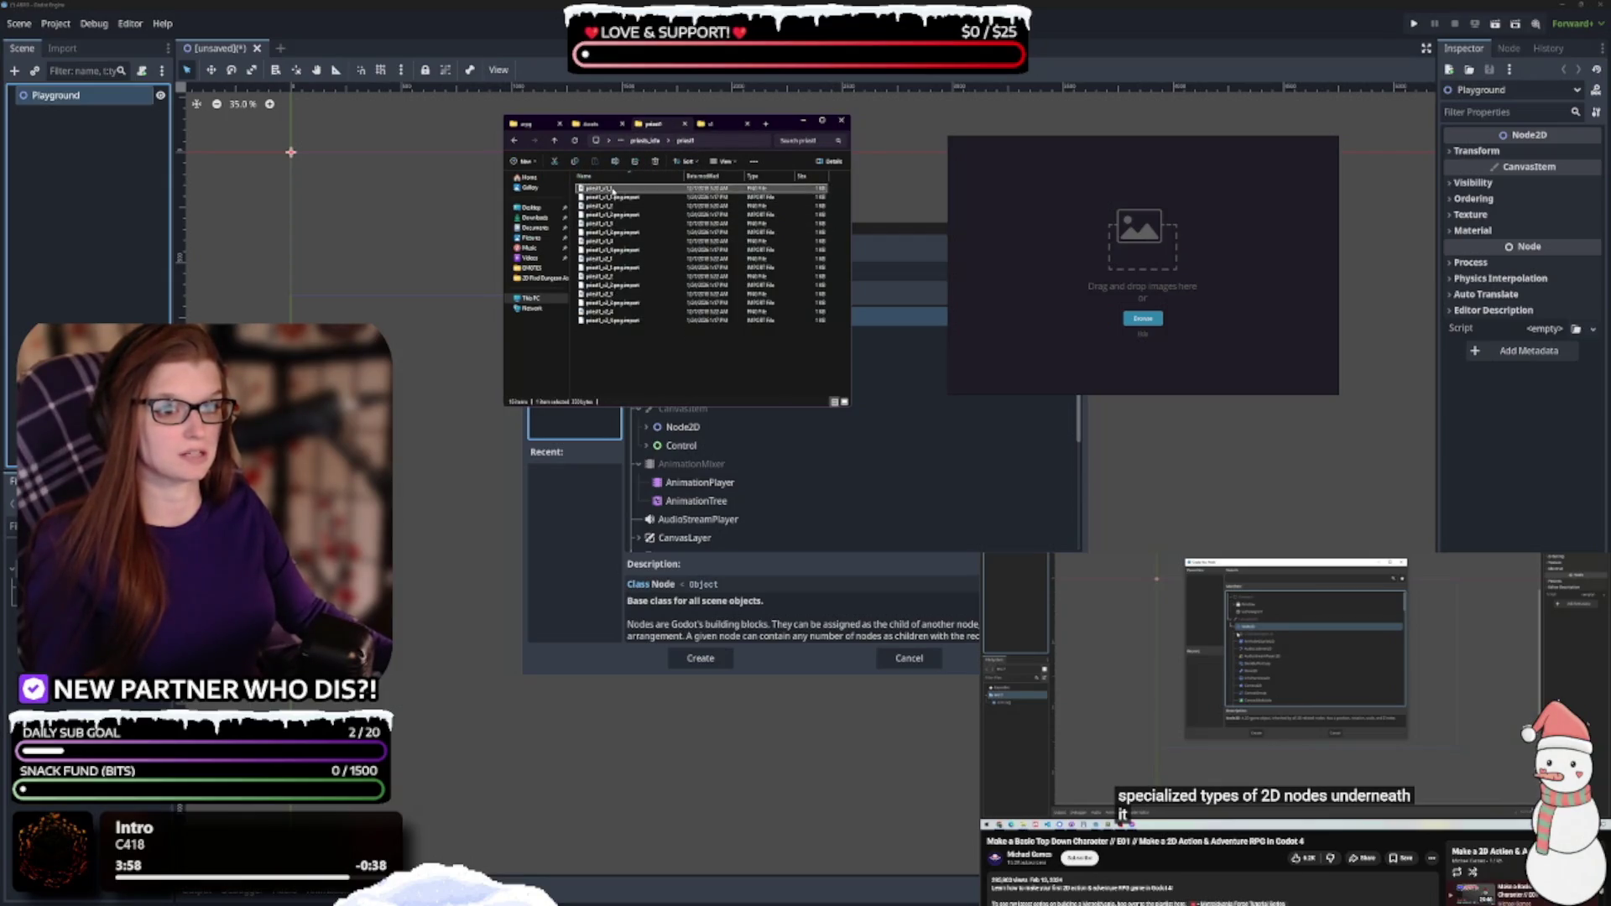
left_click_drag(1143, 267, 1036, 211)
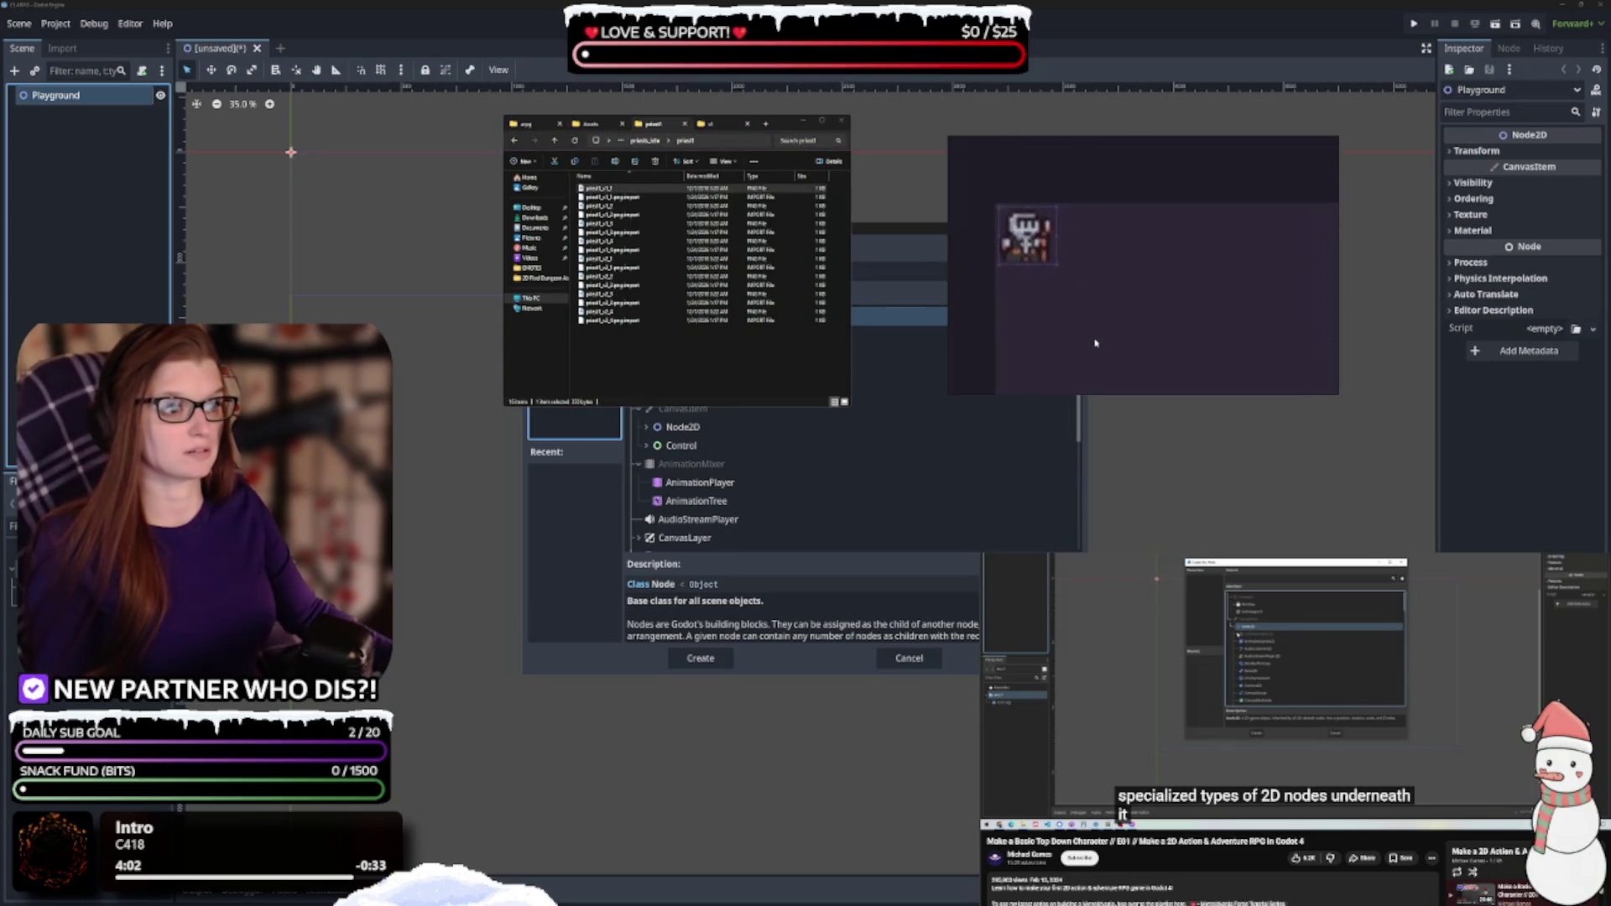
left_click(654, 141)
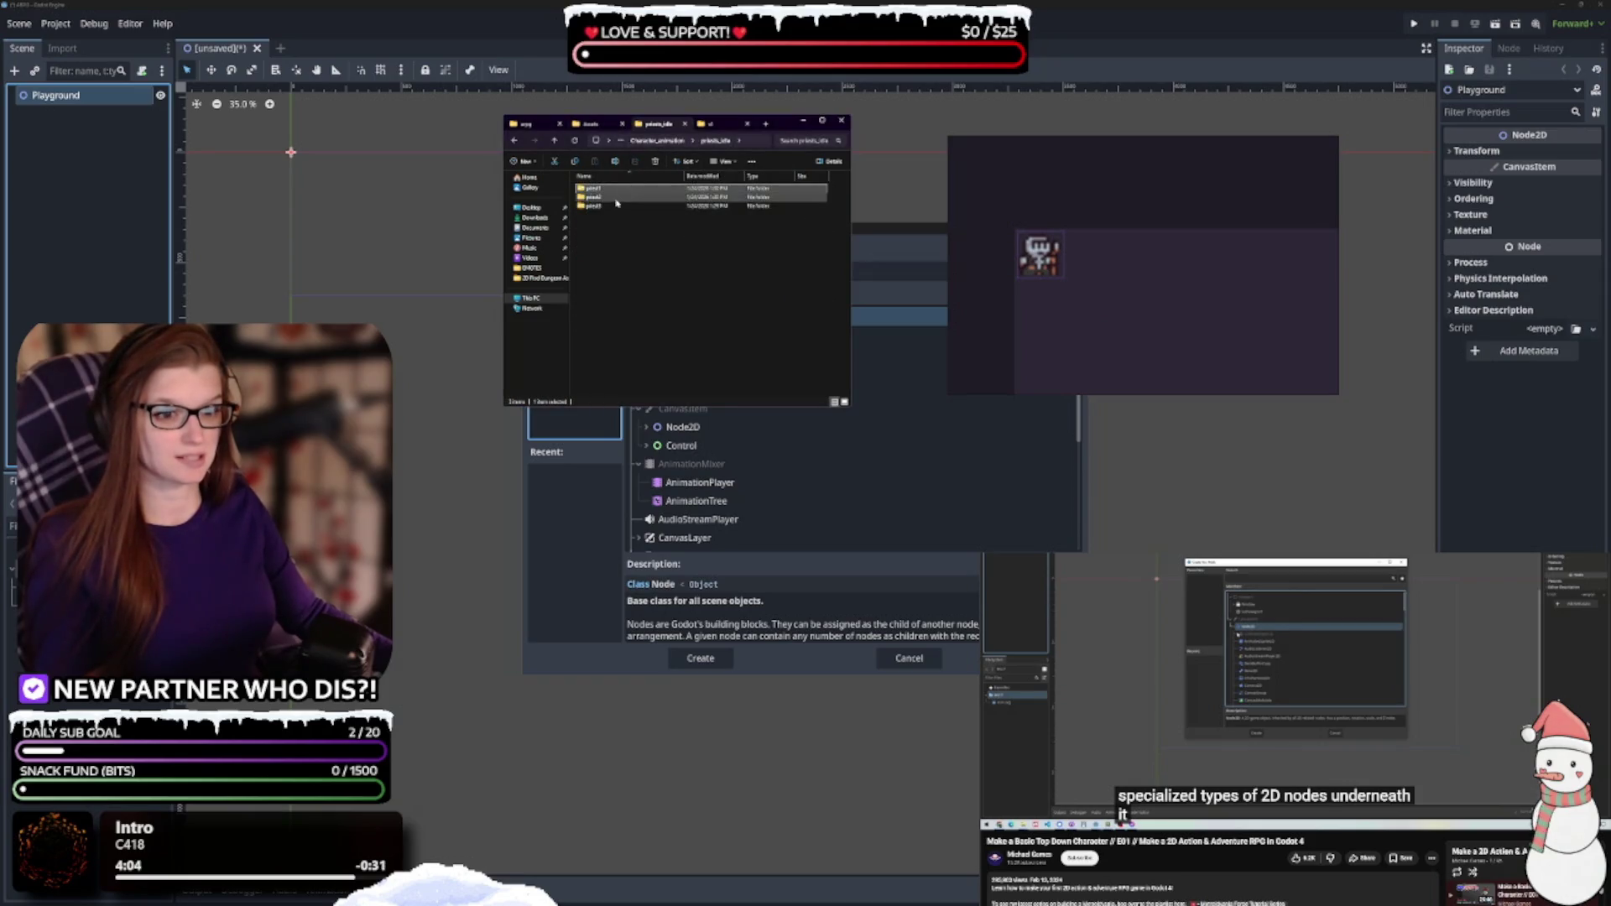
double_click(610, 195)
mouse_move(610, 193)
left_mouse_down()
mouse_move(1118, 263)
mouse_move(1092, 259)
left_mouse_up()
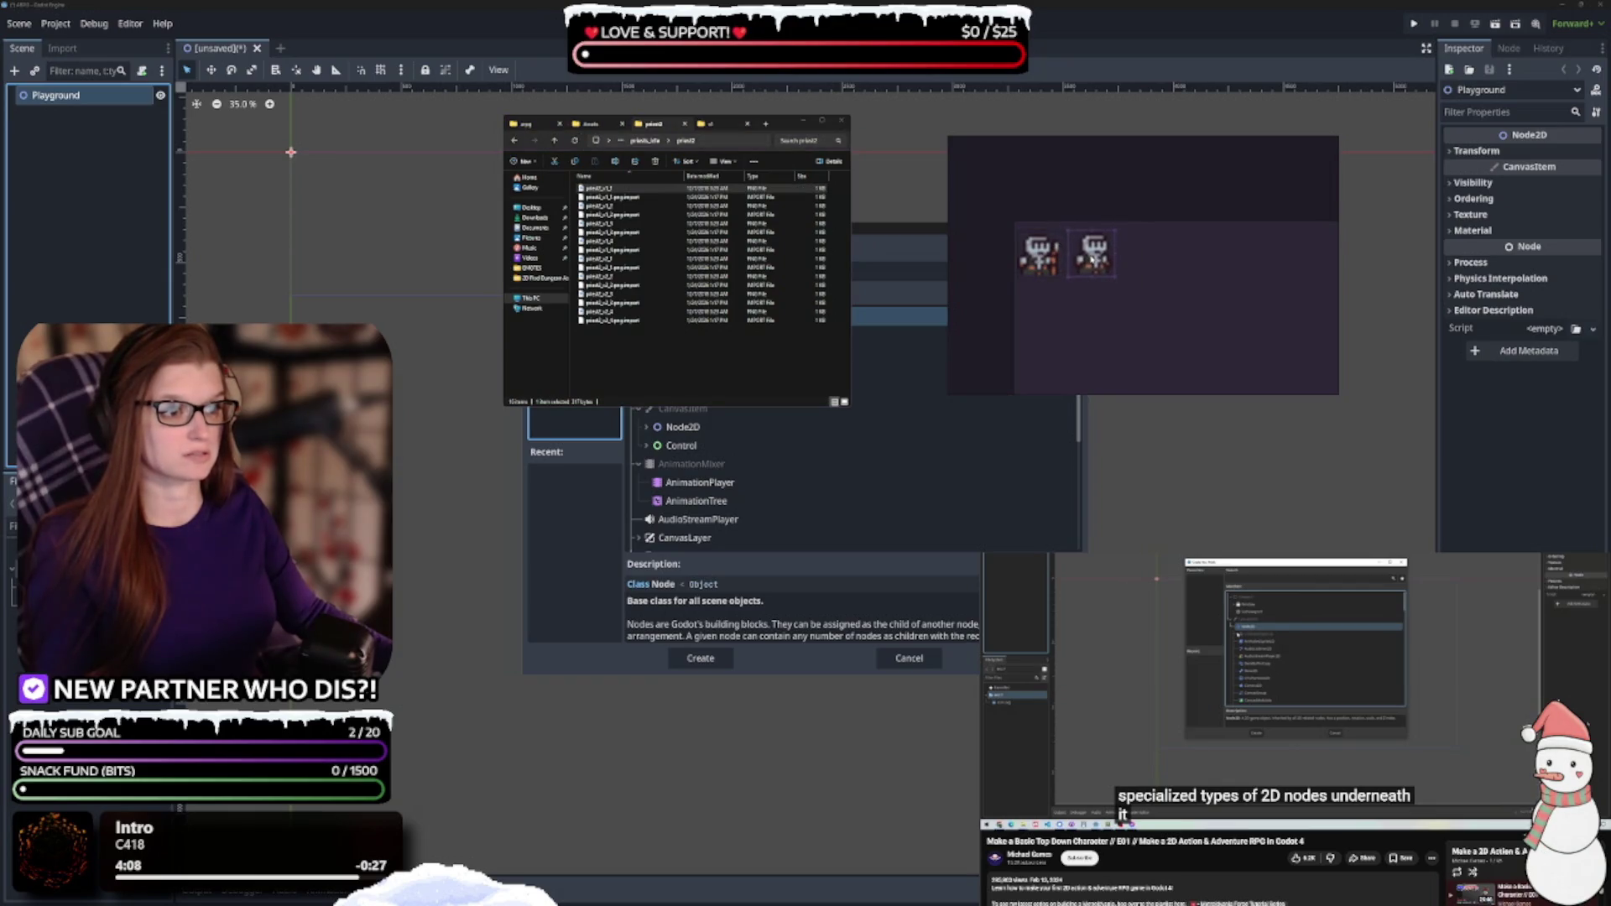
left_click(646, 140)
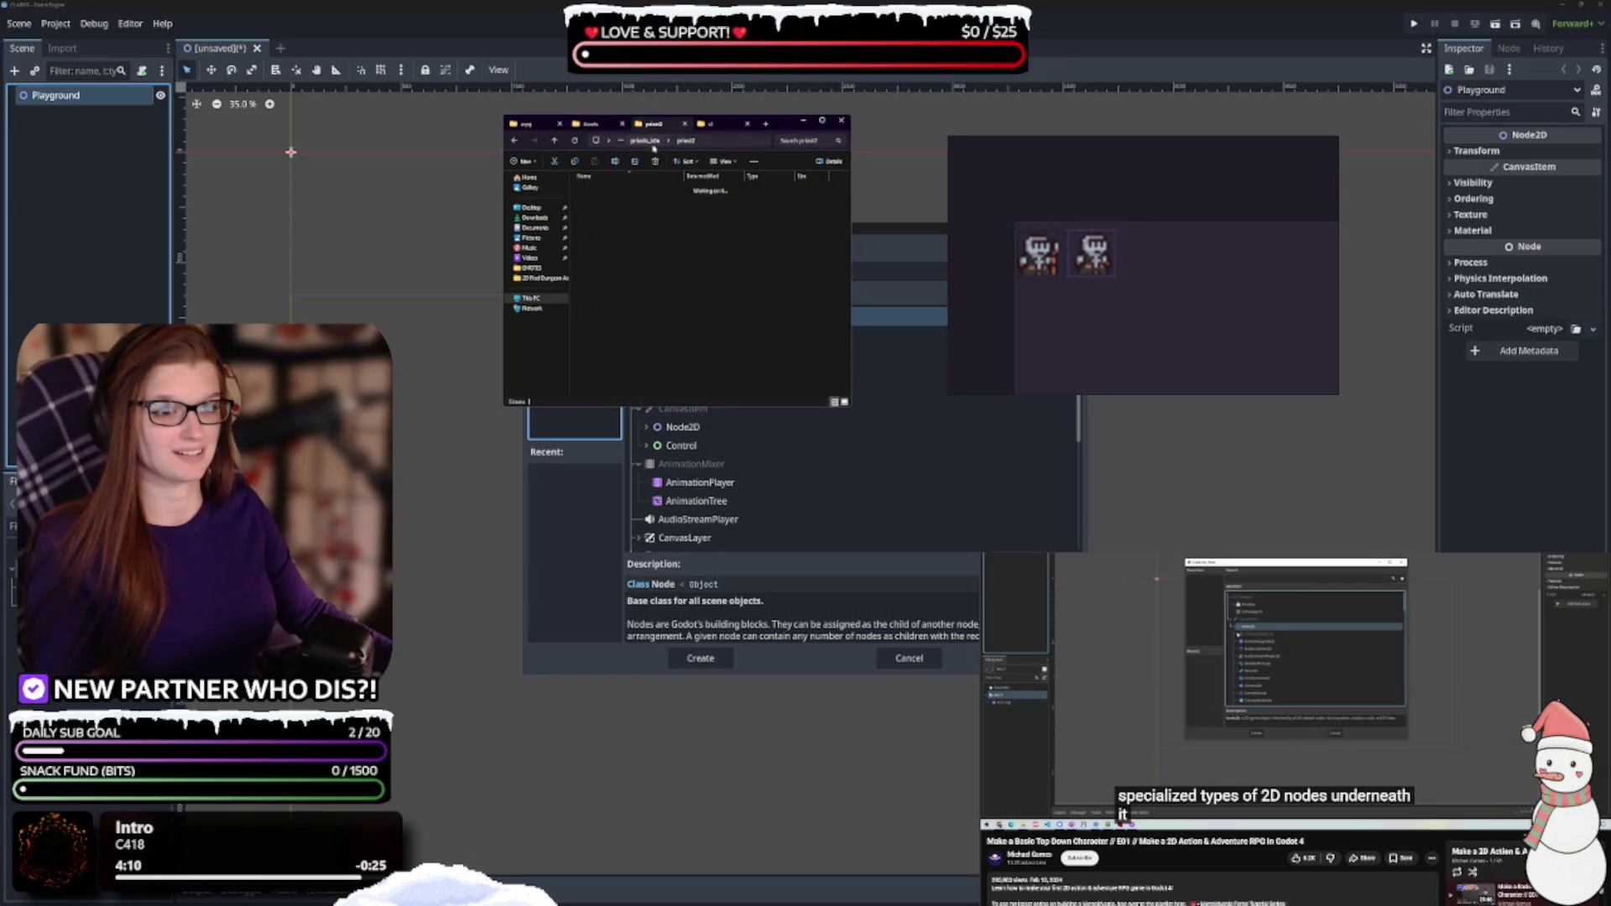
double_click(615, 206)
left_click(600, 188)
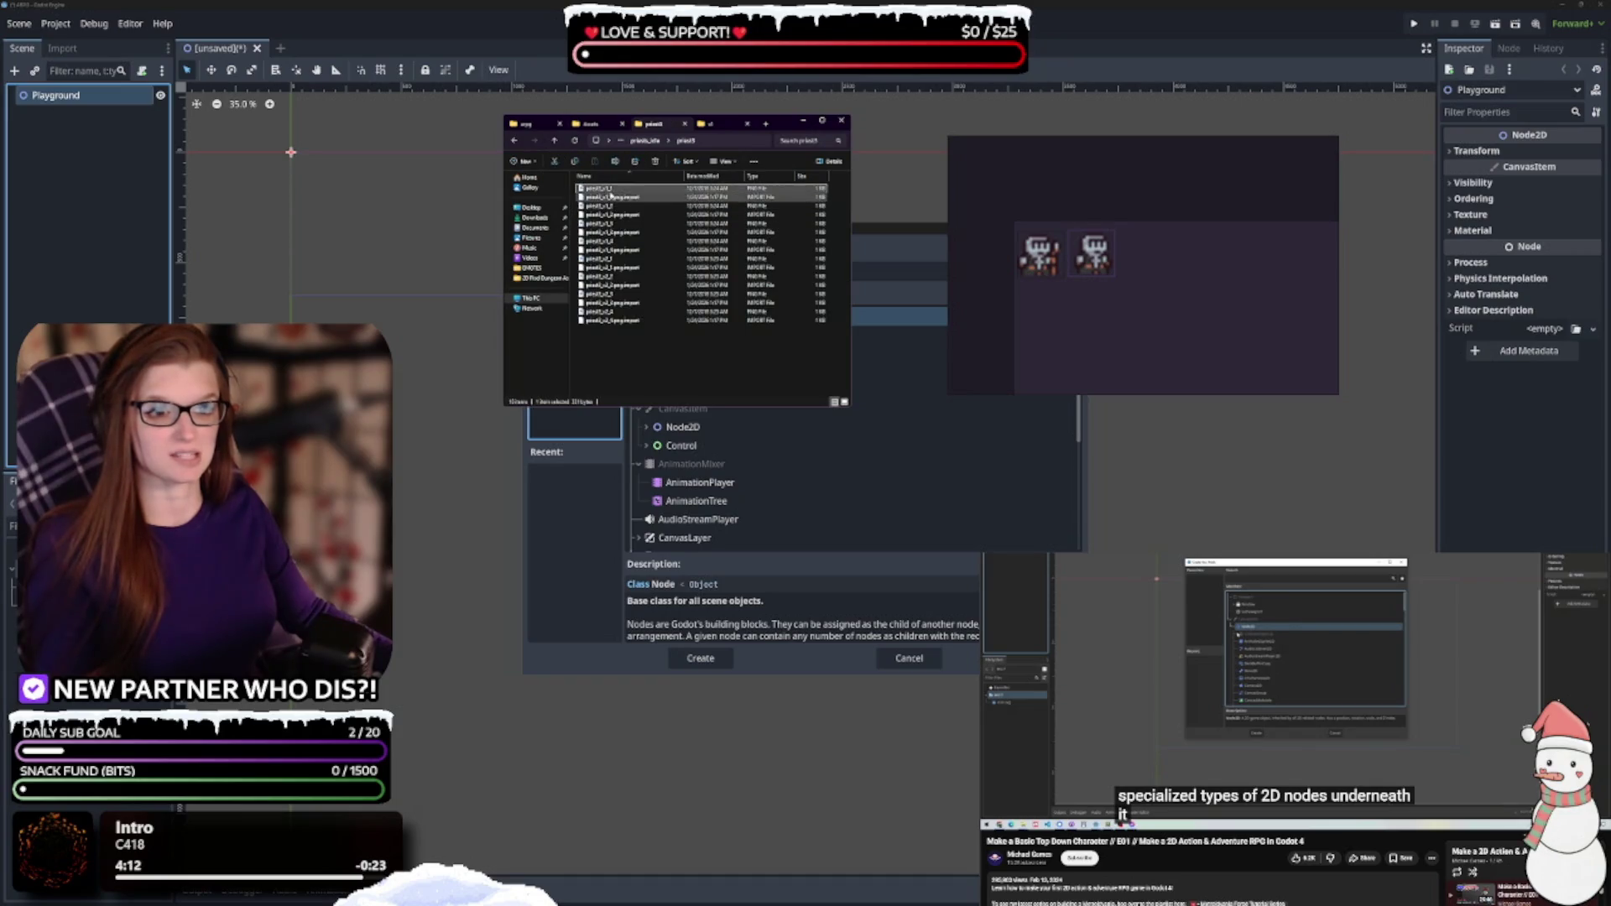
left_click_drag(1147, 260, 1145, 255)
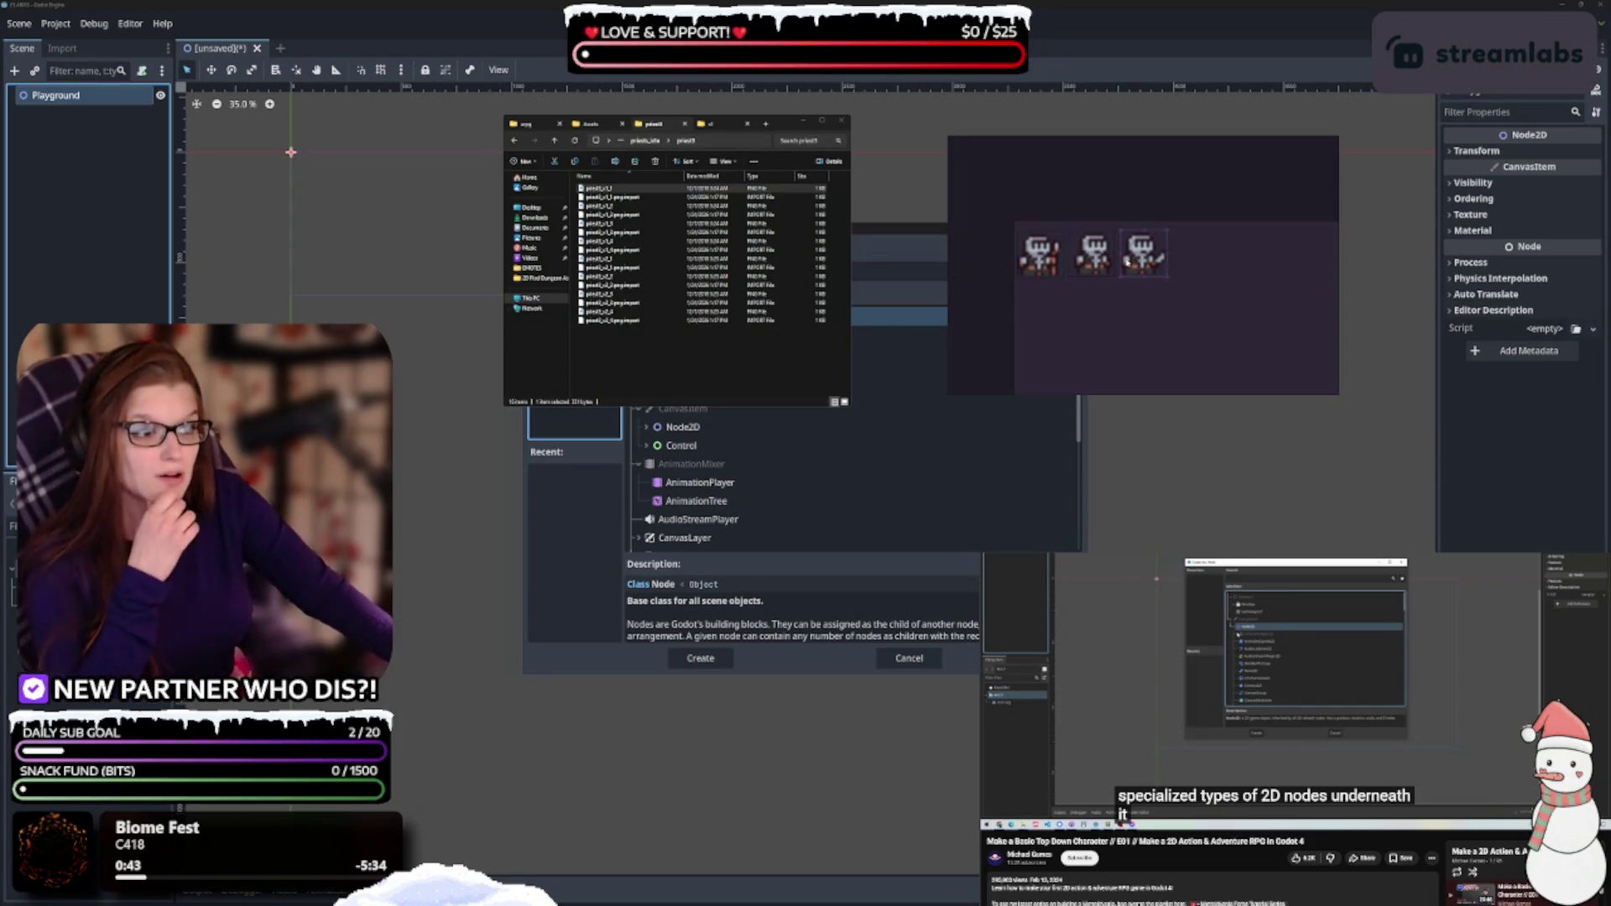
Open the vampire v1 folder in an enlarged Explorer window and select all its files
left_click(719, 127)
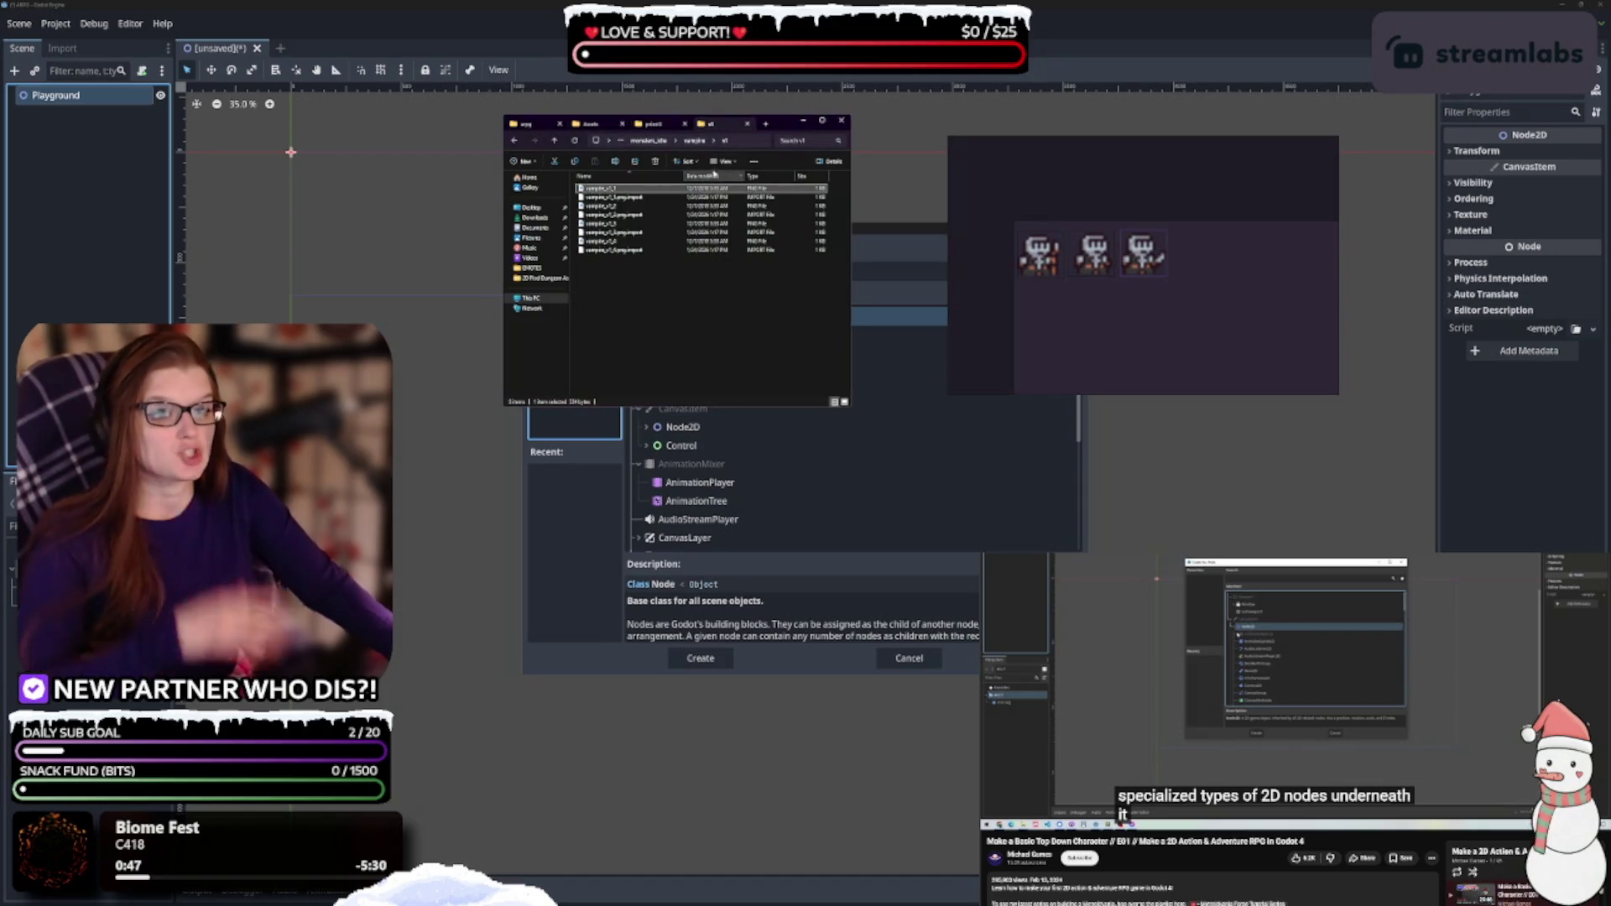
left_click(696, 141)
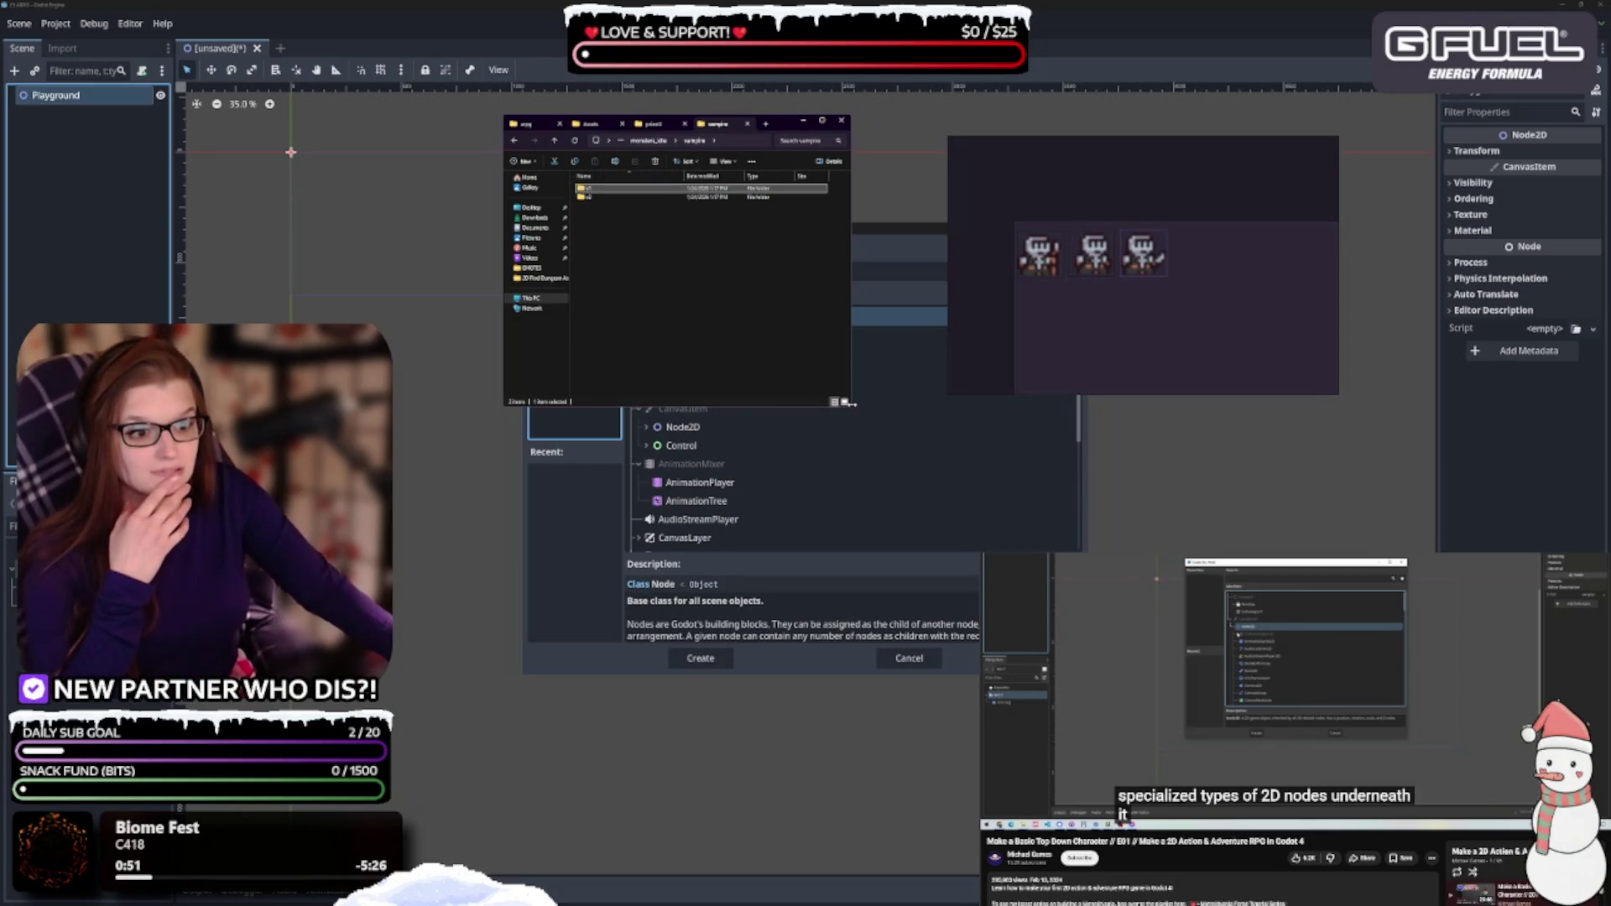
left_click_drag(849, 406, 930, 460)
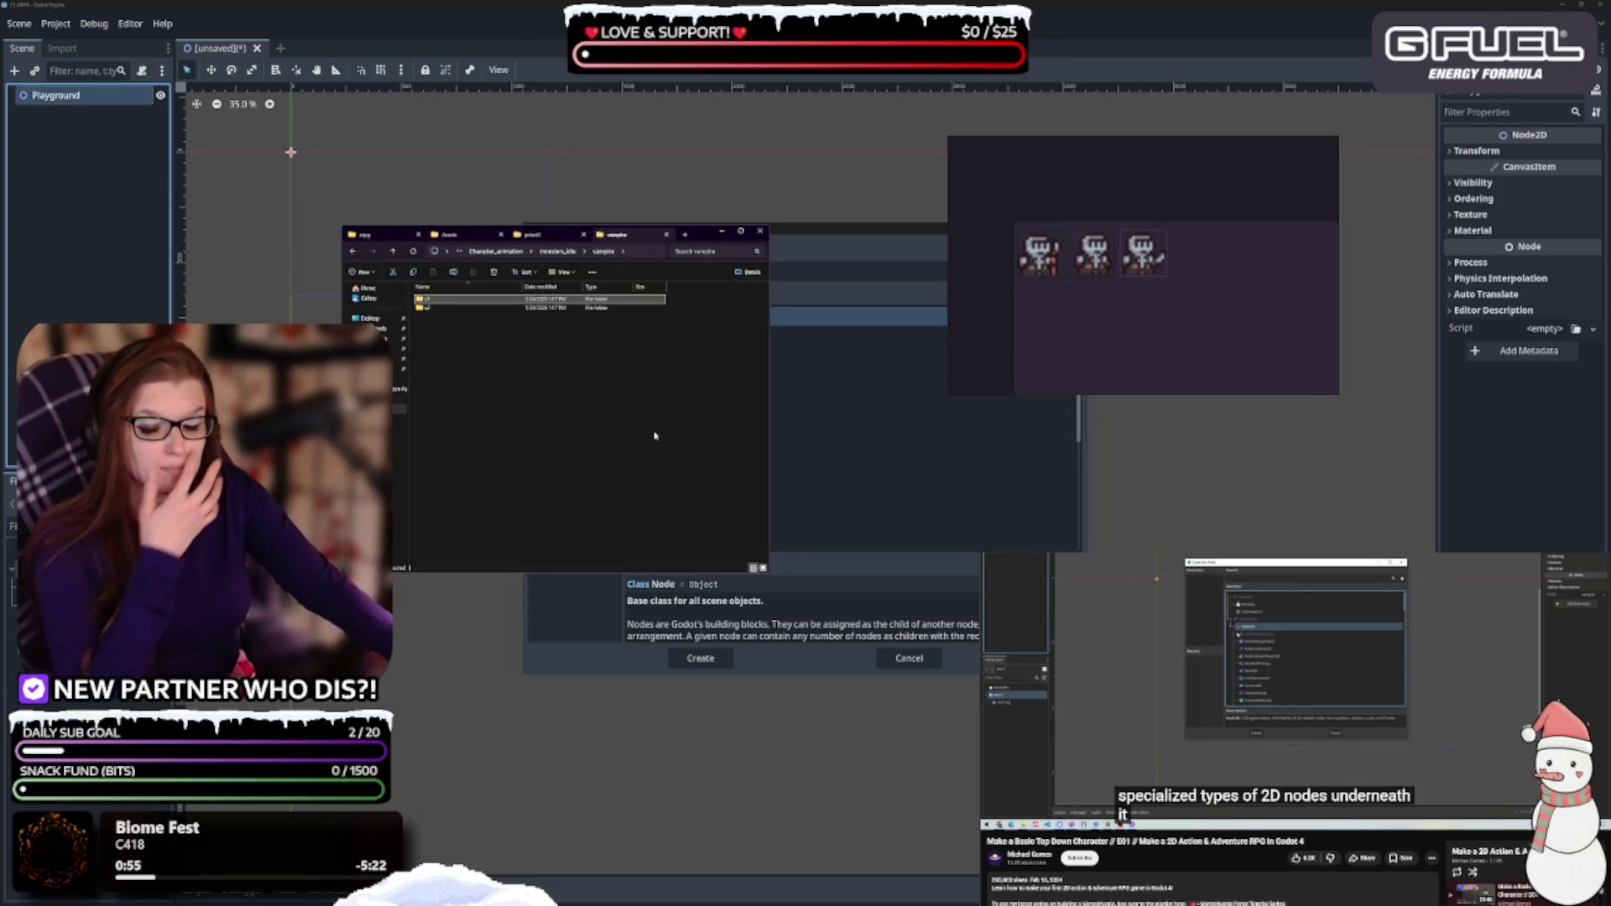
double_click(436, 300)
key("ctrl+a")
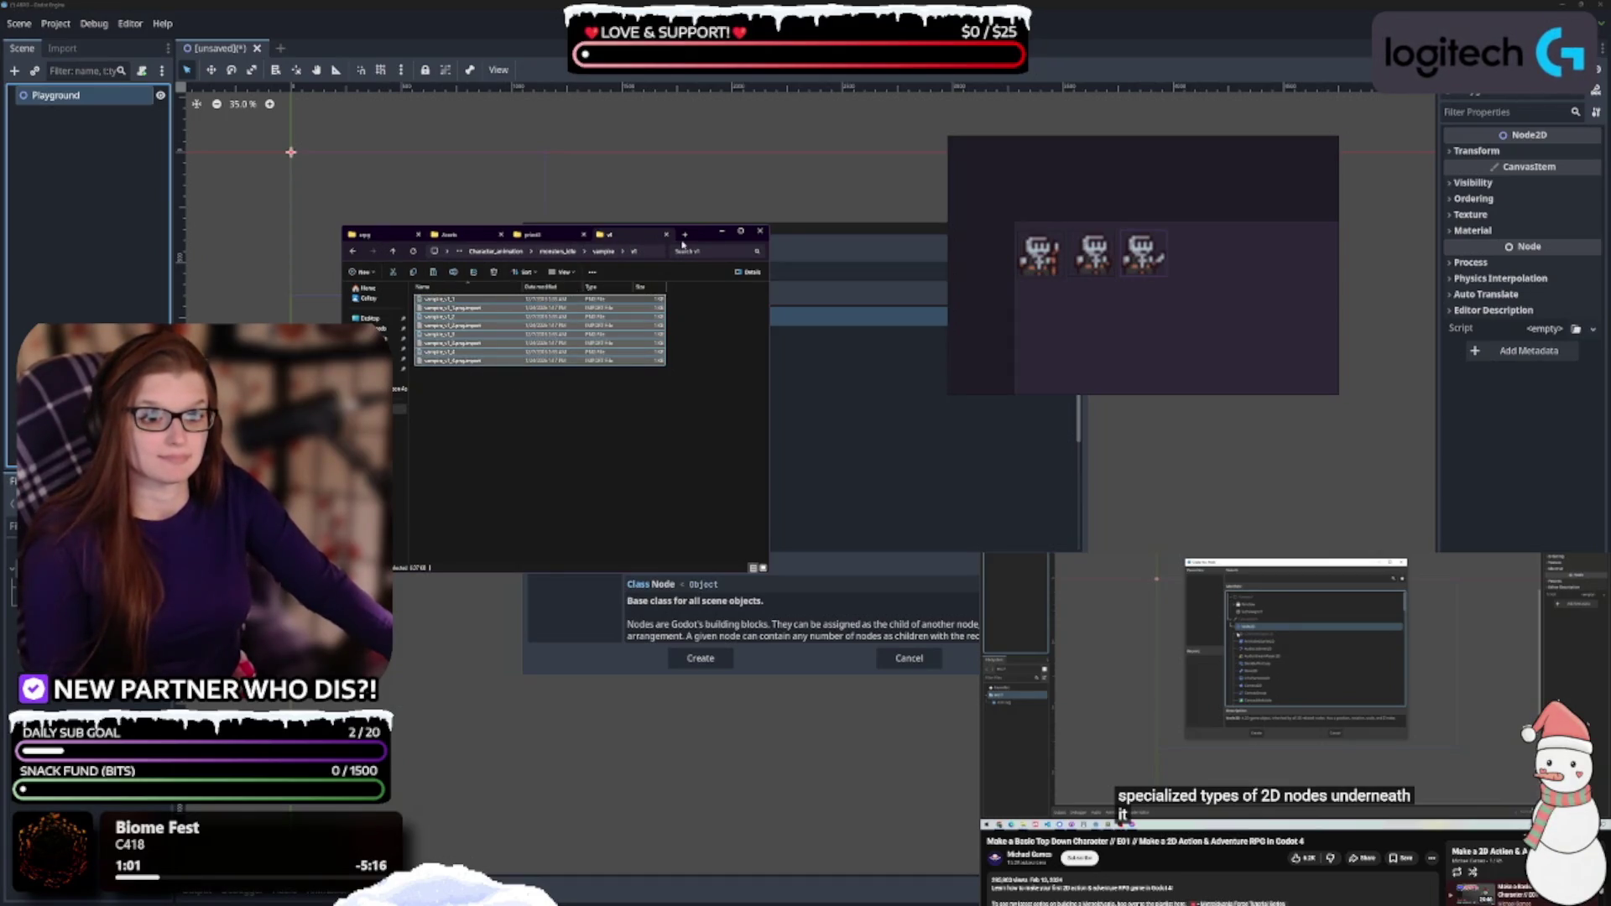
Tear the v1 tab off into its own separate Explorer window
right_click(616, 241)
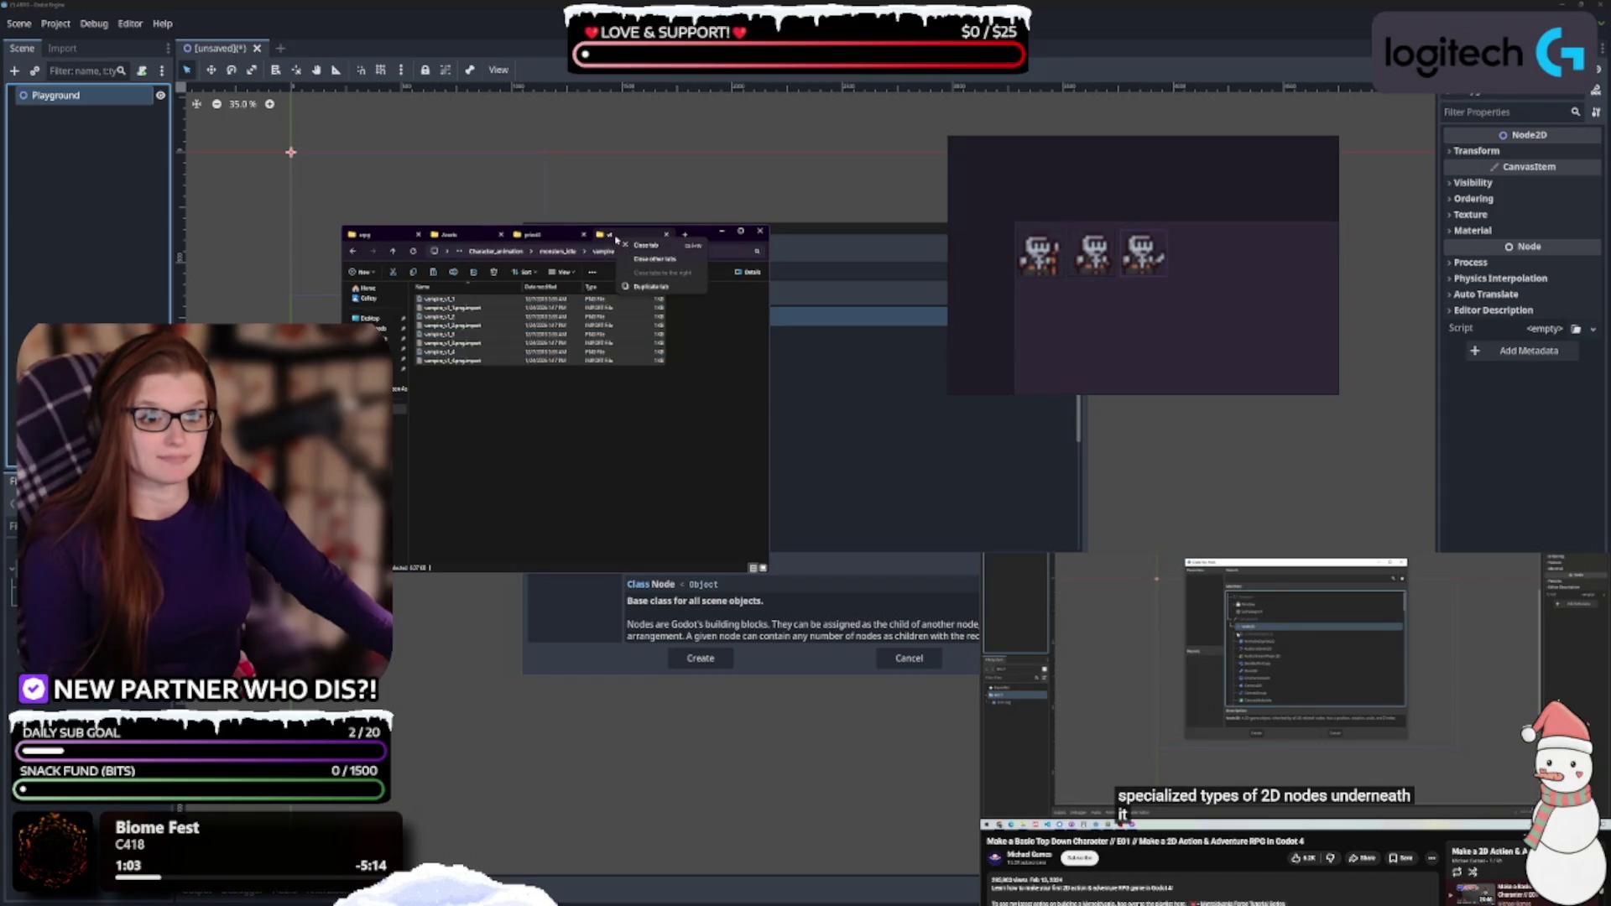
key("Escape")
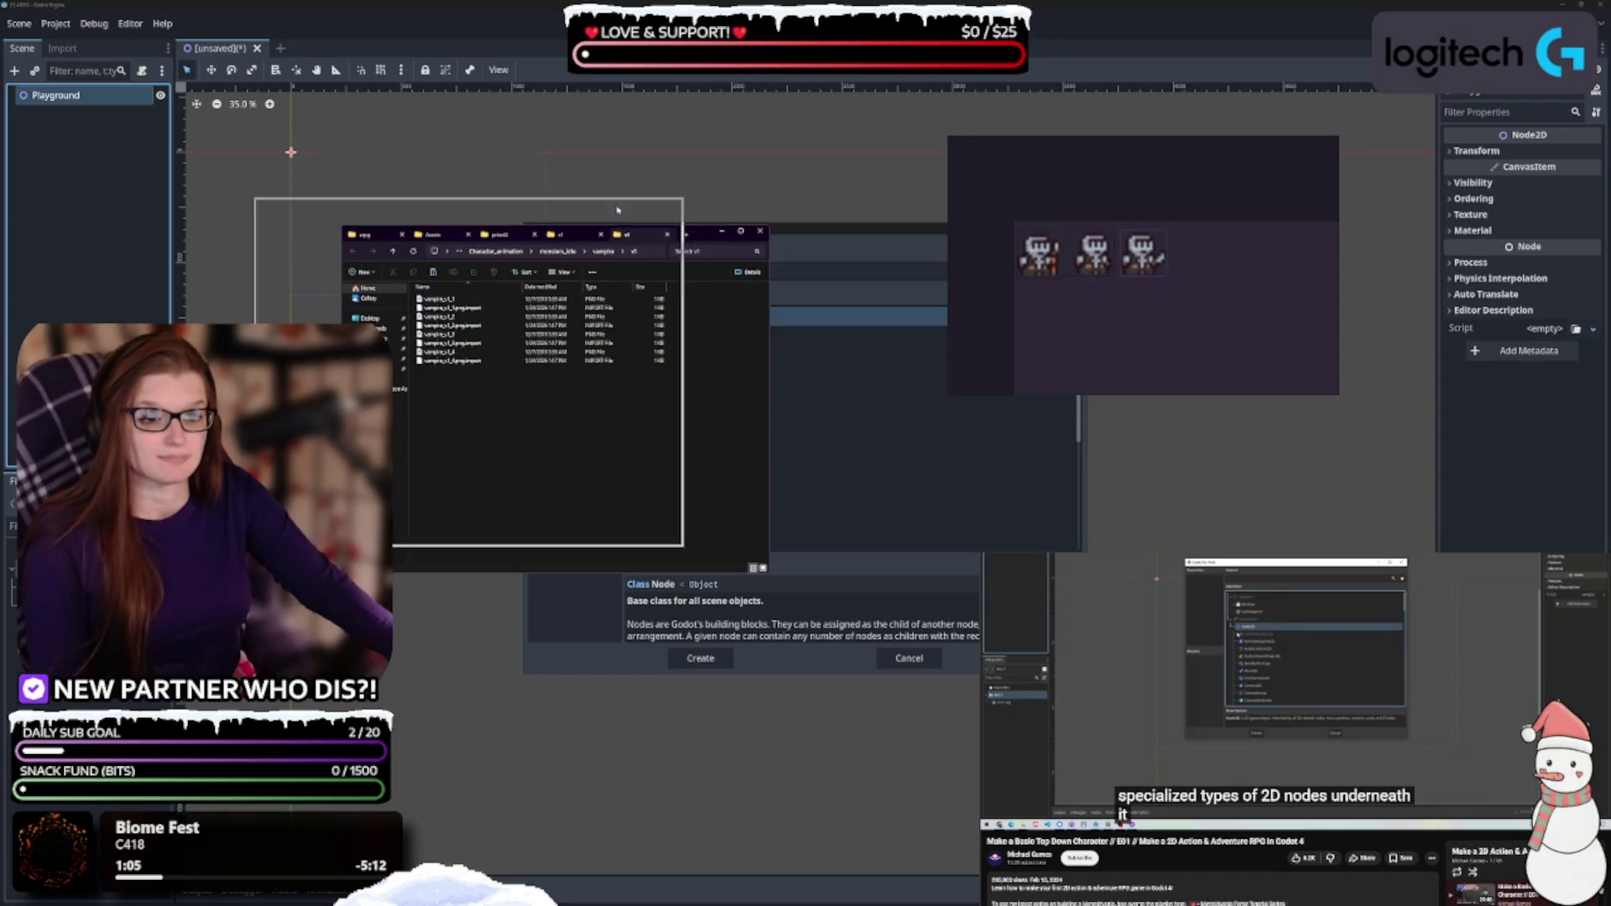
left_click_drag(702, 234, 529, 191)
left_click(736, 205)
mouse_move(791, 204)
left_mouse_down()
mouse_move(759, 186)
mouse_move(883, 212)
mouse_move(866, 238)
left_mouse_up()
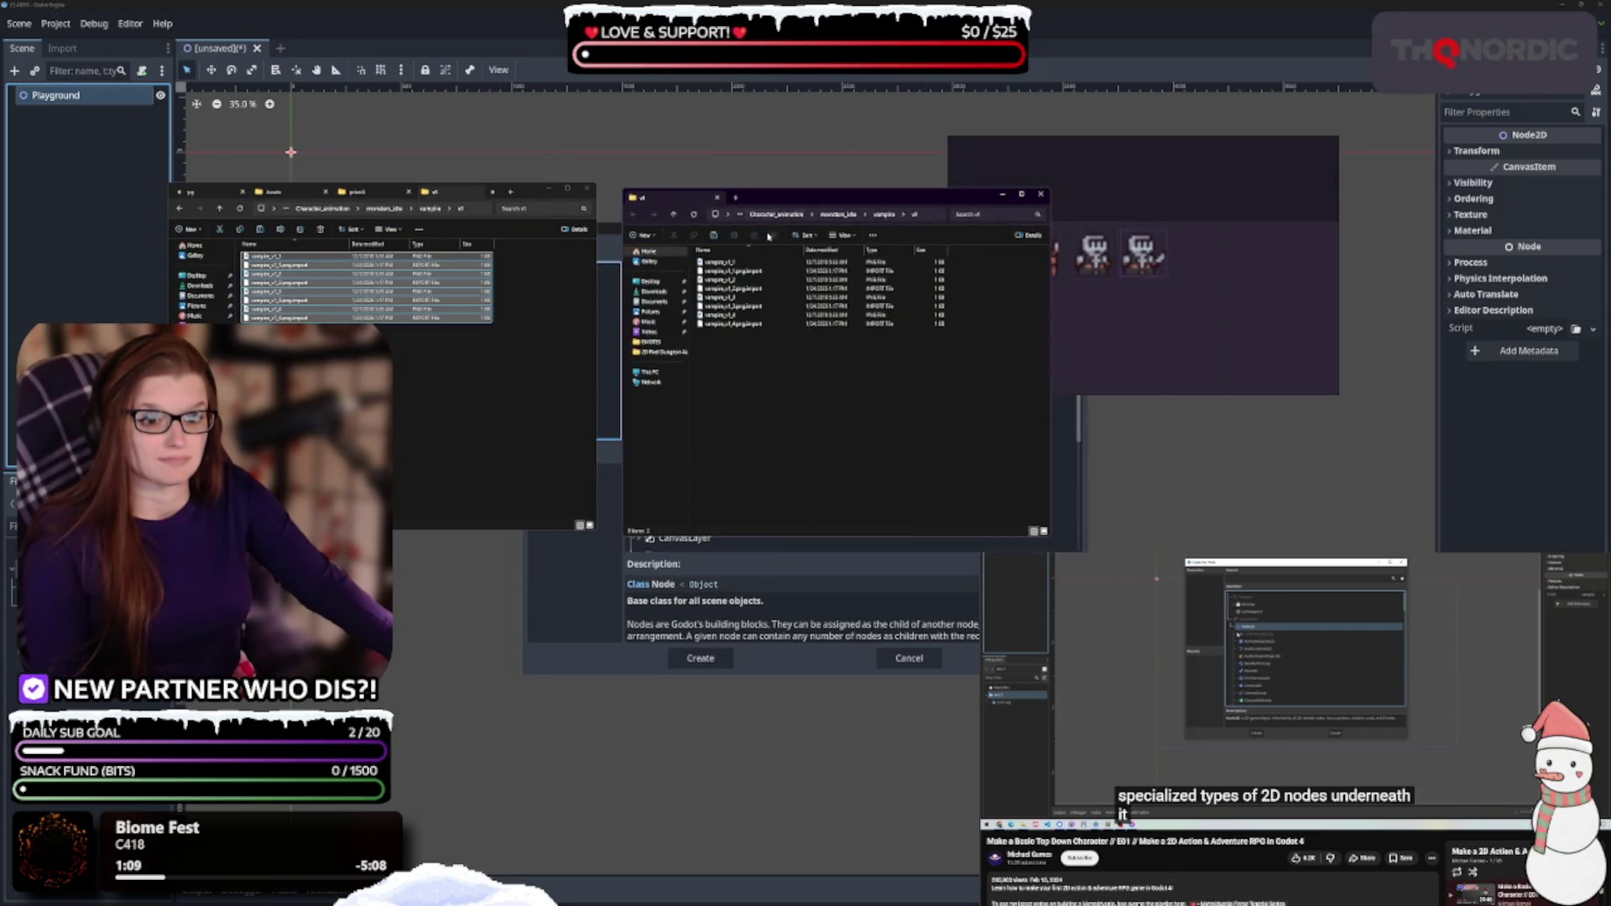
Paste the v1 and v2 files into the vampire folder and delete both empty subfolders
left_click(883, 216)
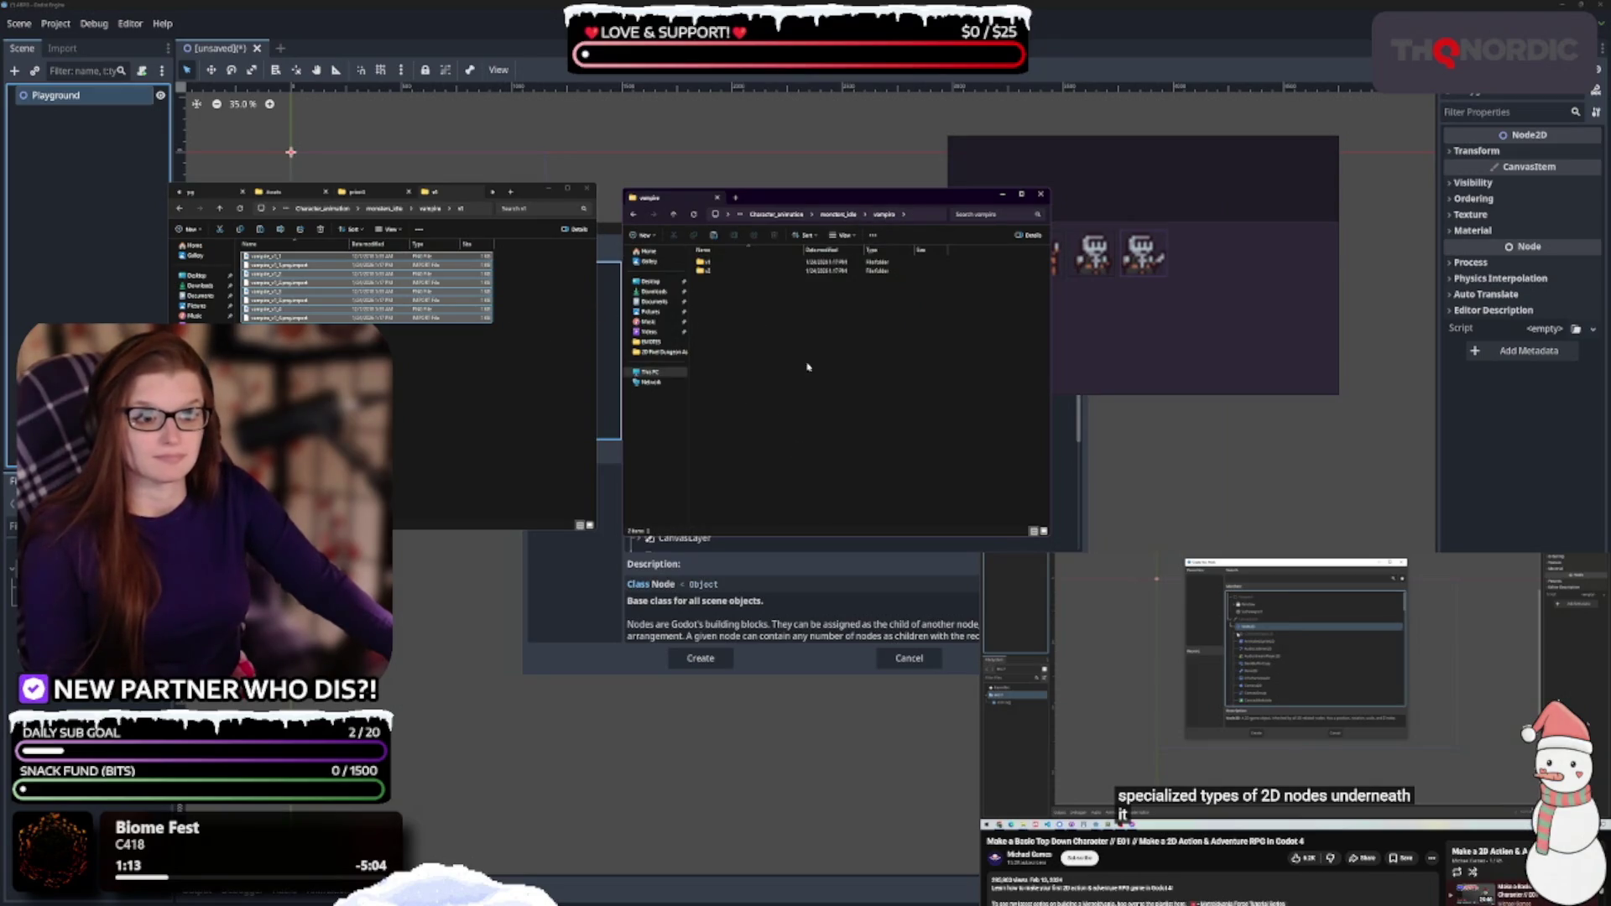
key("ctrl+v")
left_click(432, 212)
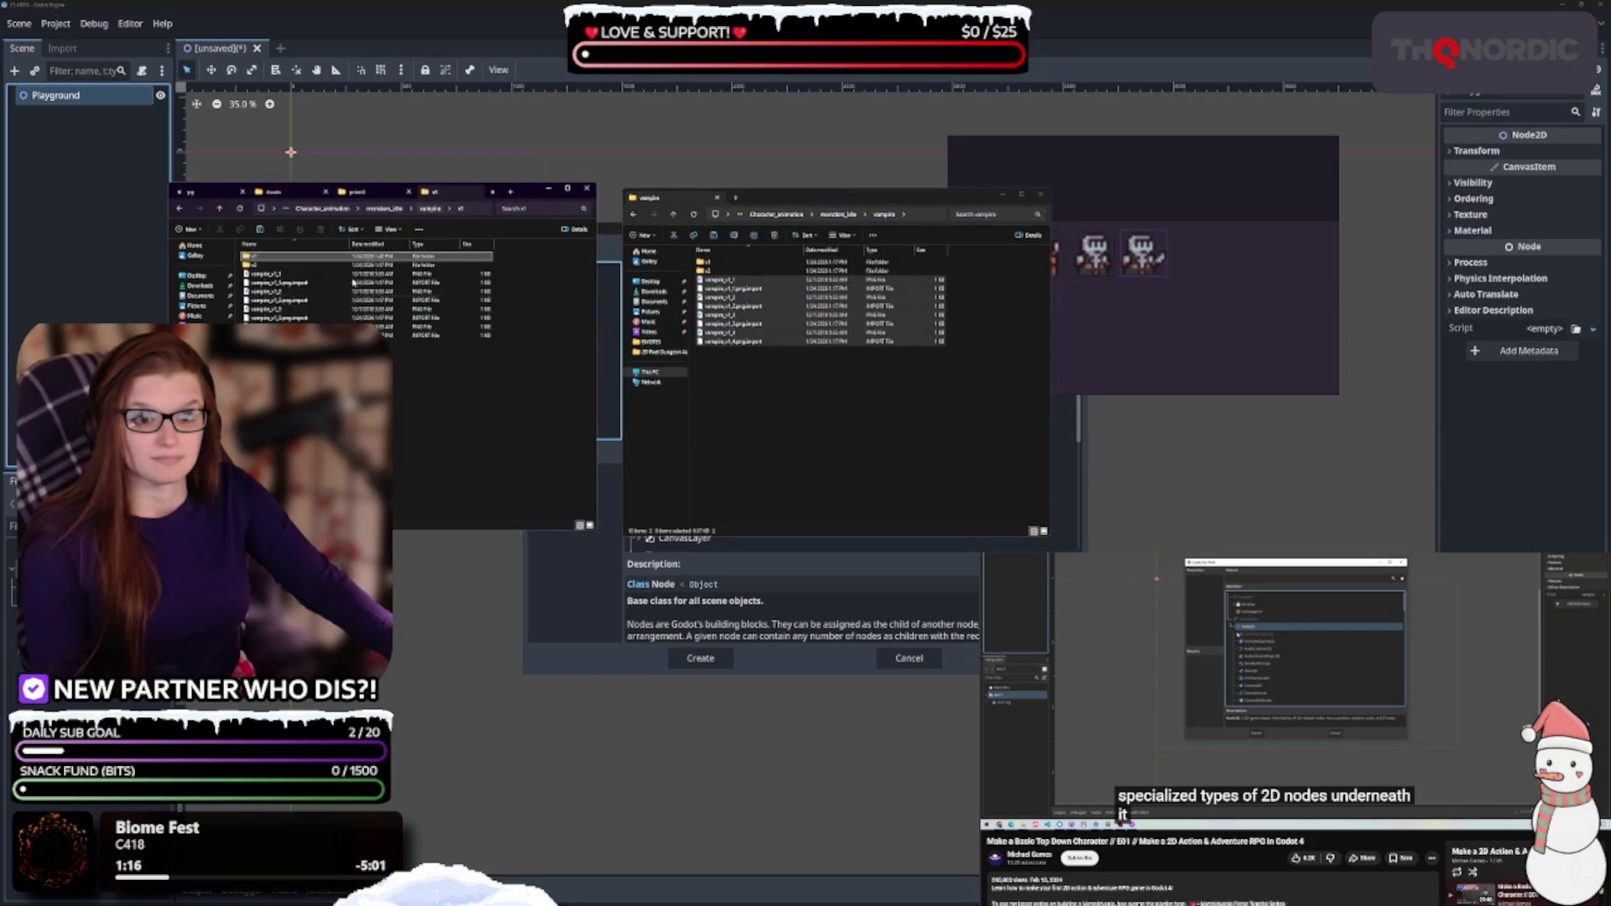
key("ctrl+a")
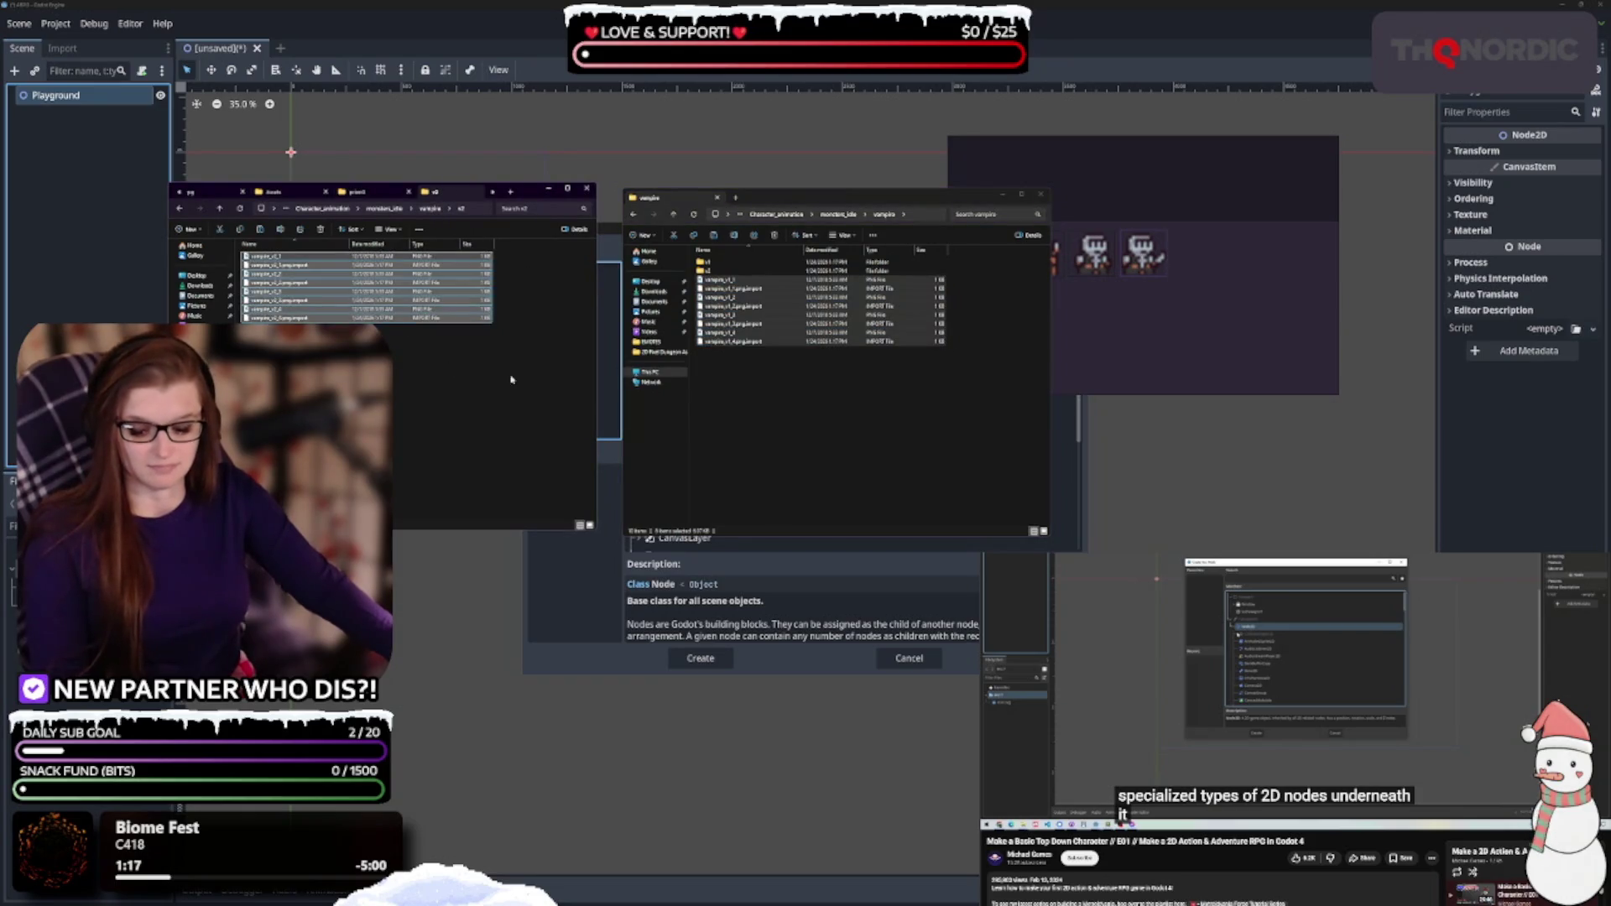
left_click(803, 420)
key("ctrl+v")
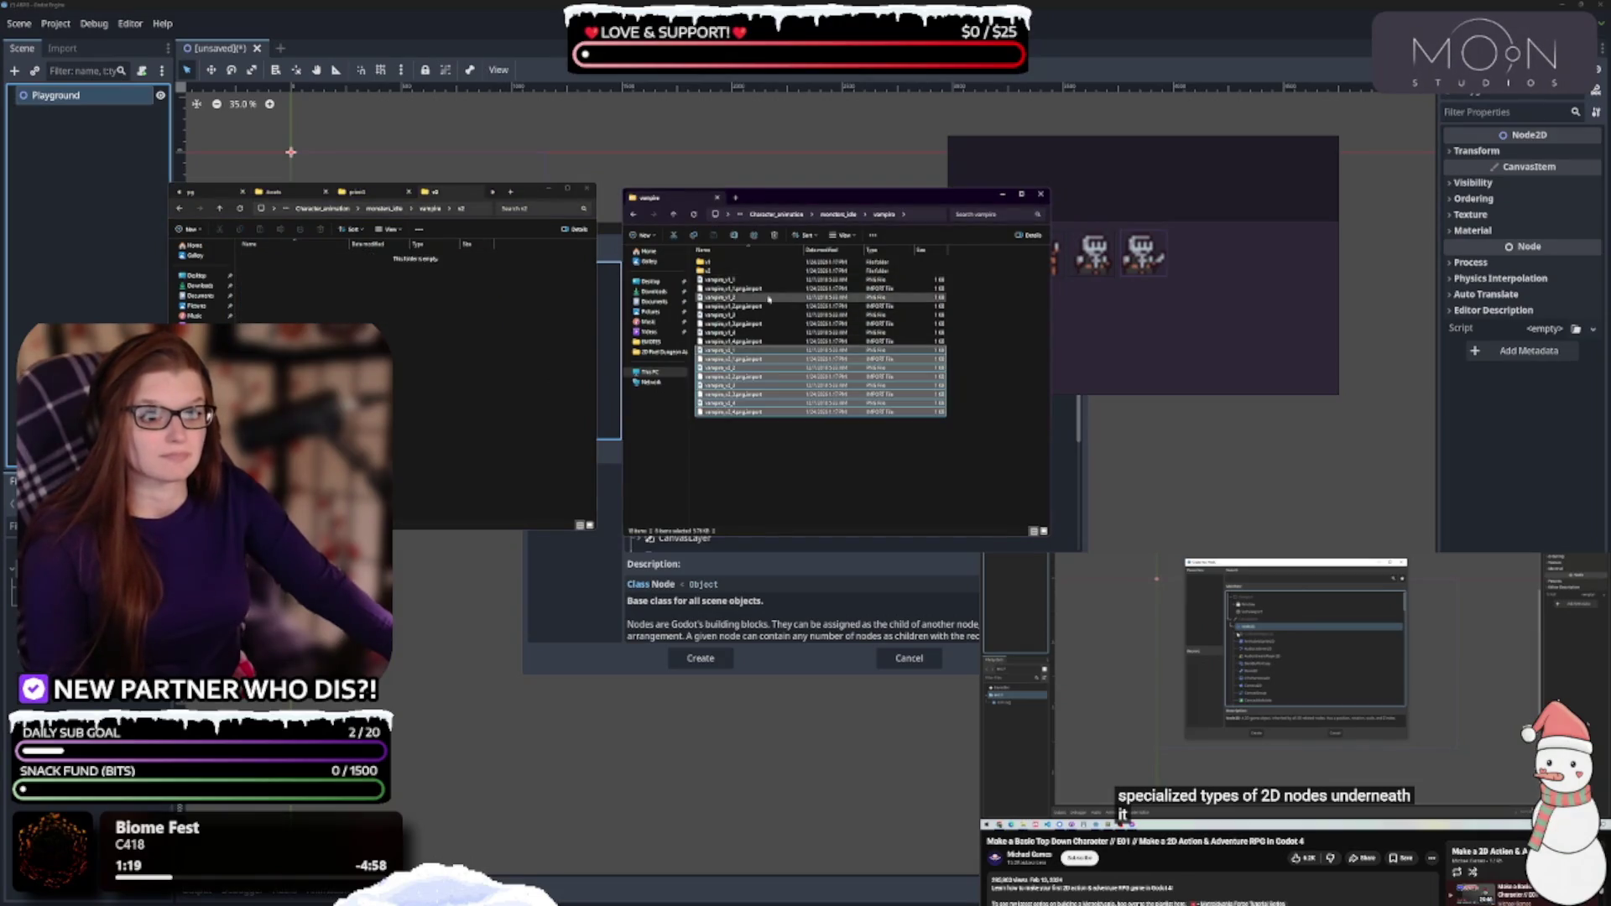
left_click_drag(760, 284, 760, 267)
key("Delete")
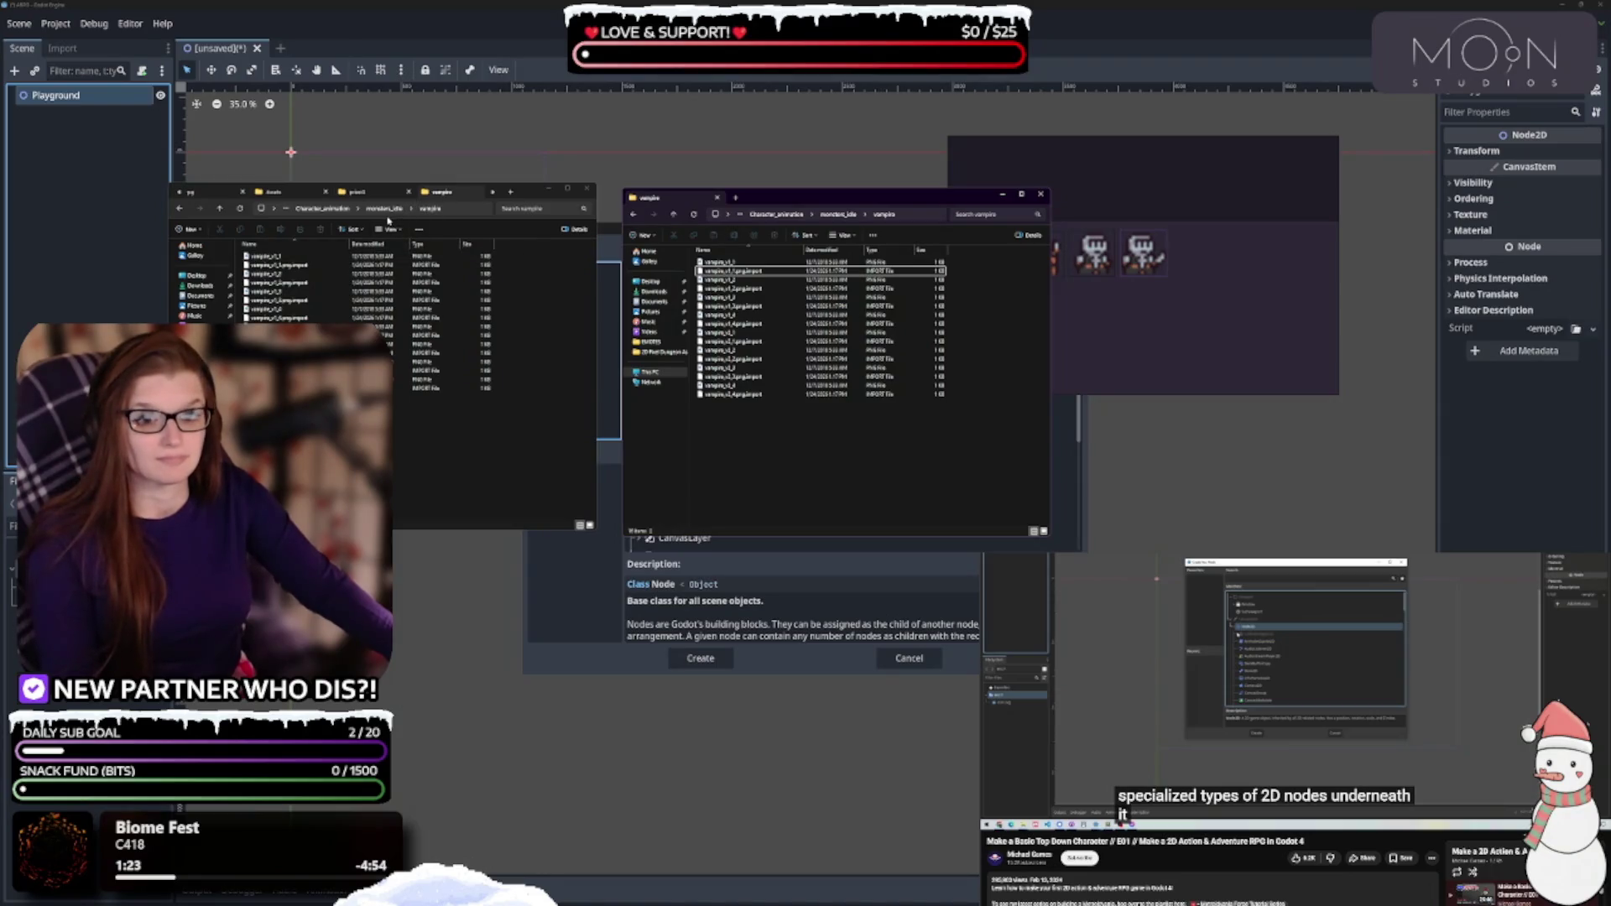
Move the skull v1 and v2 files into the skull folder and delete the emptied subfolders
left_click(383, 213)
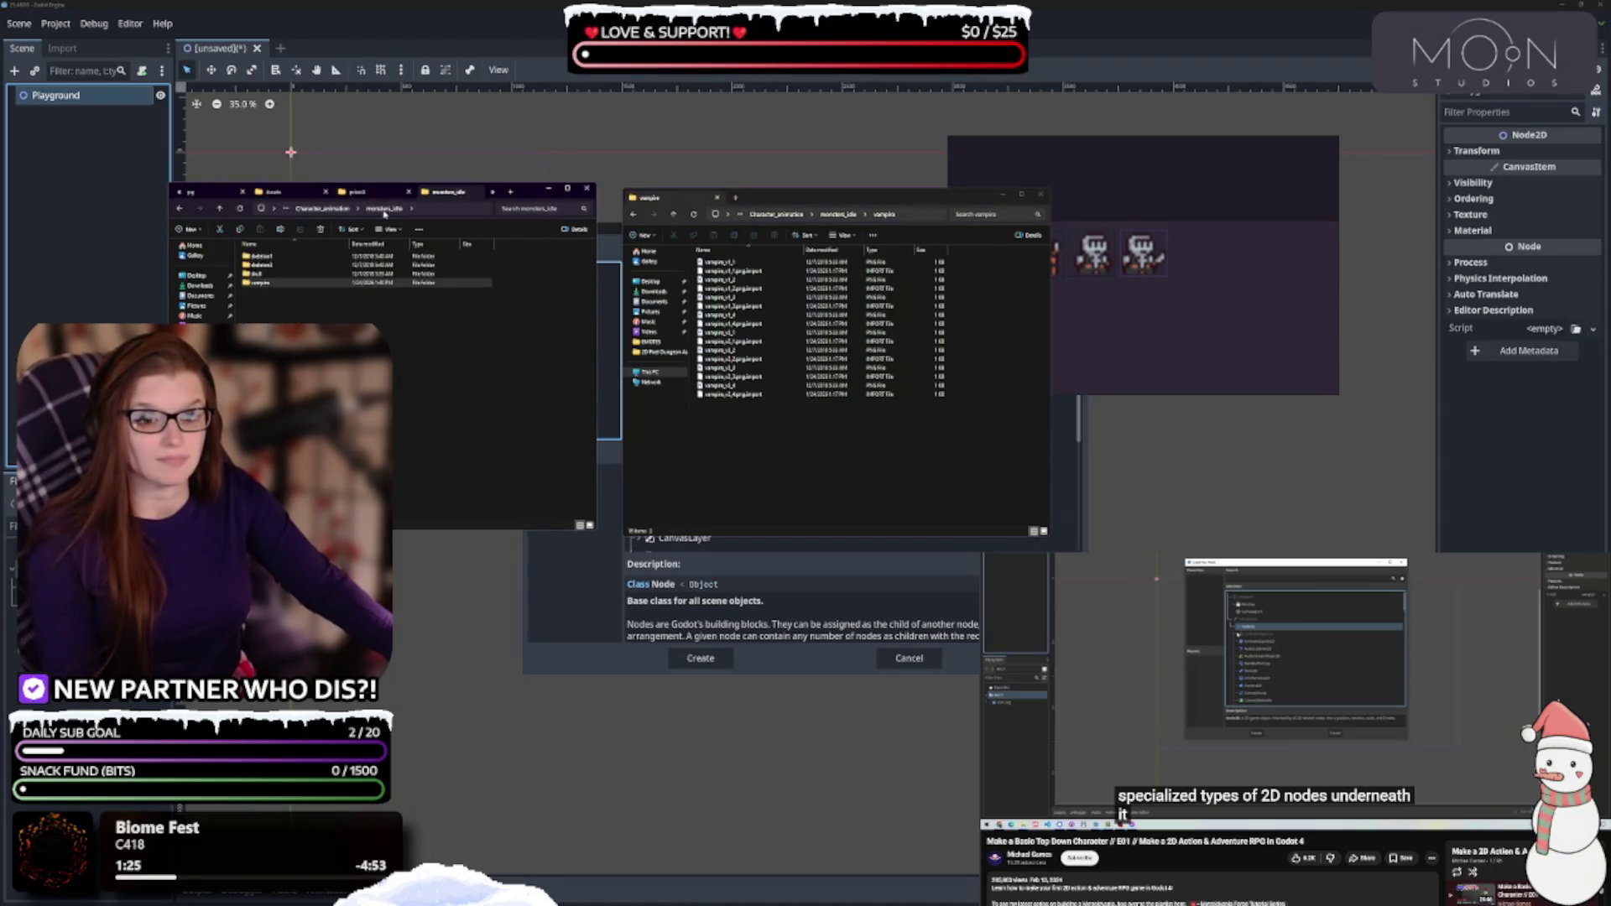
double_click(260, 282)
left_click(837, 214)
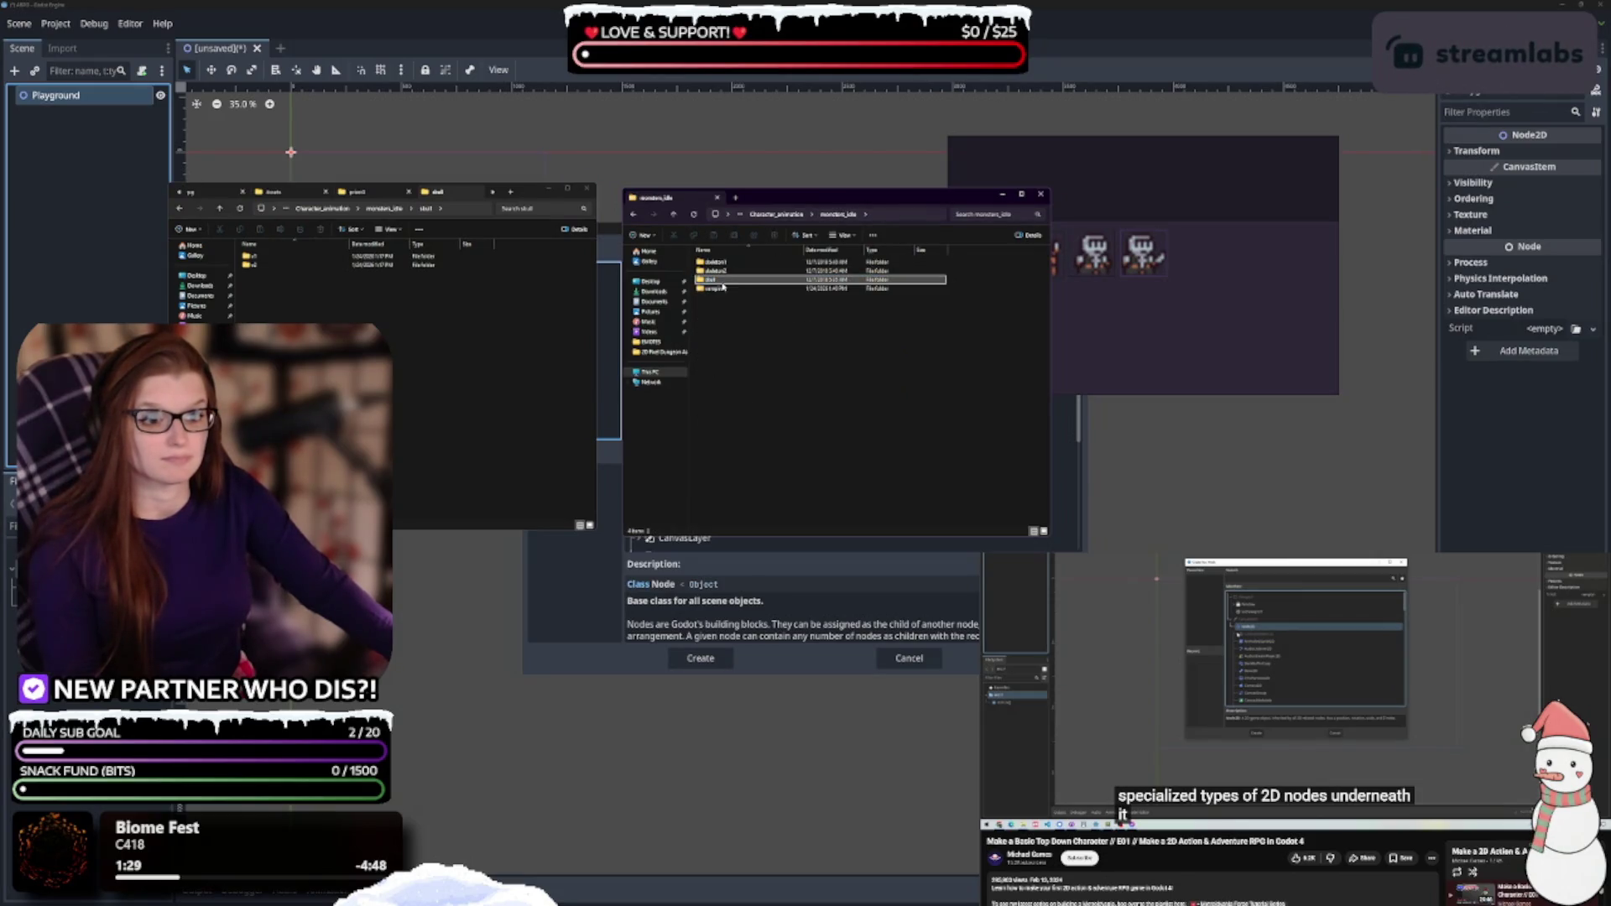
double_click(711, 279)
double_click(329, 256)
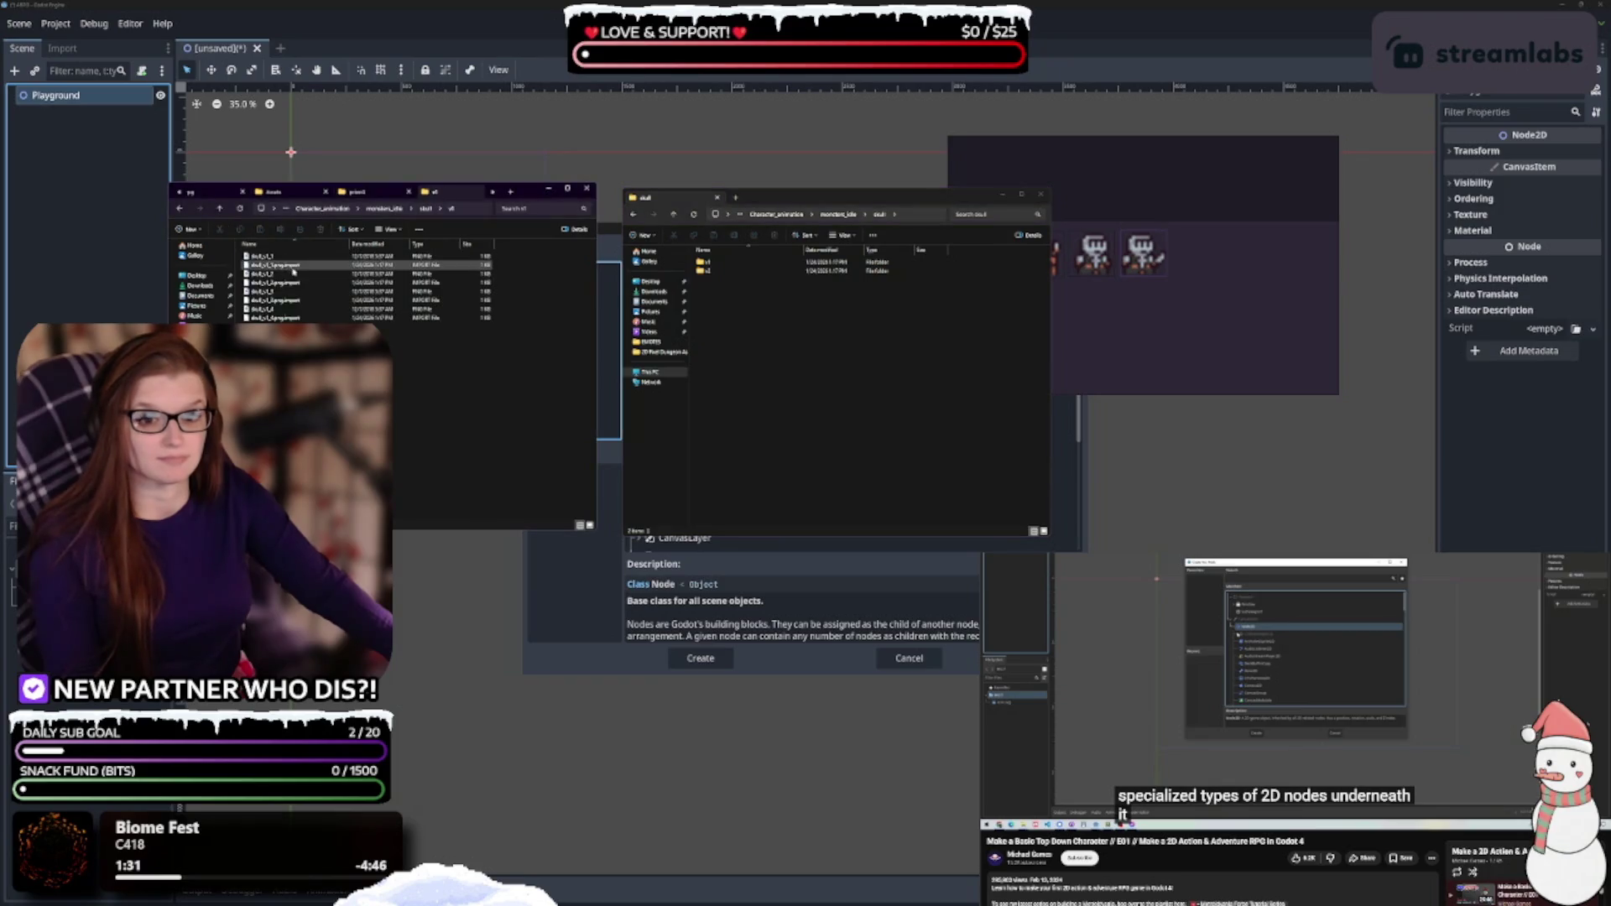
key("ctrl+a")
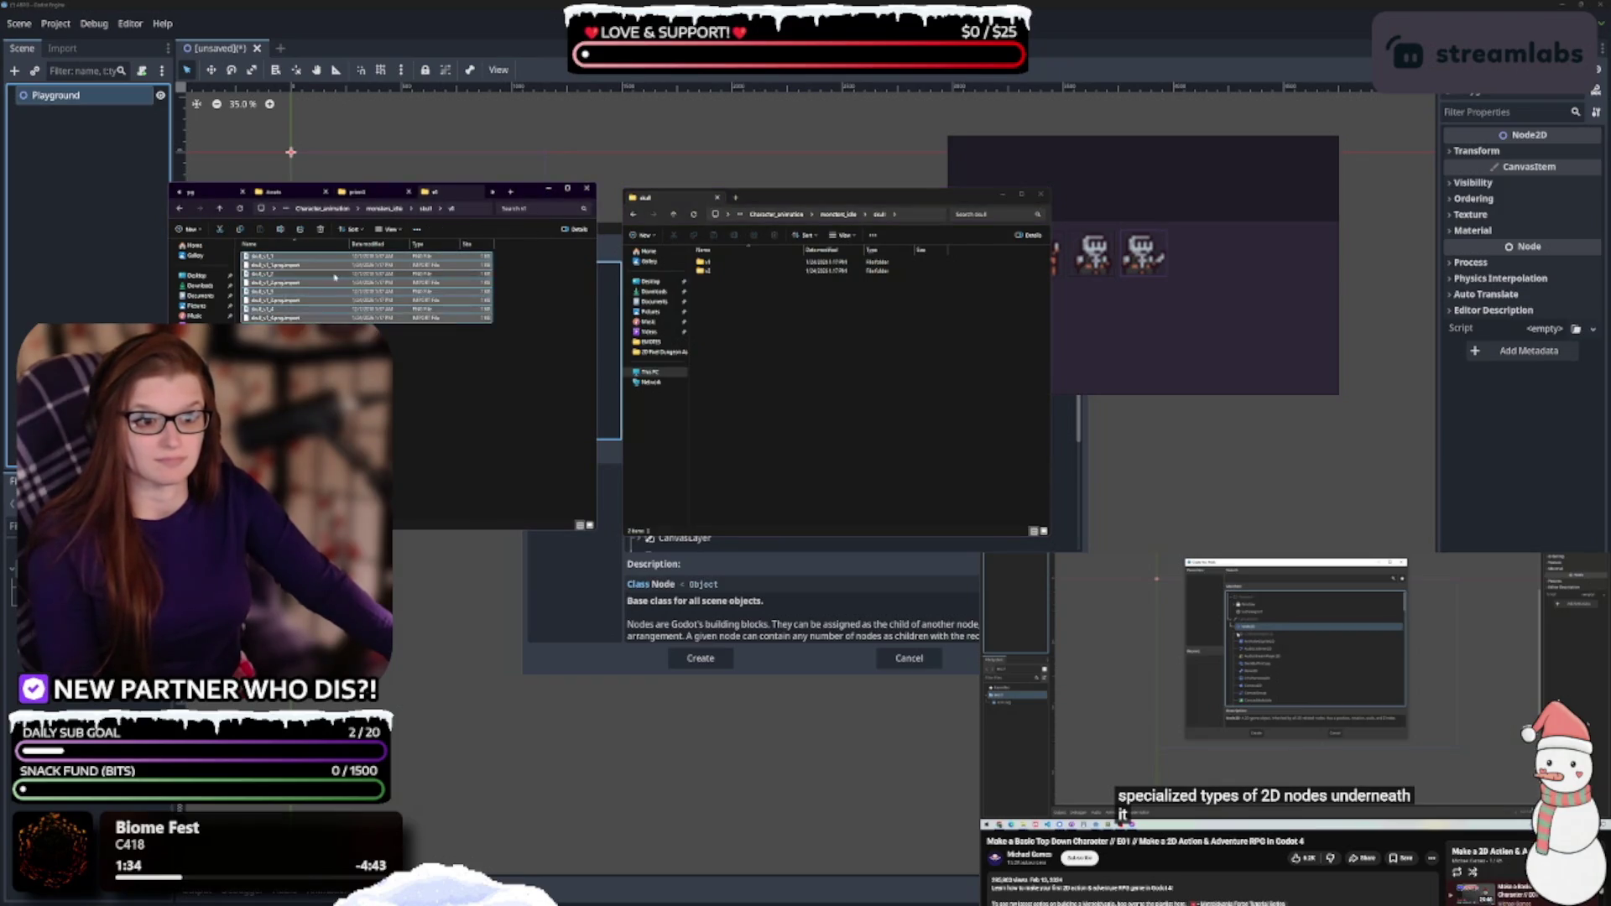
left_click_drag(276, 277, 839, 378)
left_click(429, 208)
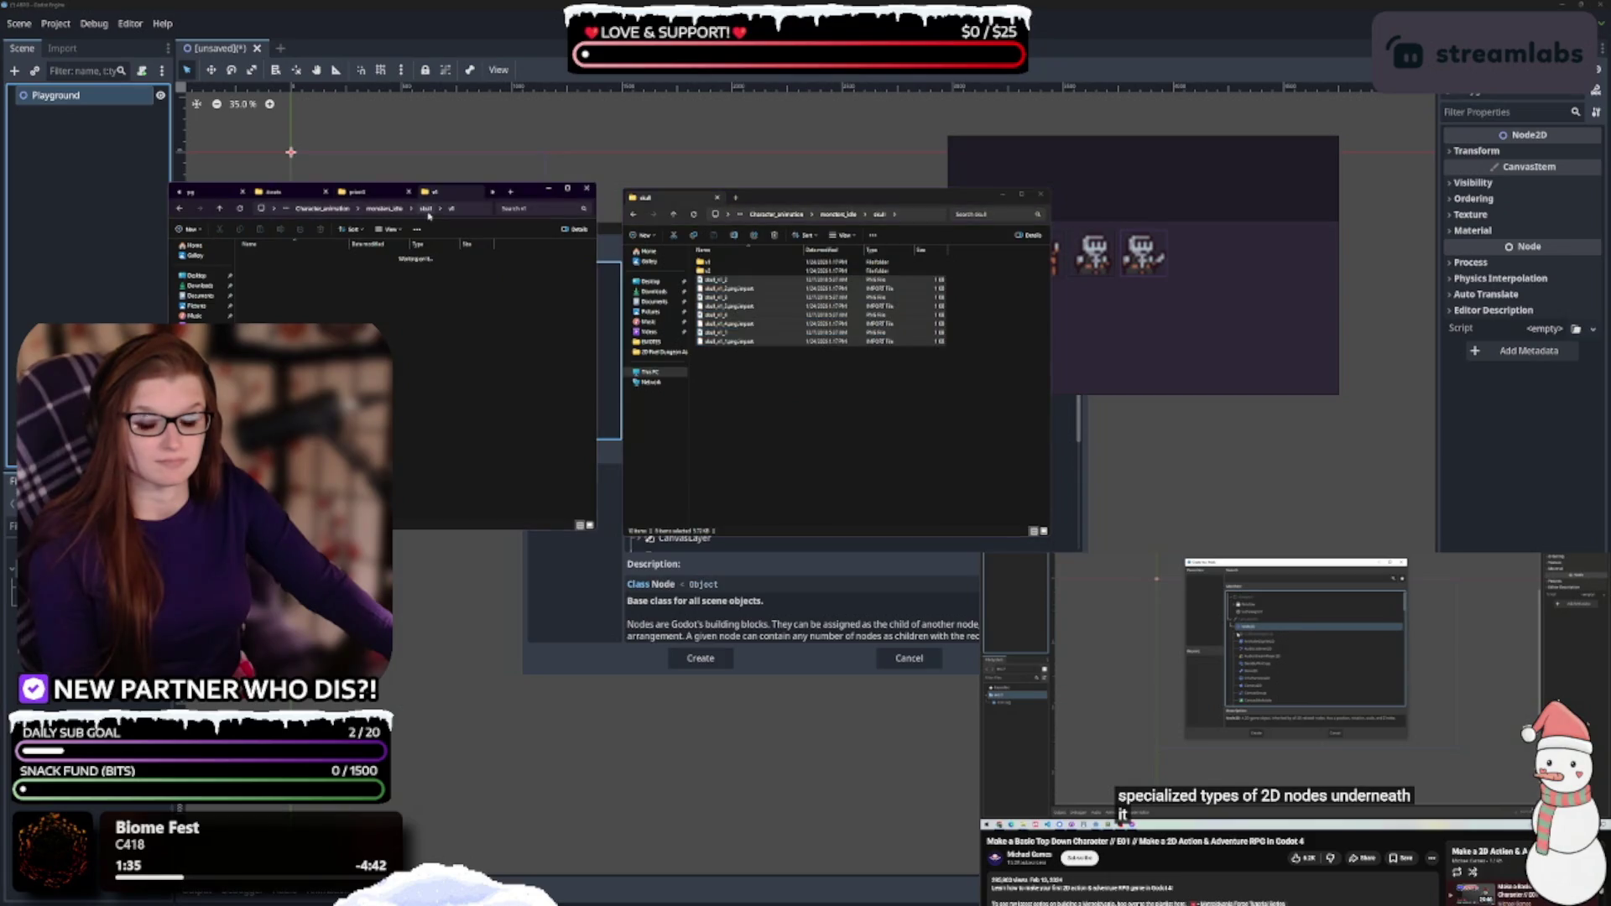
double_click(277, 265)
key("ctrl+a")
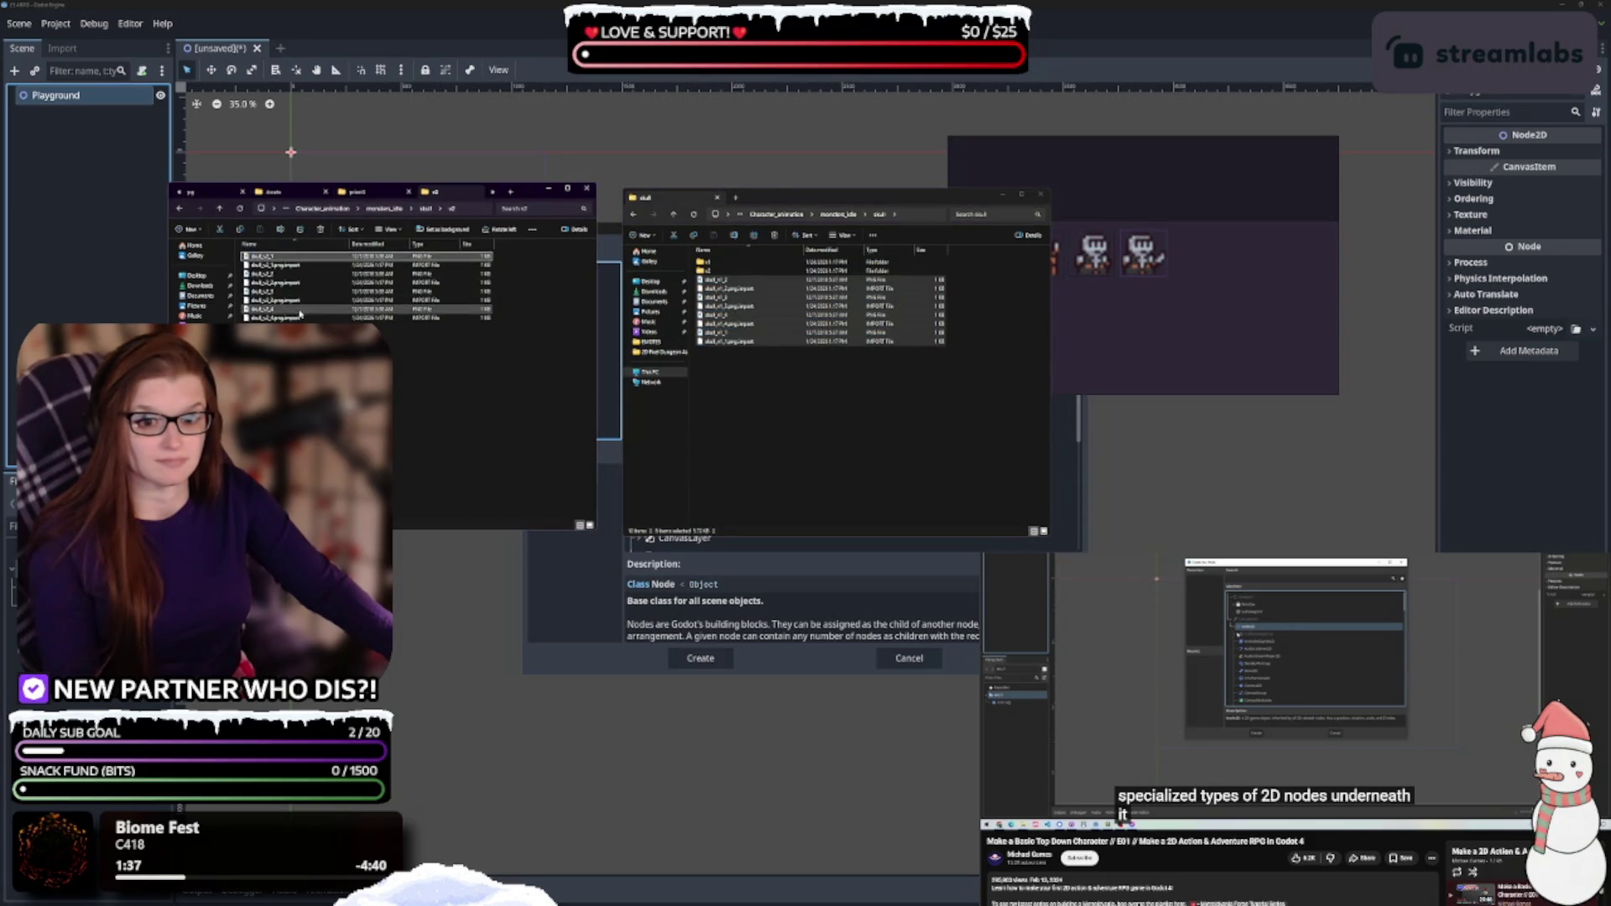
left_click_drag(276, 285, 787, 306)
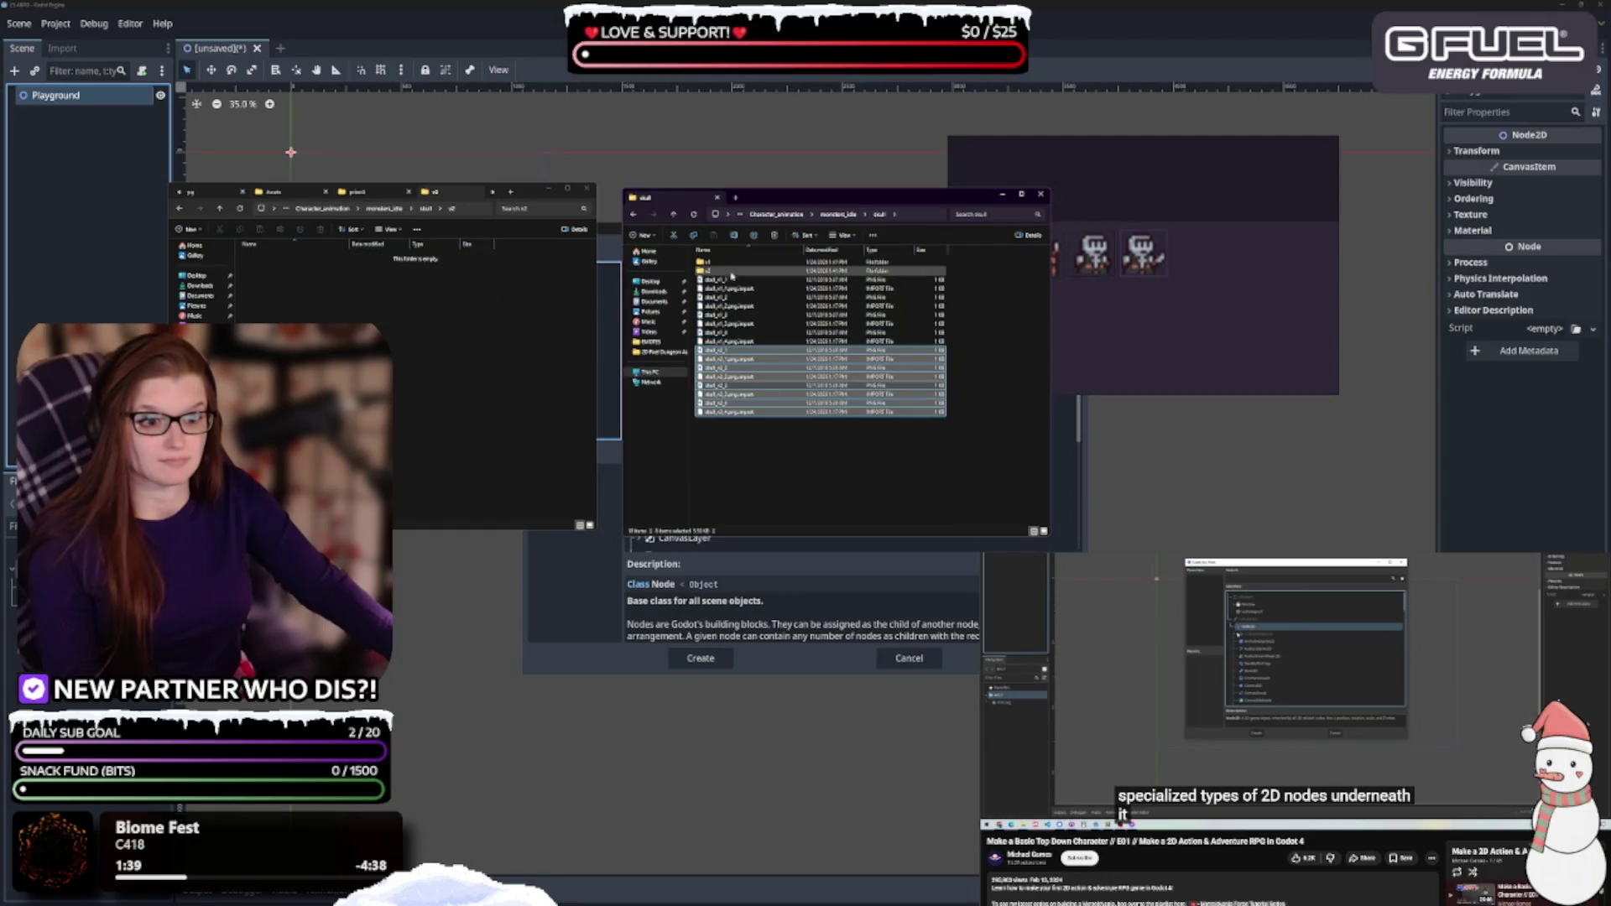
key("Delete")
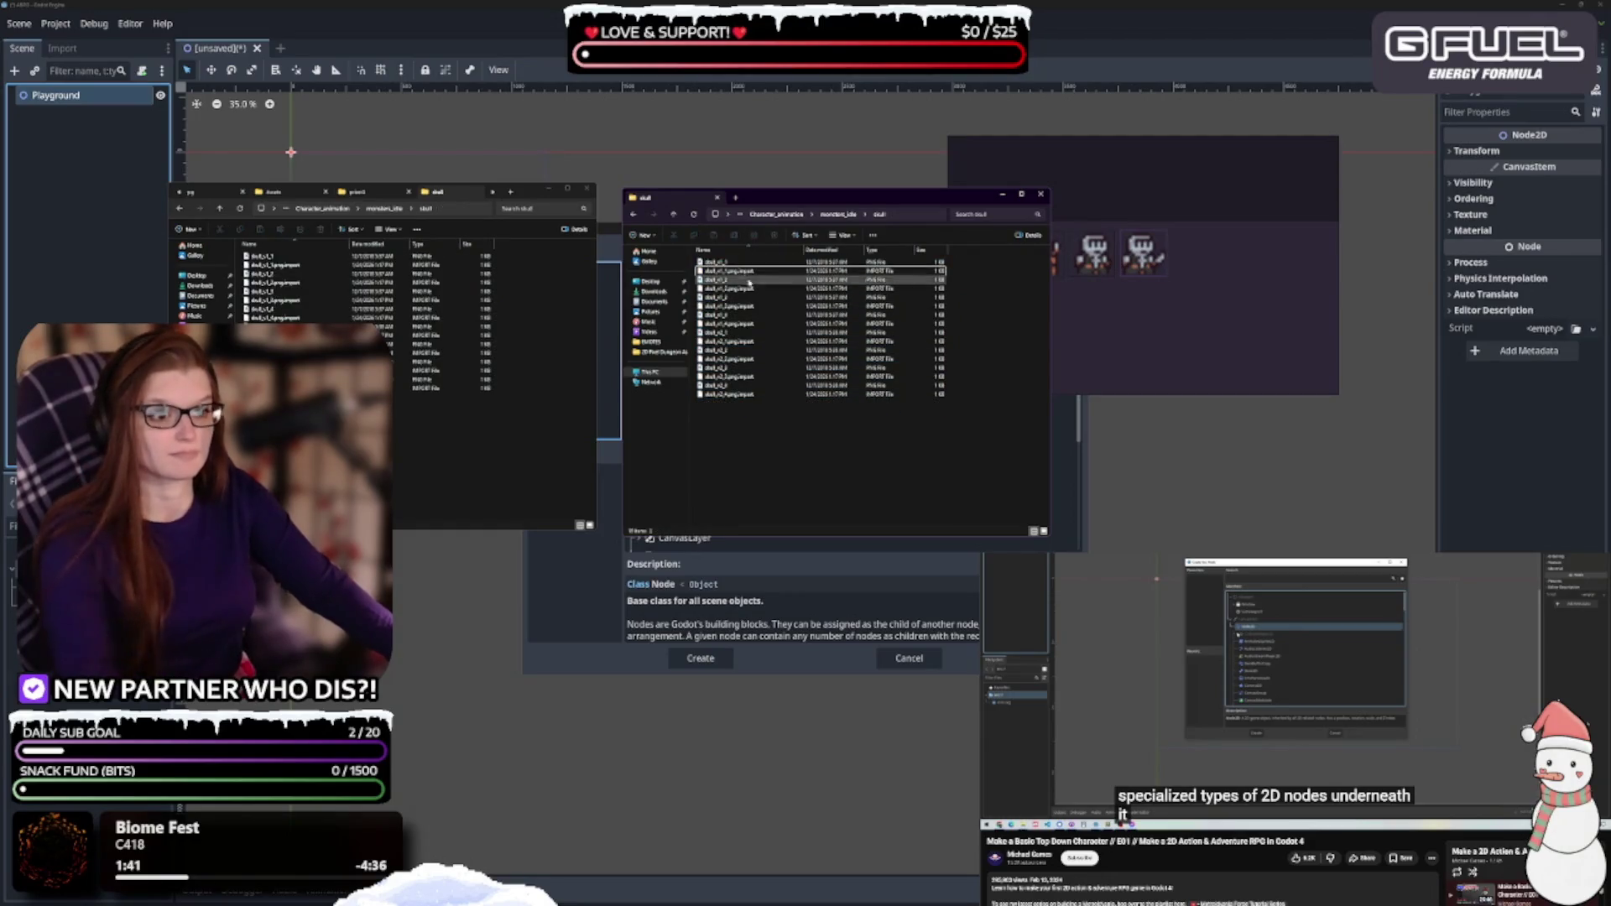
Move skeleton2's v1 and v2 files up into skeleton2 and delete both empty subfolders
left_click(834, 214)
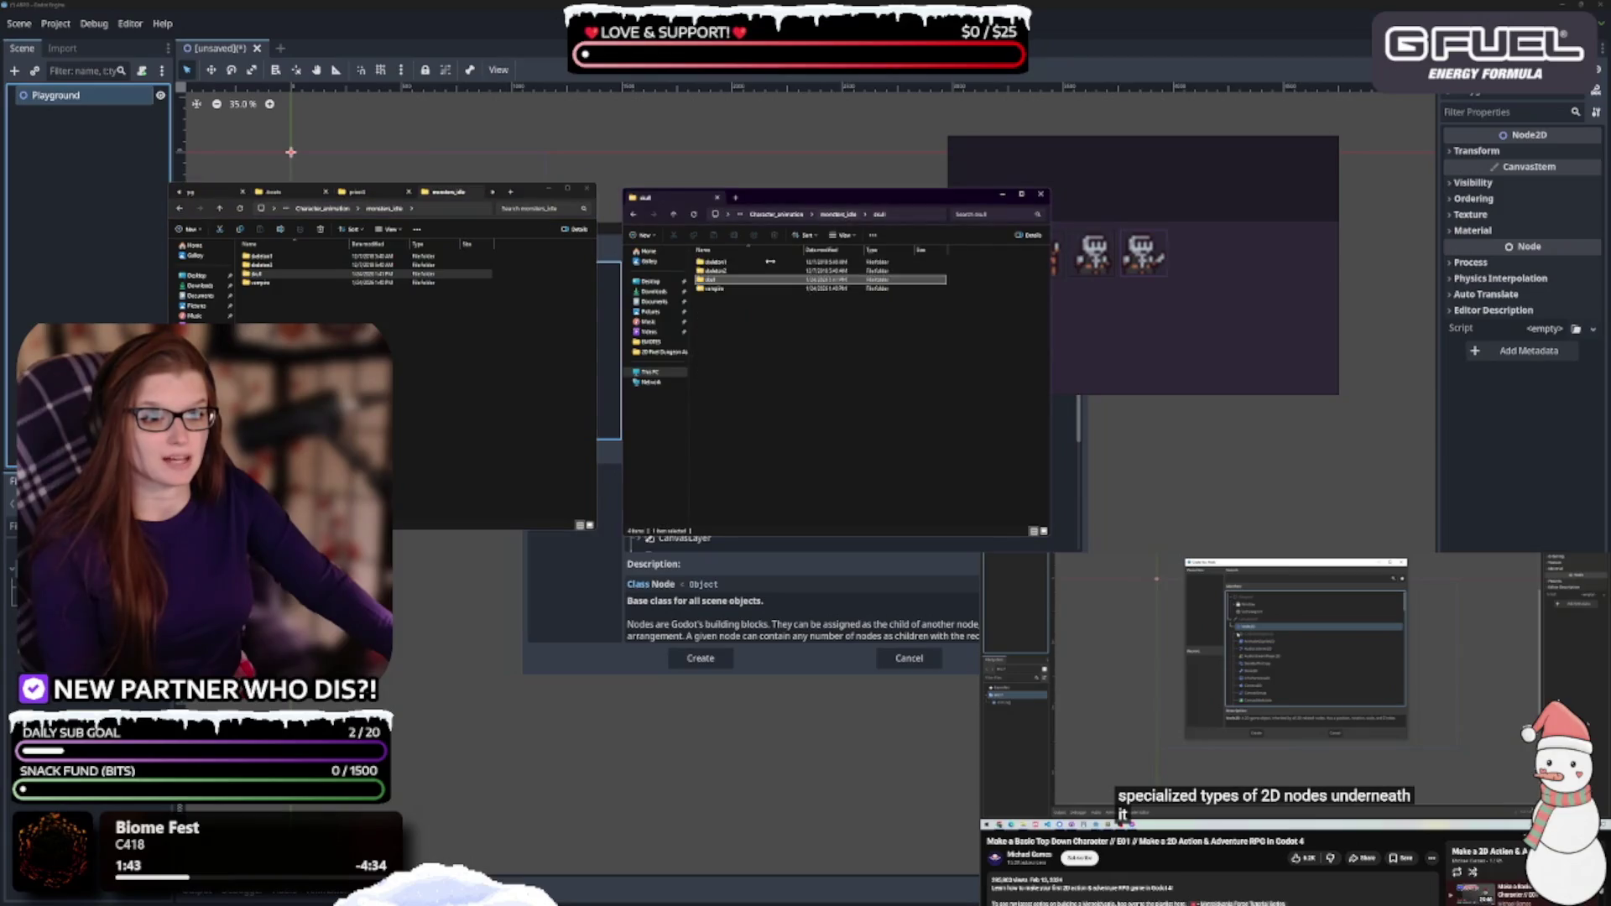
double_click(720, 270)
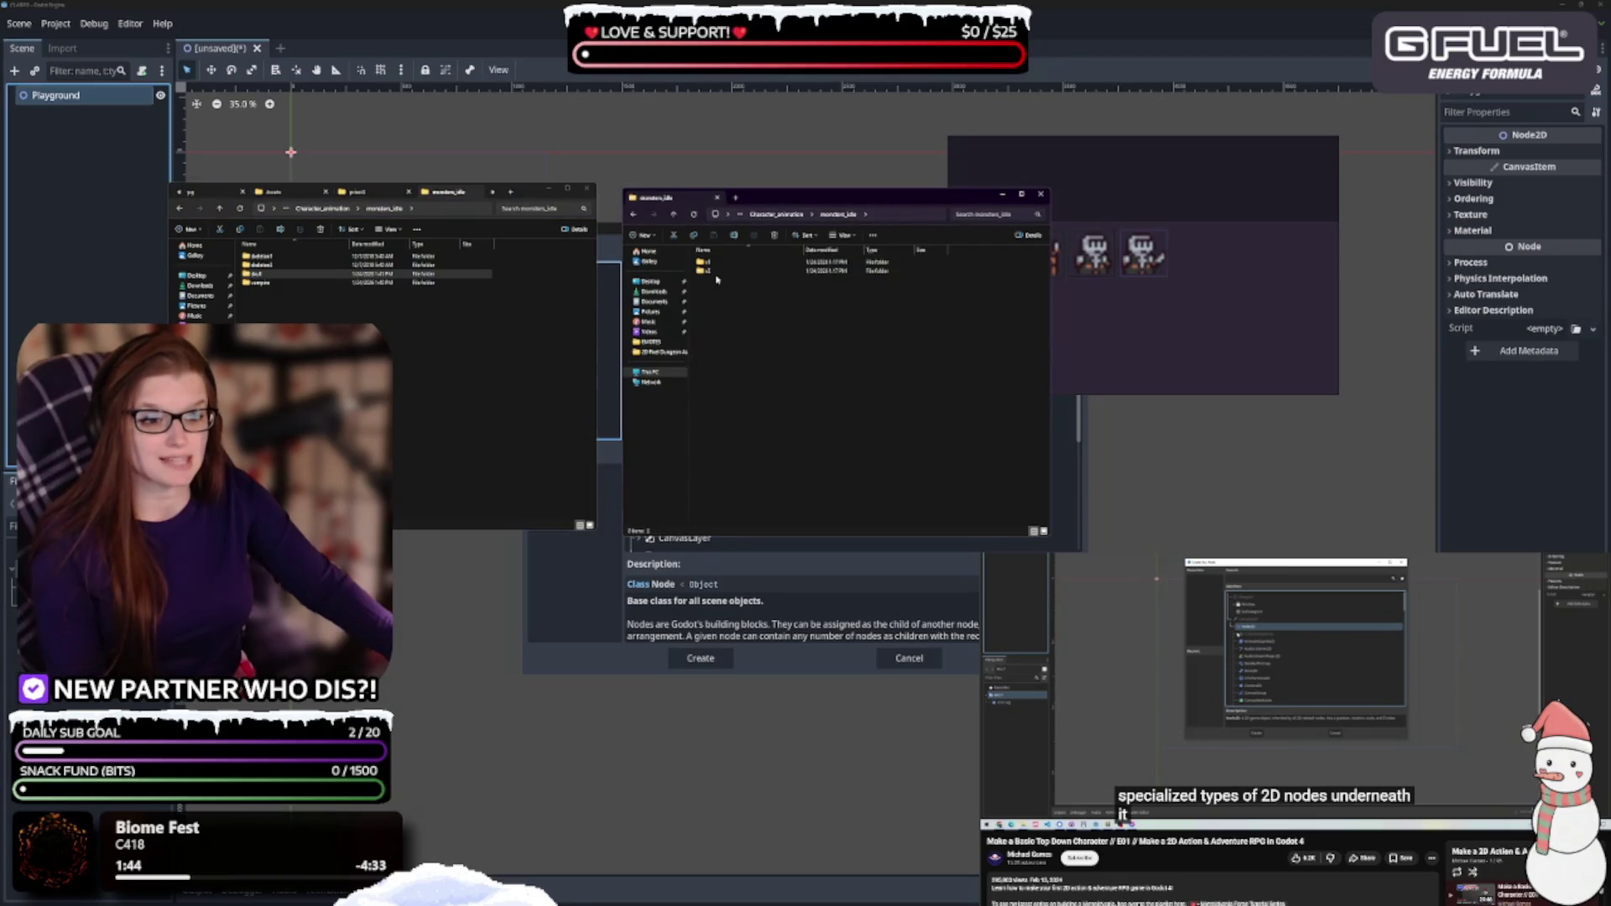
double_click(289, 265)
double_click(308, 257)
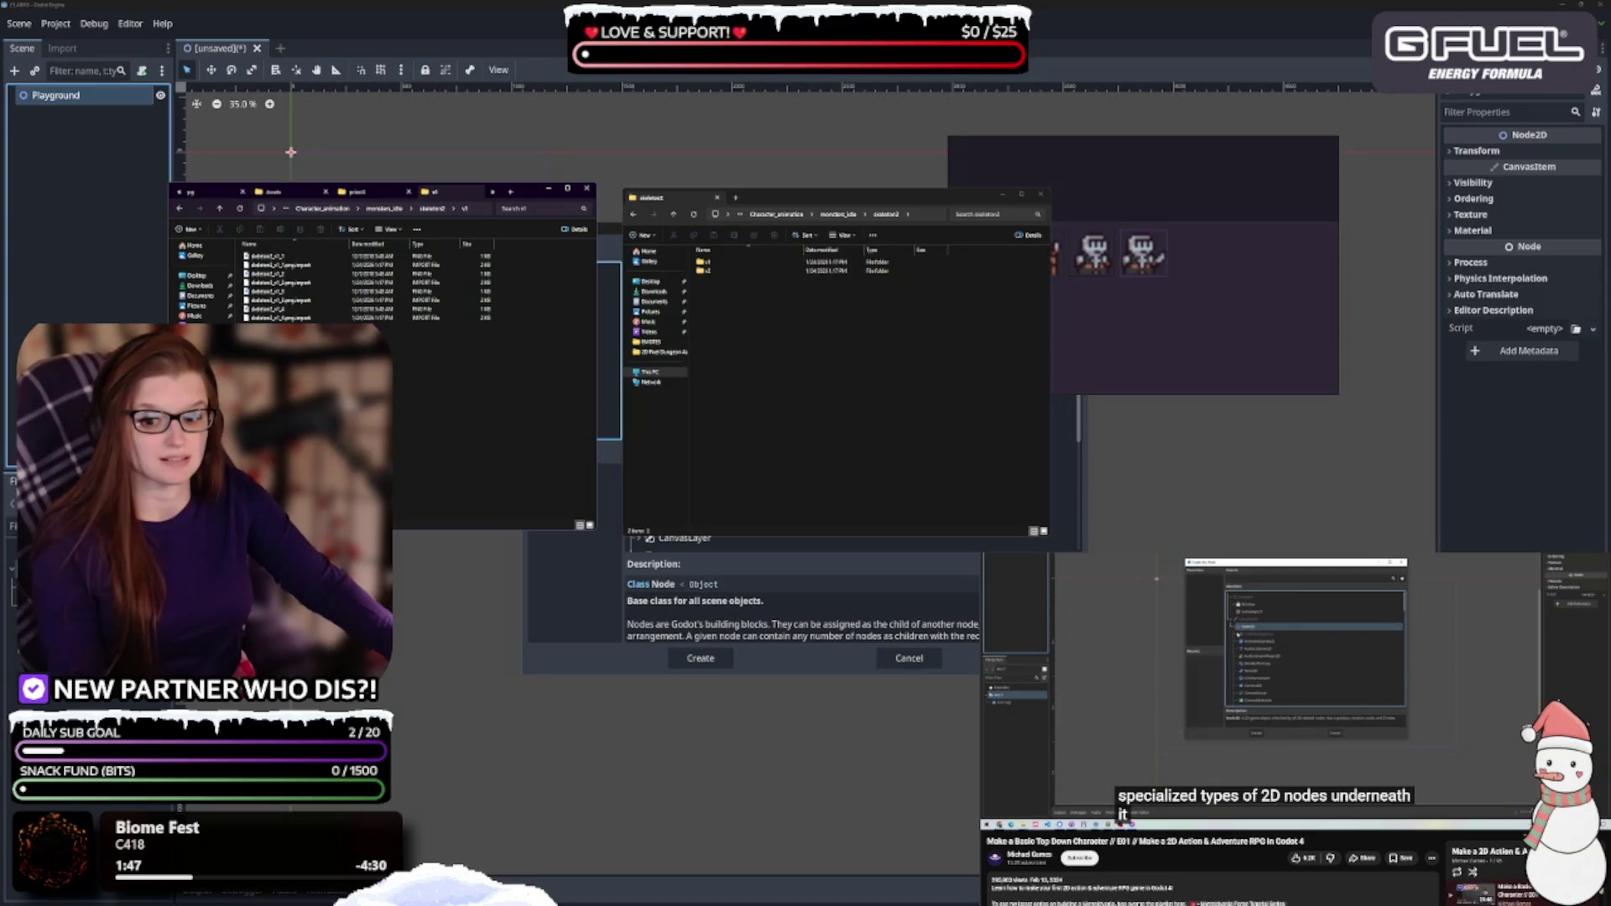
key("ctrl+a")
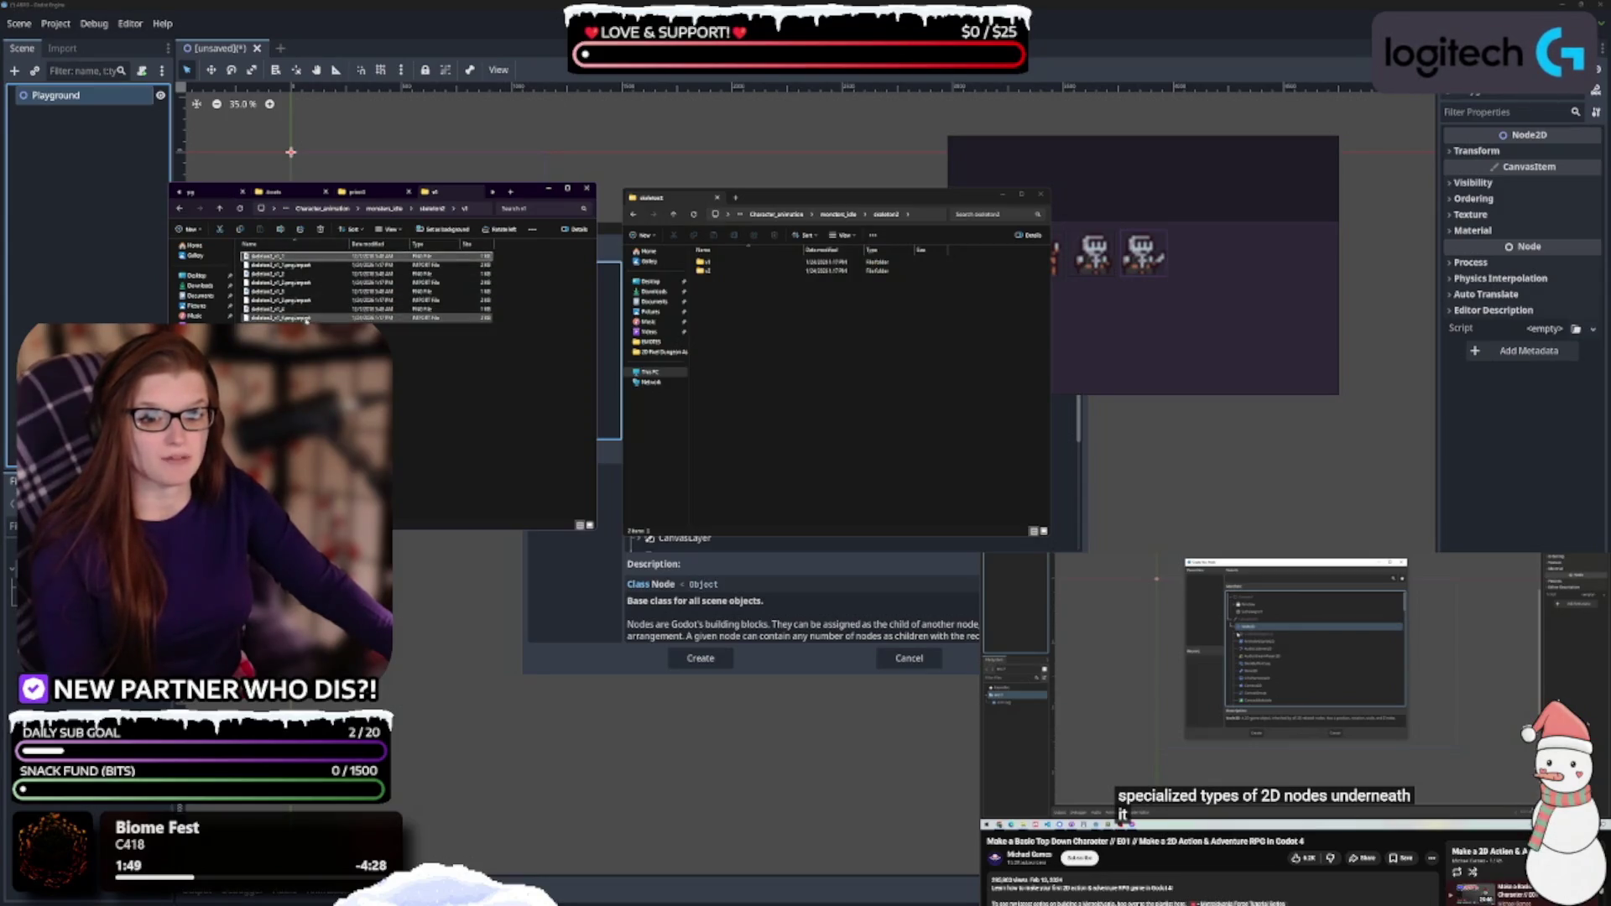
left_click_drag(303, 259, 755, 369)
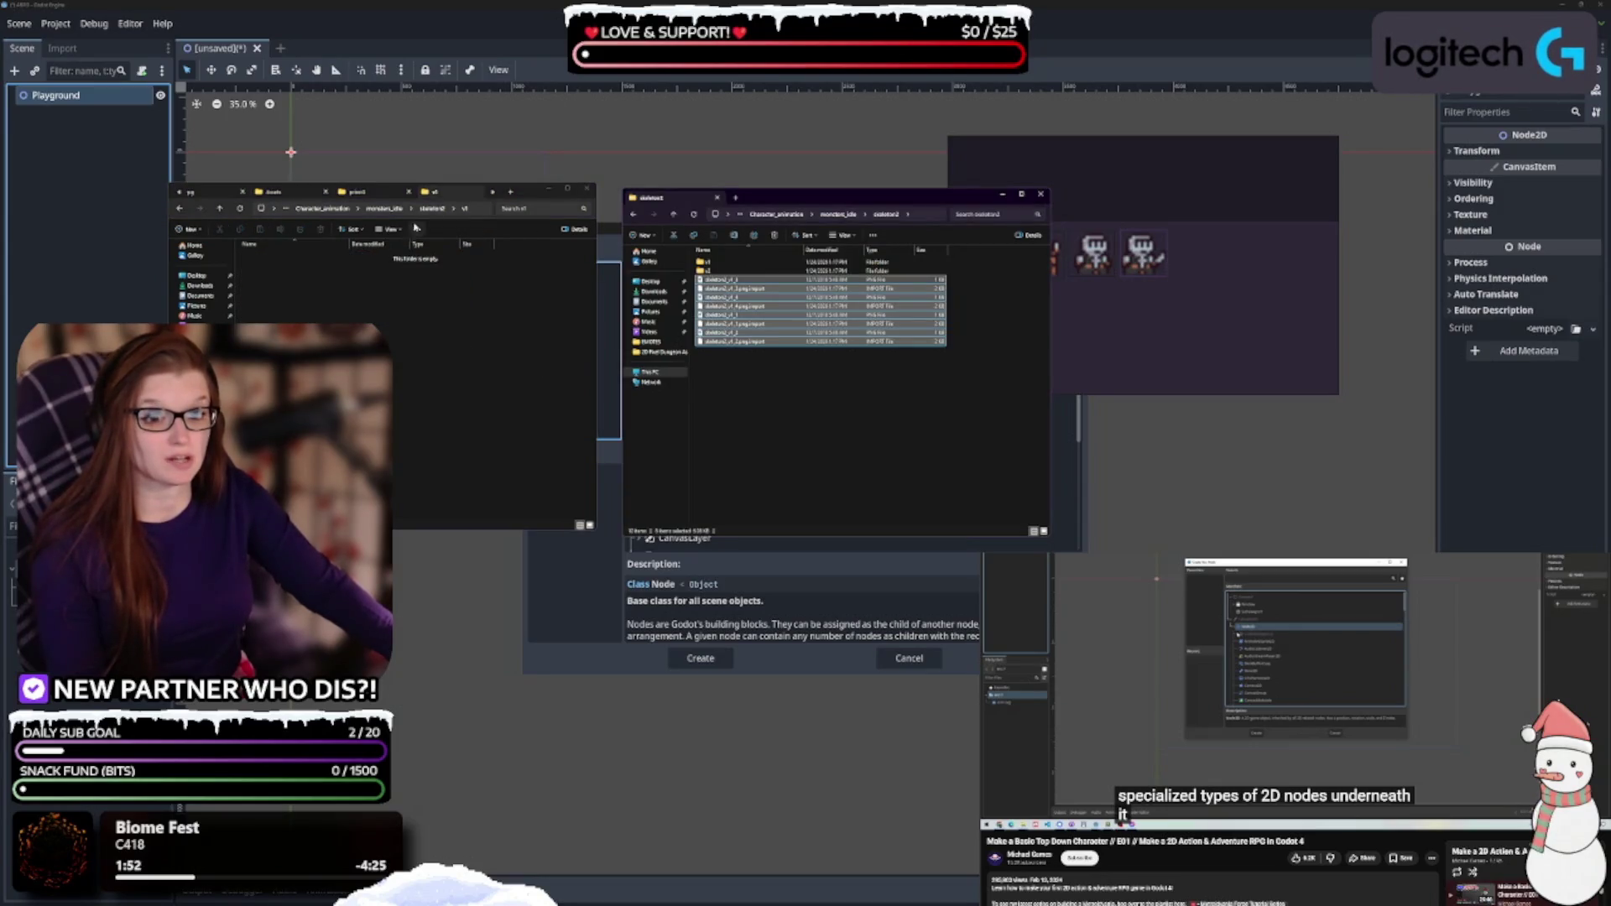
left_click(436, 208)
double_click(284, 266)
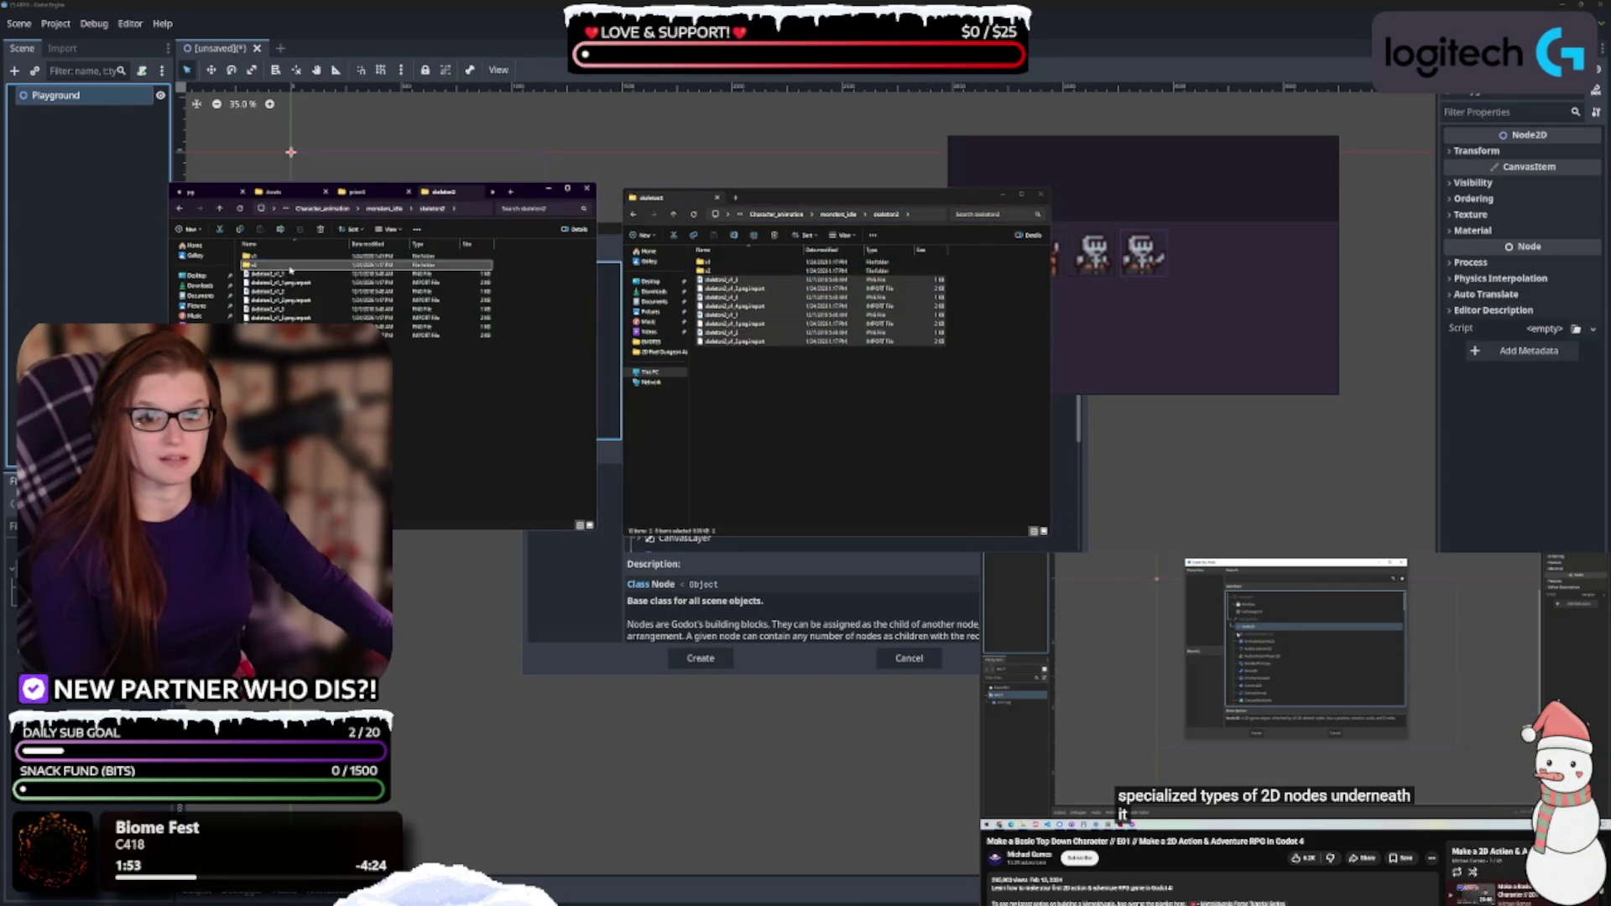
key("ctrl+a")
left_click_drag(283, 261, 751, 415)
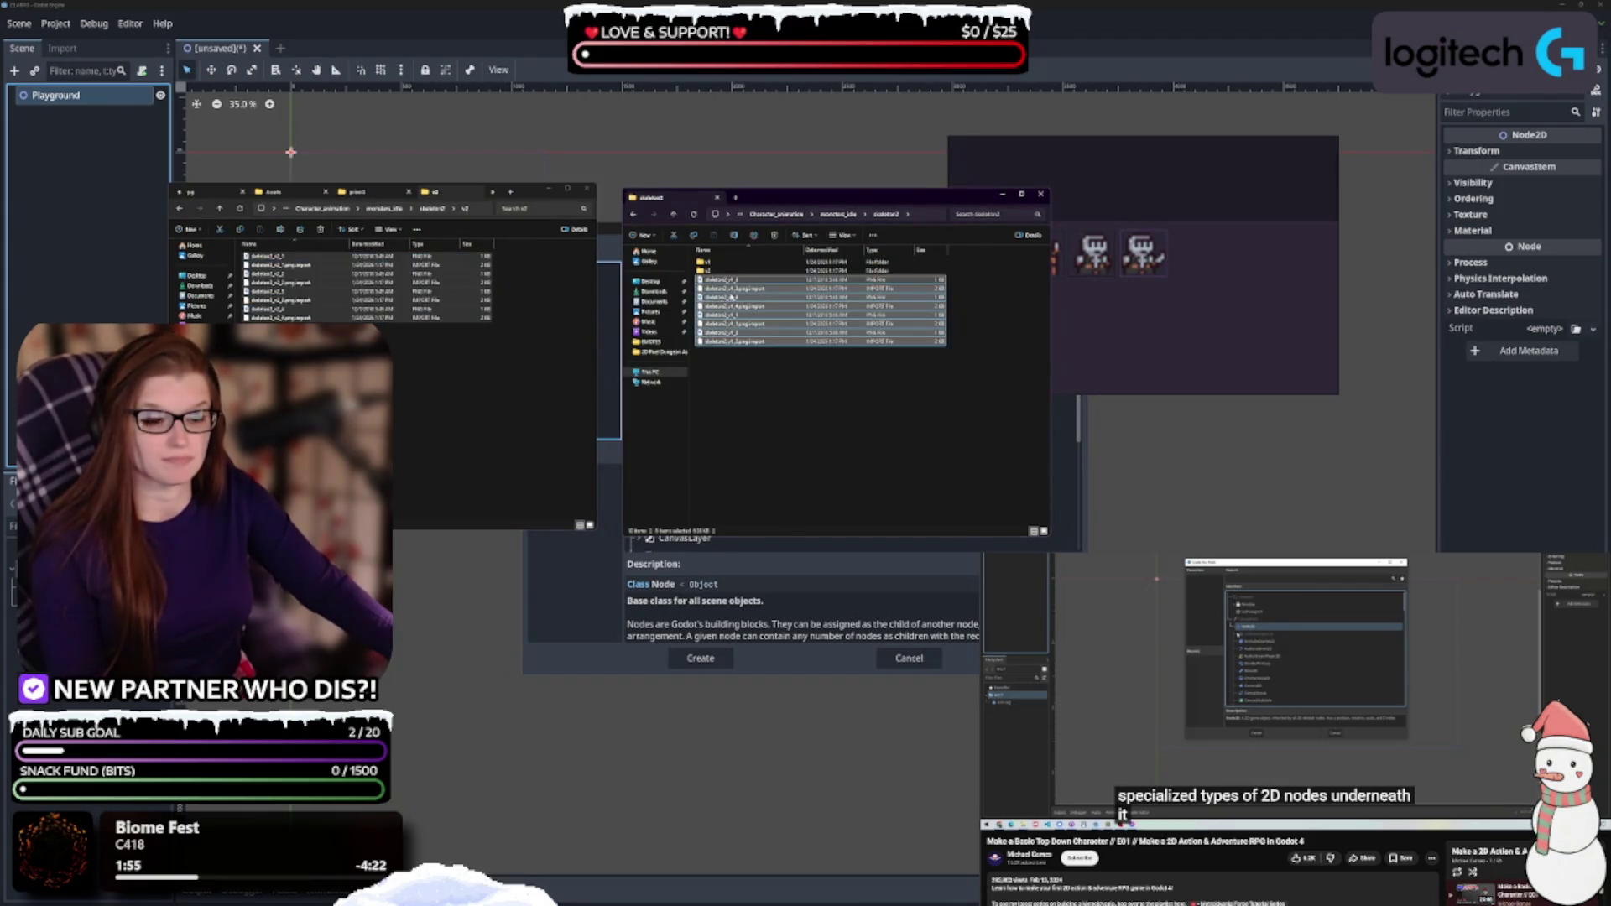
left_click(735, 264)
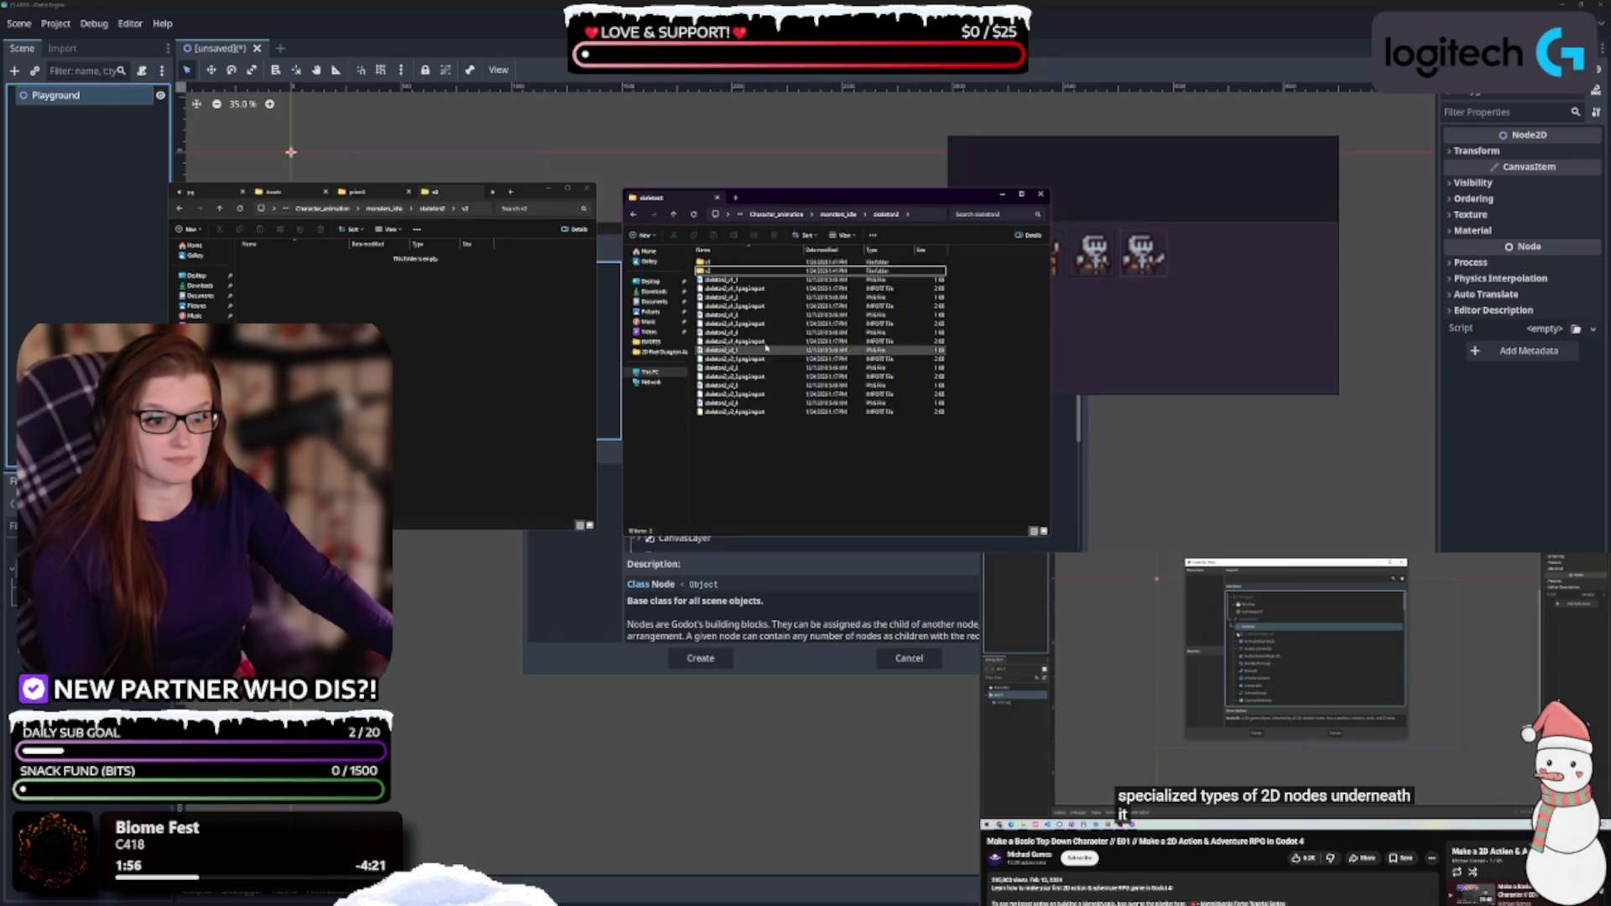
left_click(738, 269, "ctrl")
key("Delete")
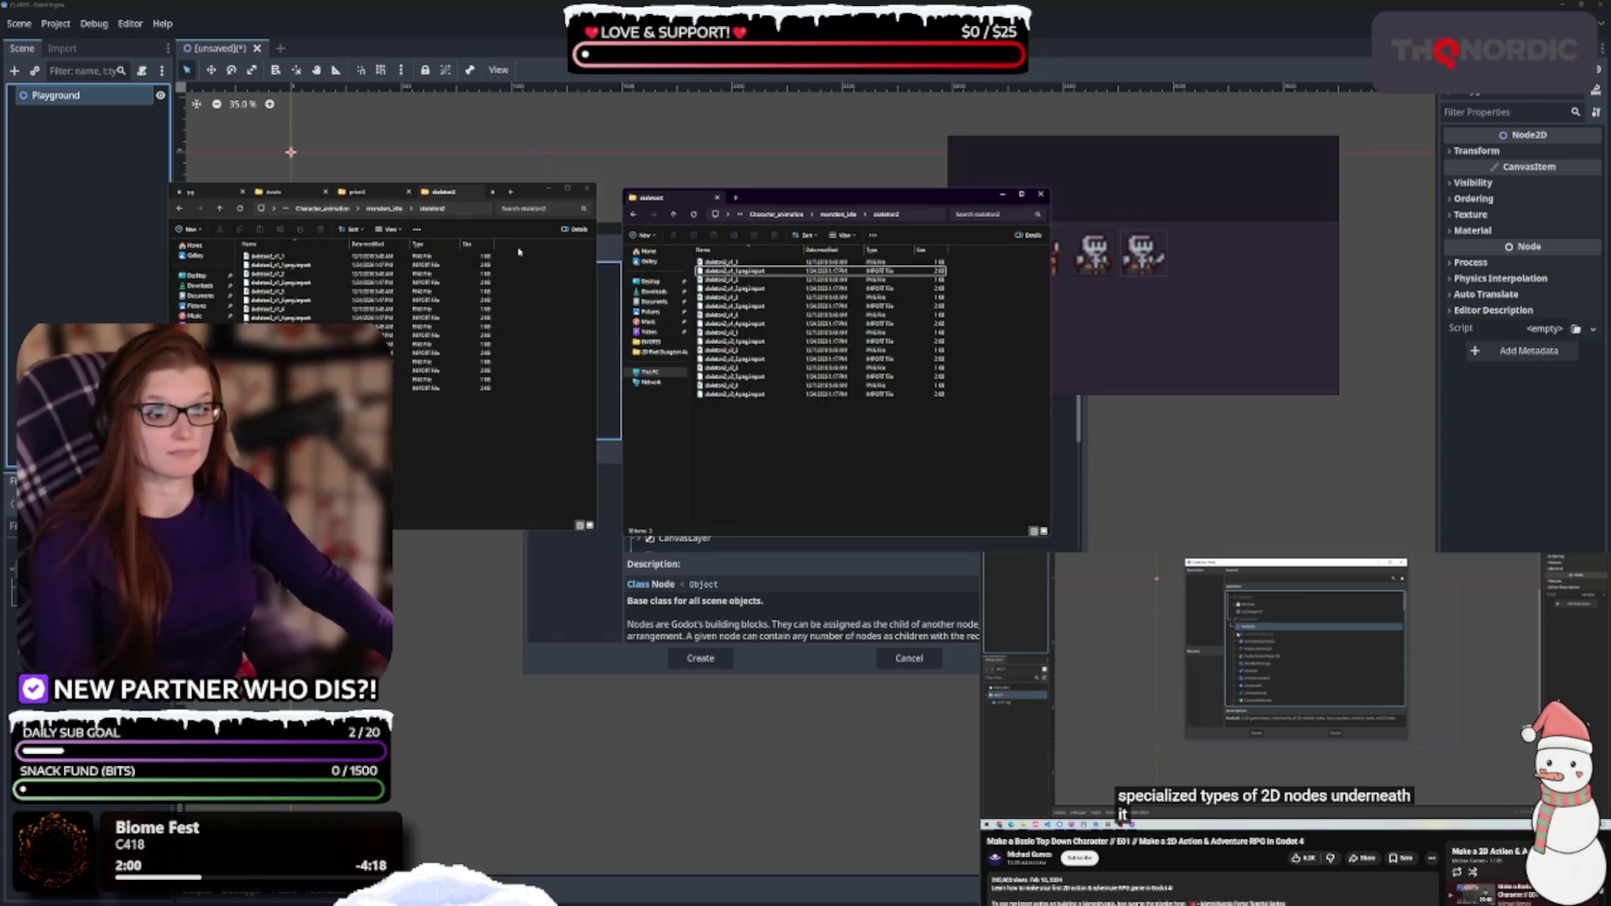
Move skeleton1's v1 sprite frames up into the skeleton1 folder
left_click(219, 208)
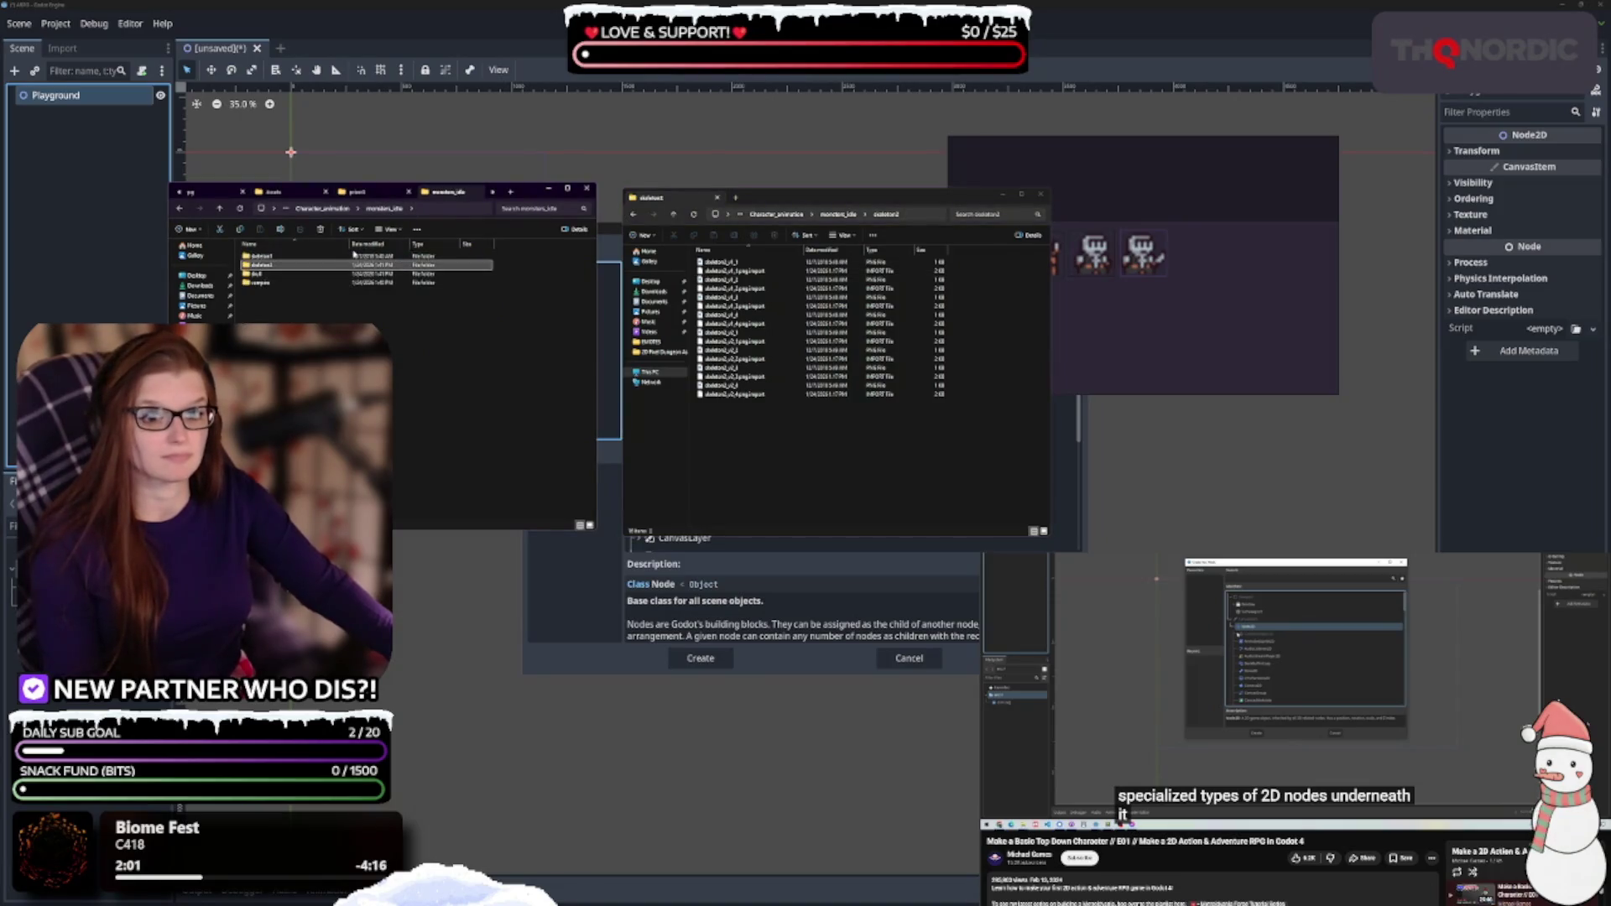
double_click(285, 256)
left_click(837, 214)
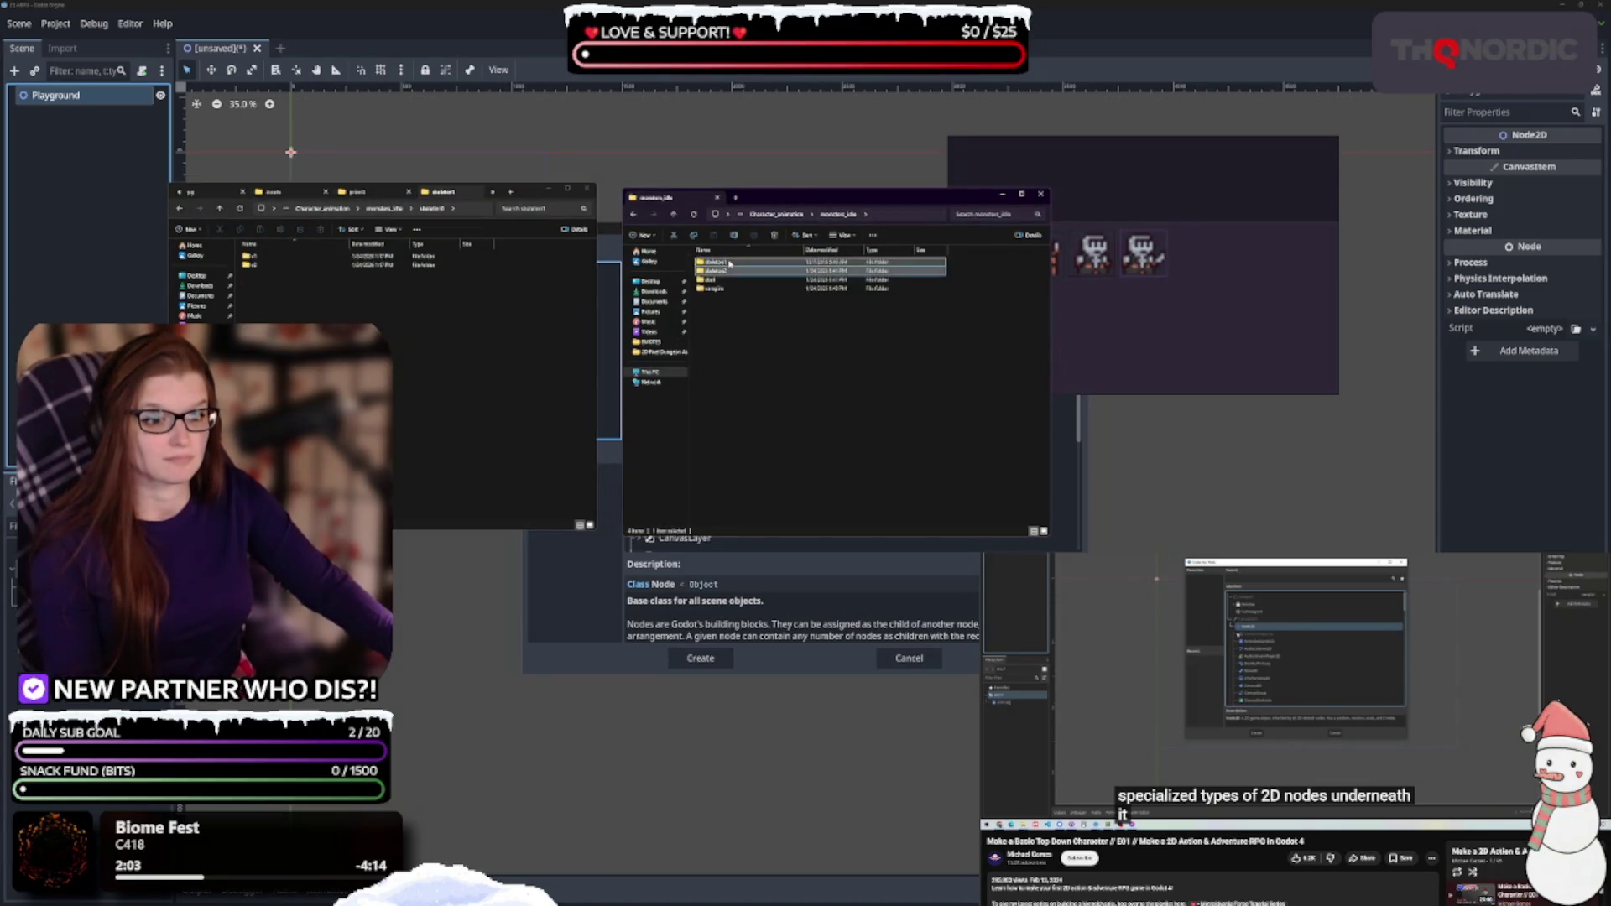
double_click(248, 256)
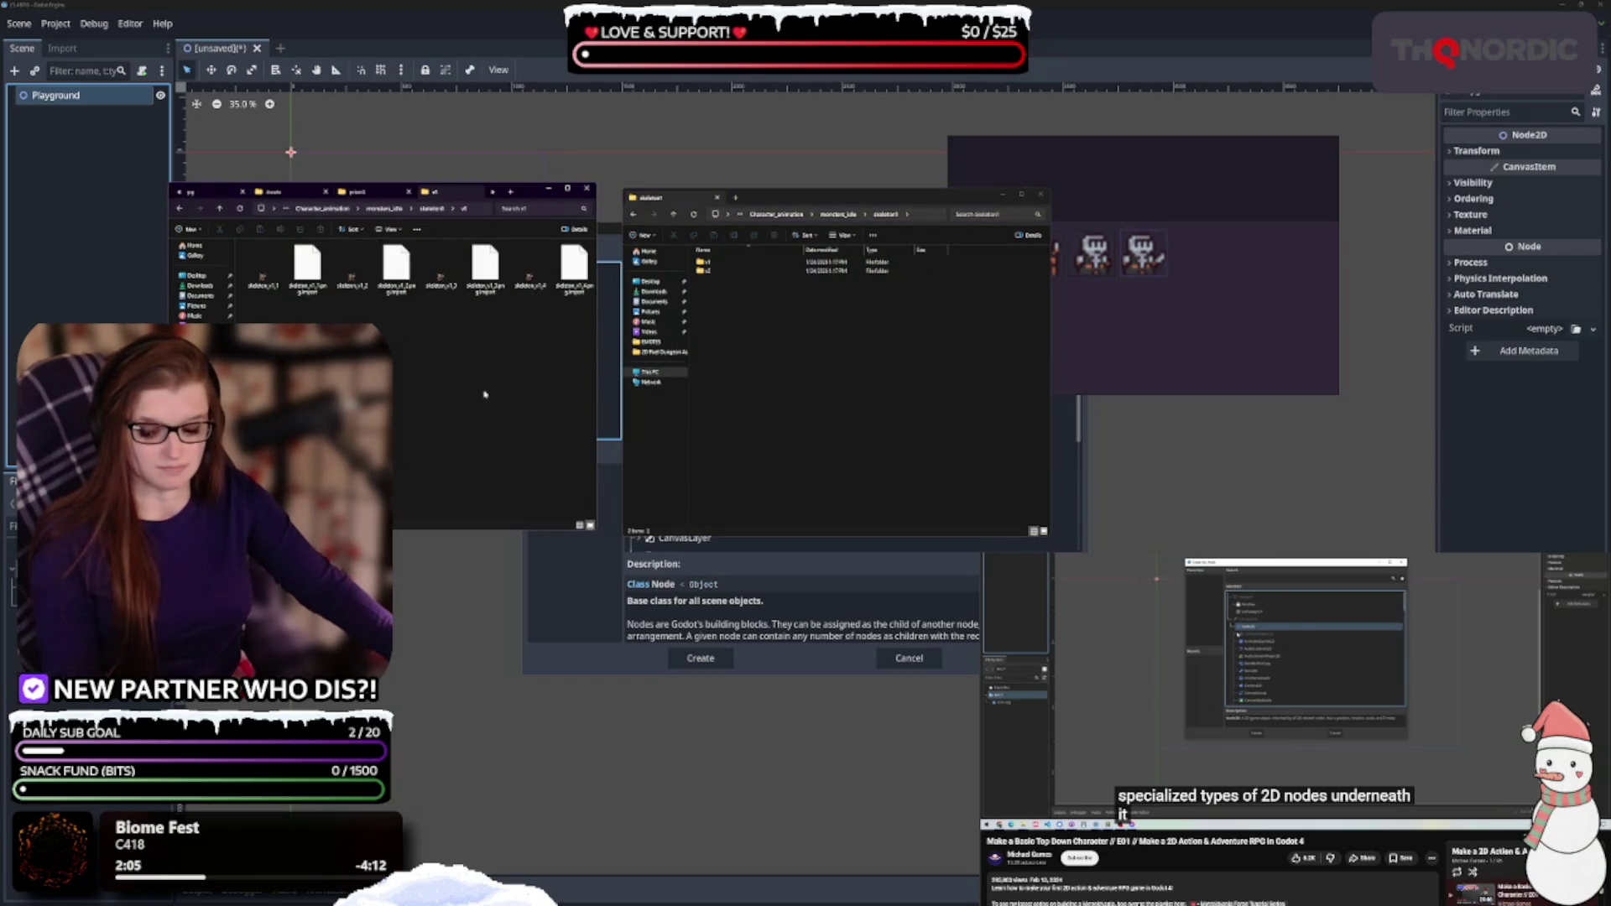
key("ctrl+a")
left_click(773, 406)
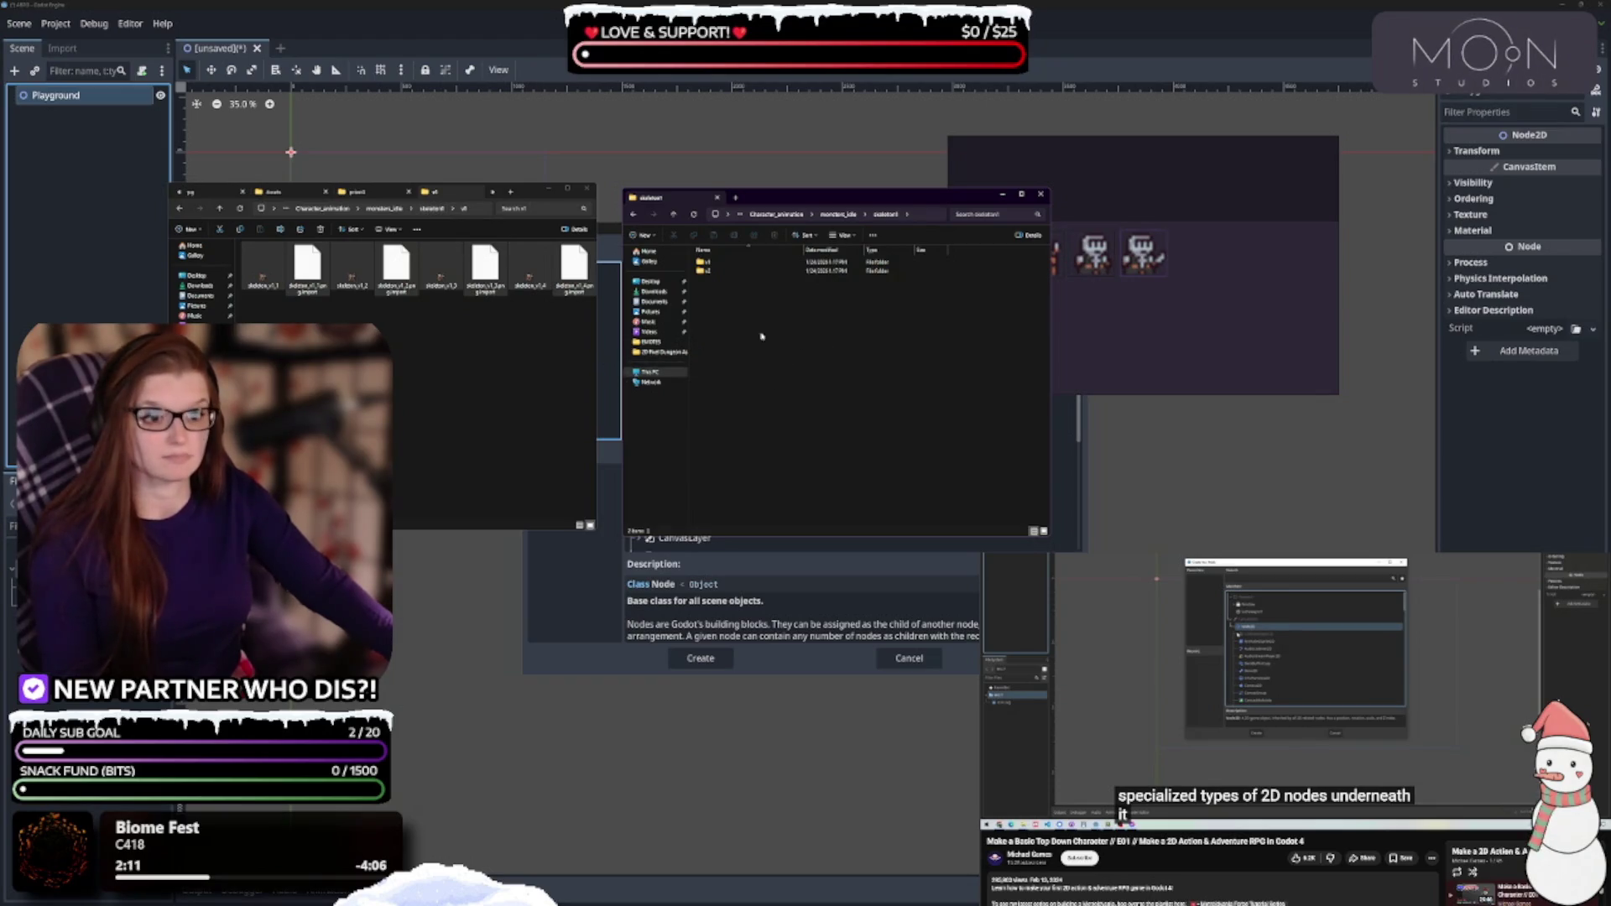
left_click(459, 361)
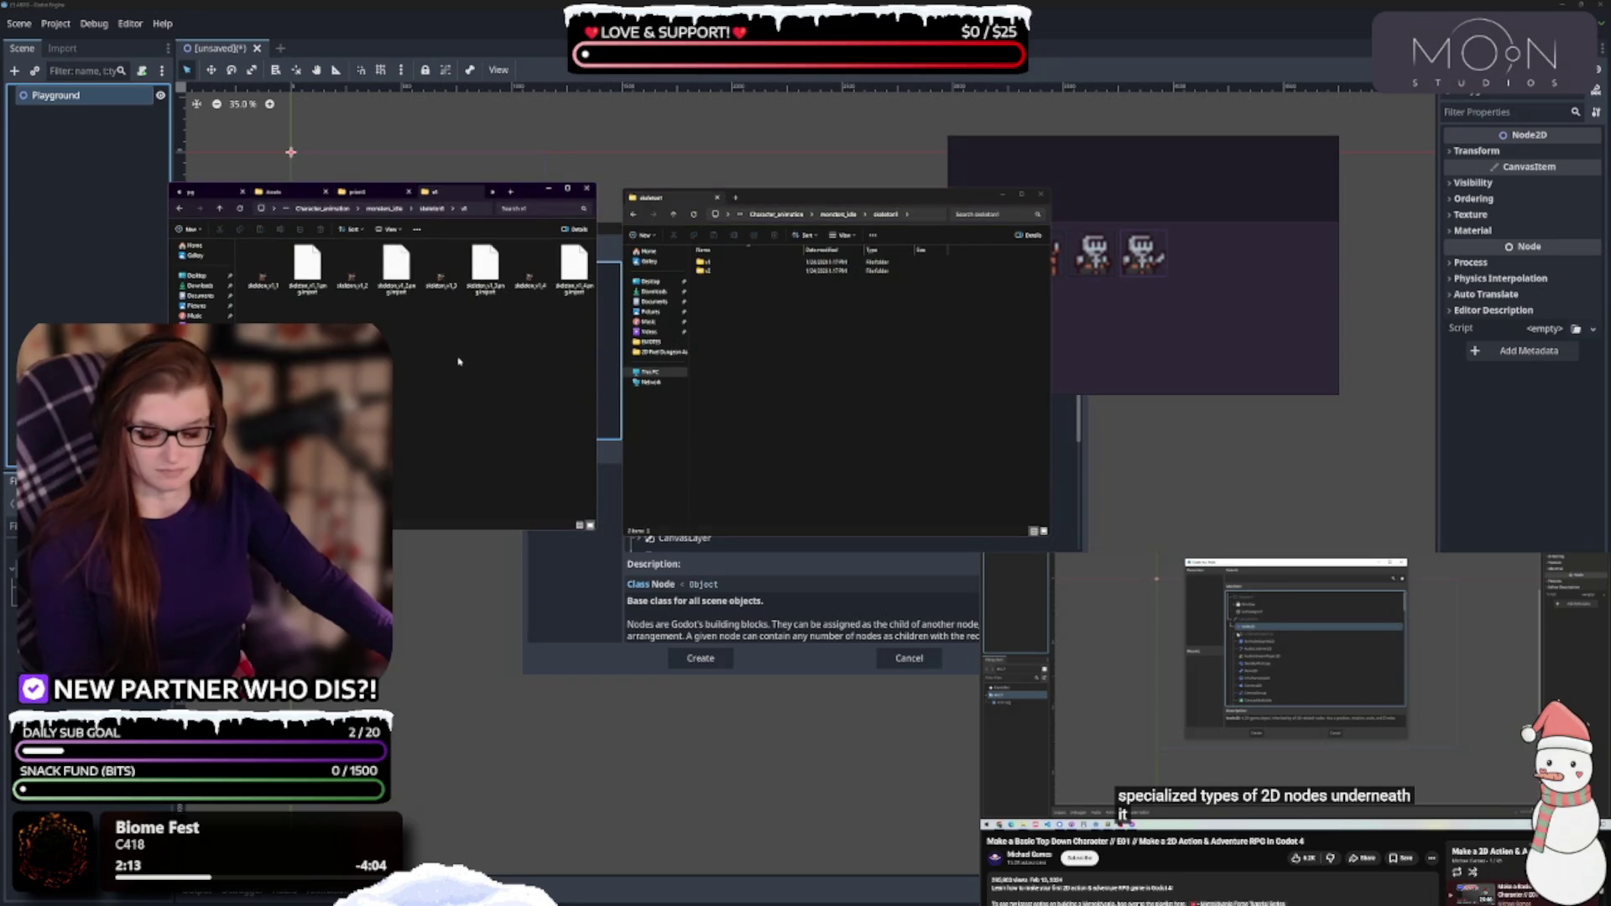
key("ctrl+a")
left_click(762, 311)
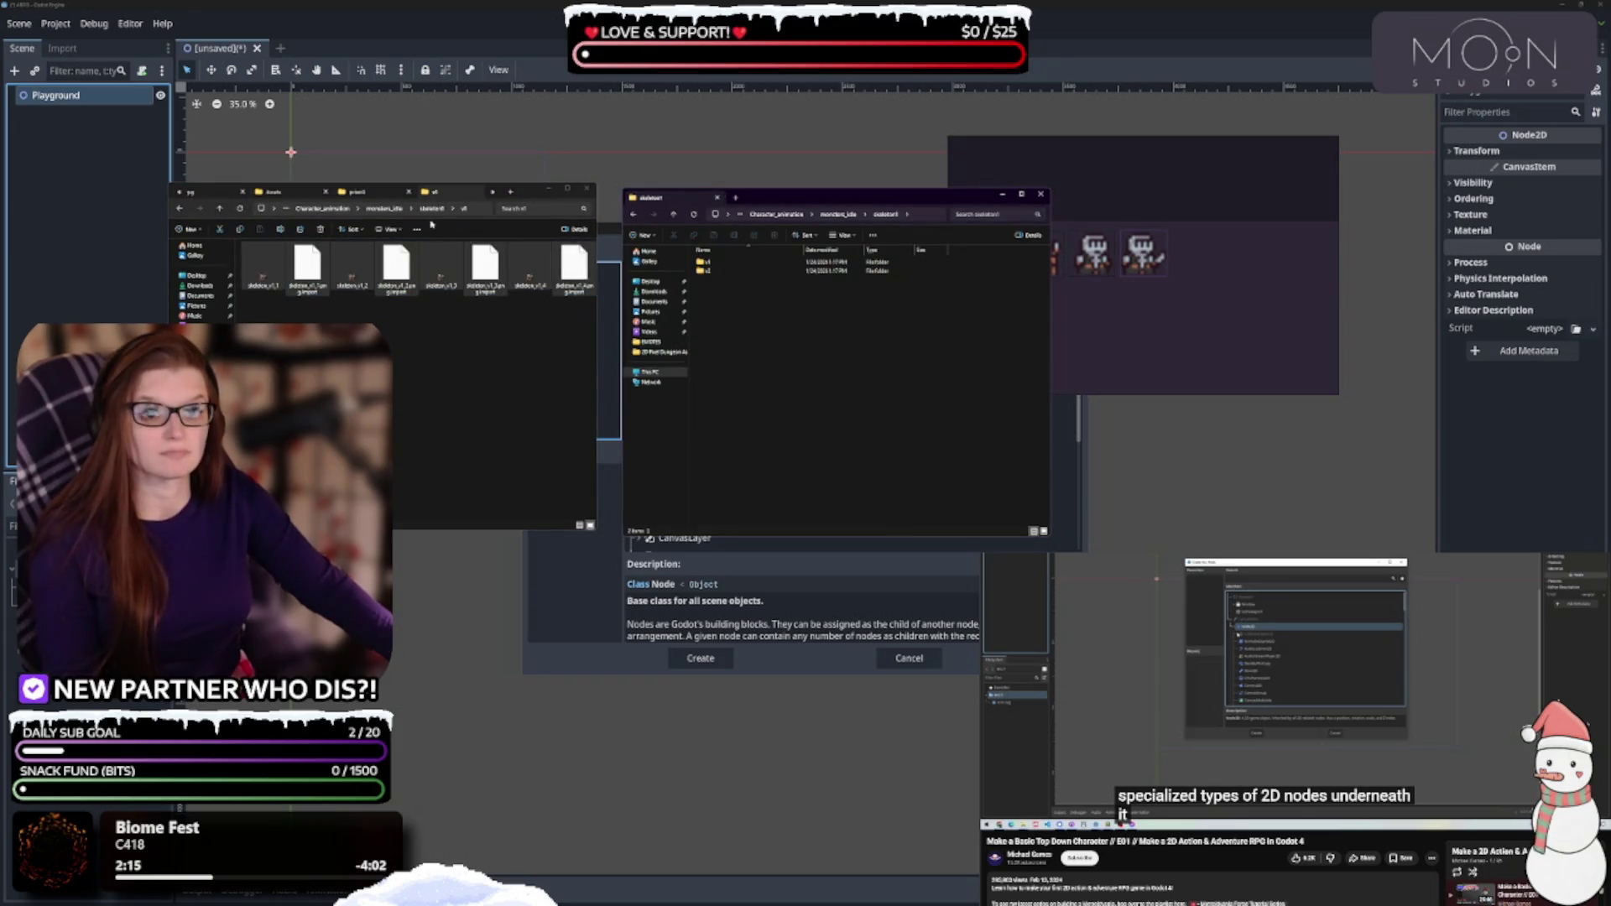
key("ctrl+v")
Move skeleton1's v2 frames up, delete the empty v1 and v2 folders, and return to monsters_idle
left_click(219, 208)
double_click(267, 266)
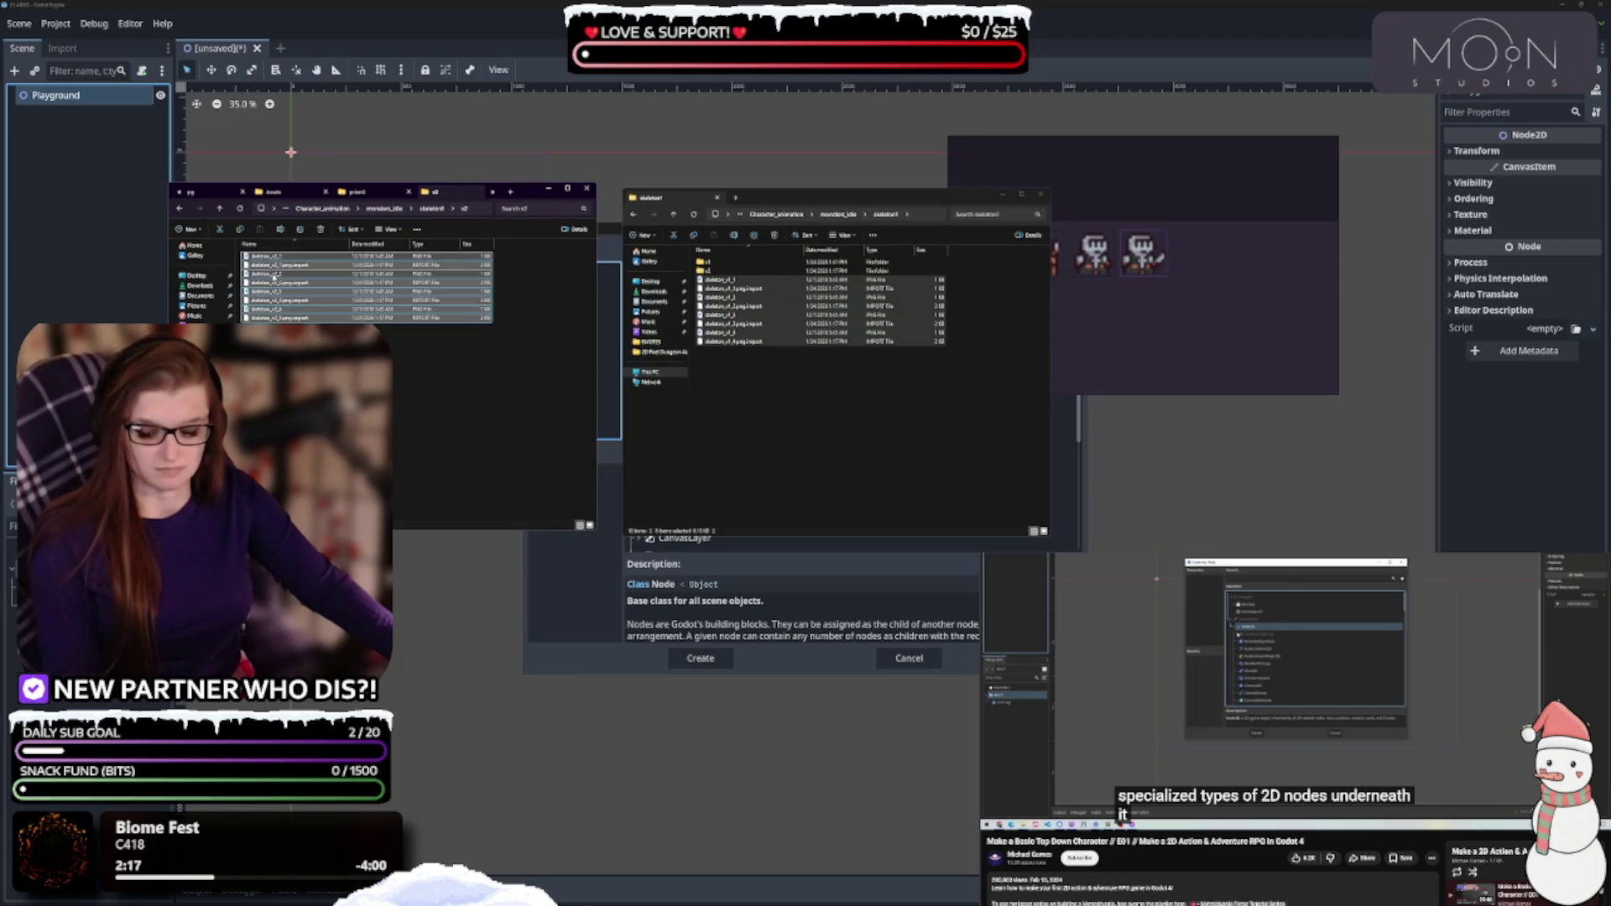
left_click(730, 332)
key("ctrl+v")
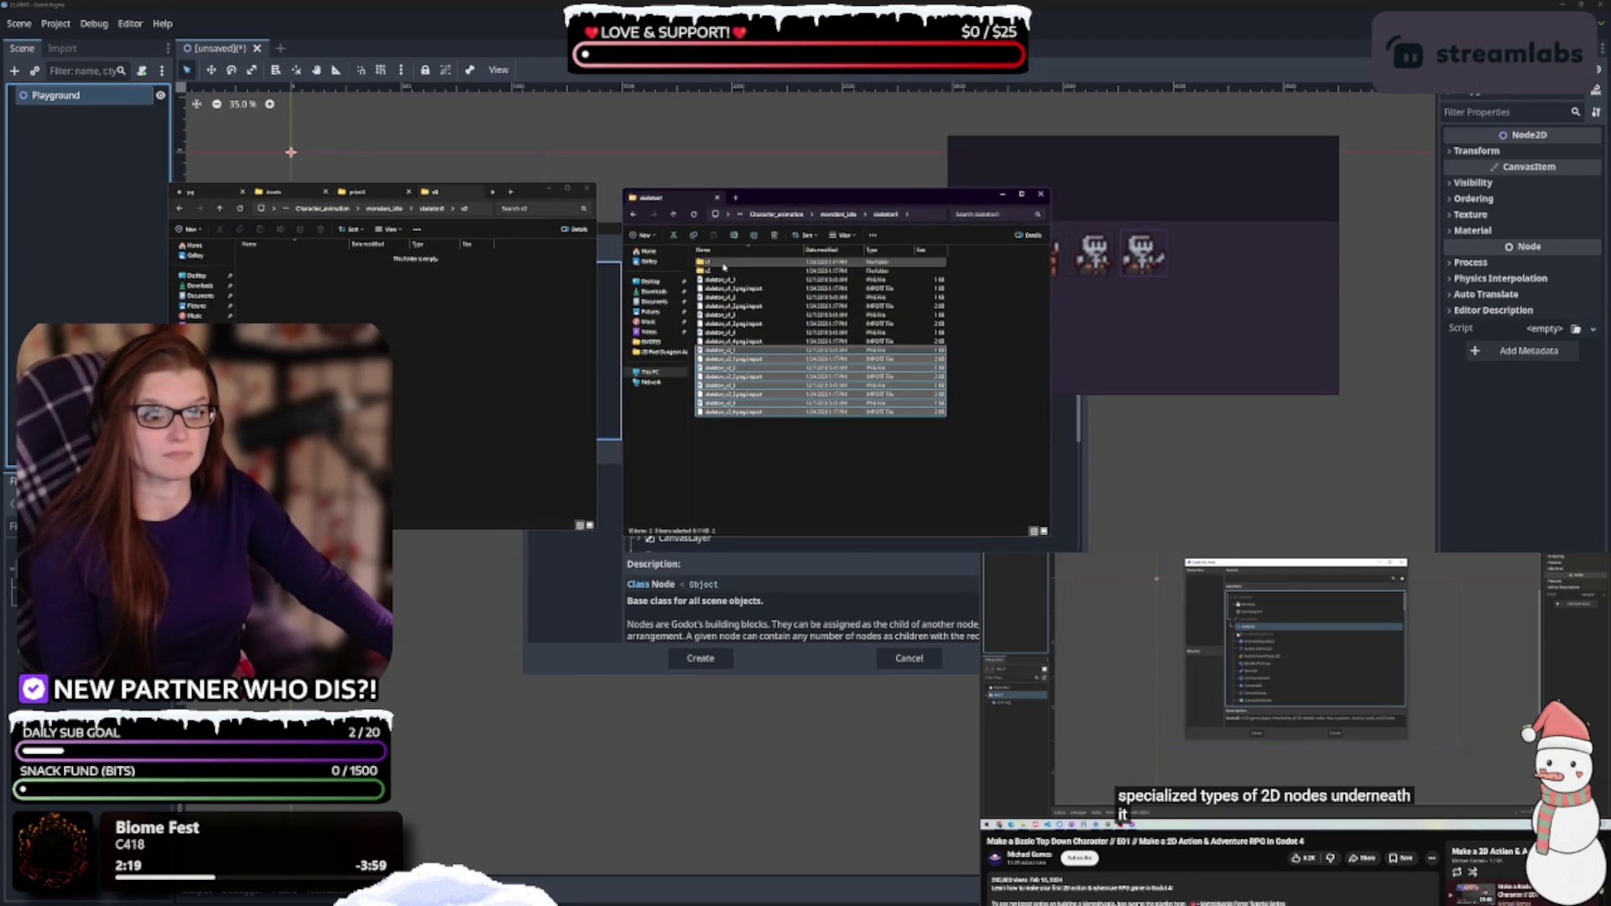
left_click(728, 265)
left_click(713, 270, "shift")
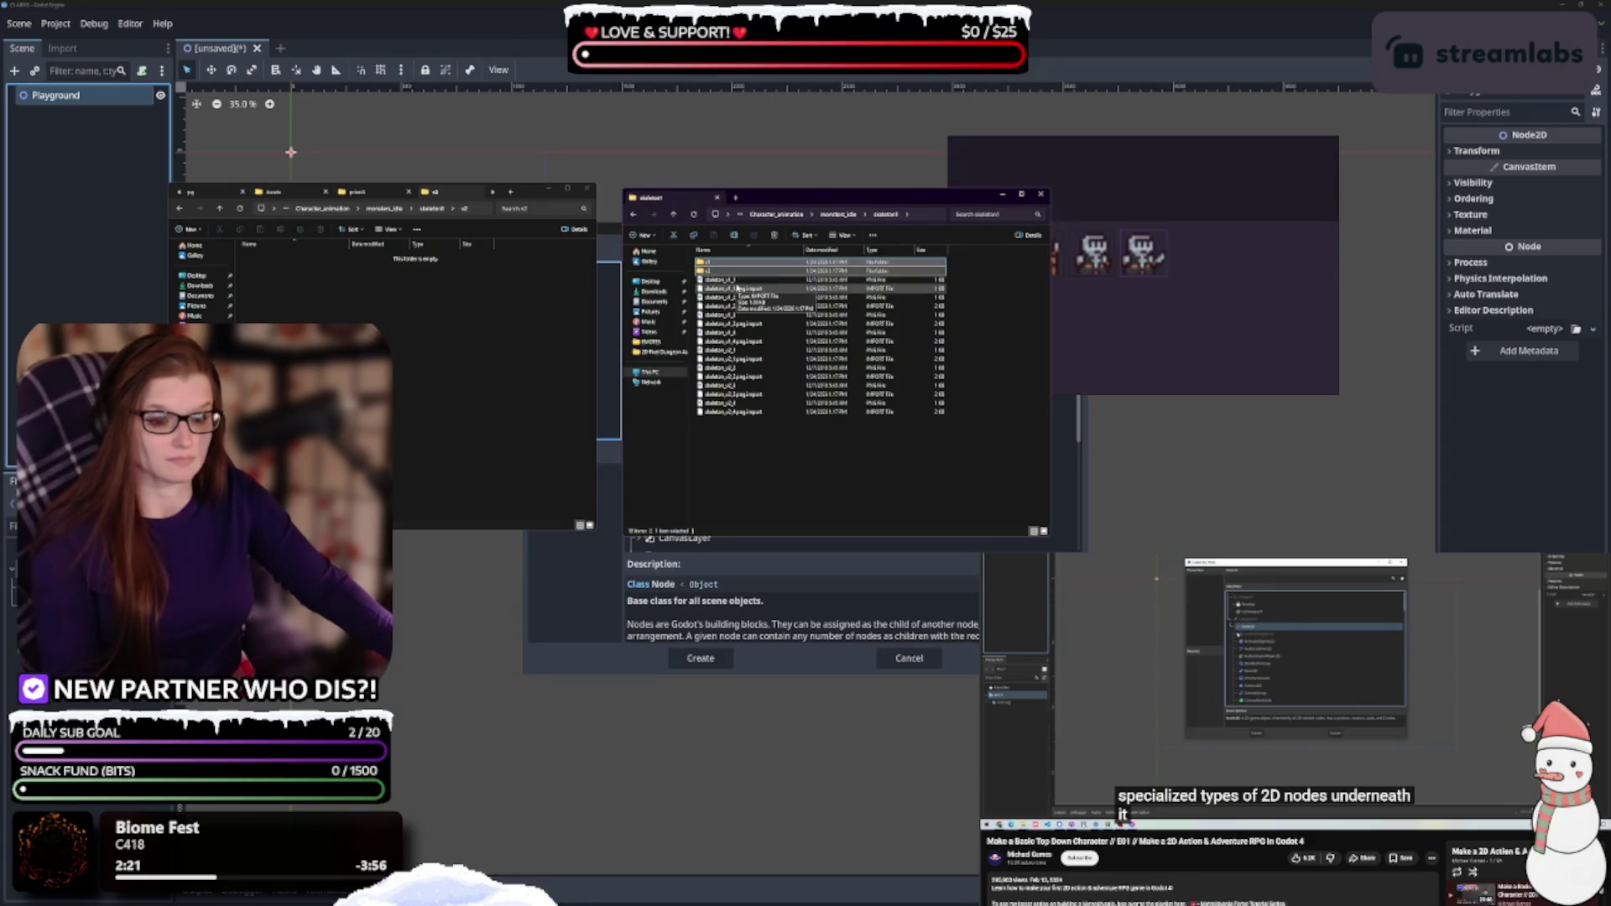
key("Delete")
left_click(432, 208)
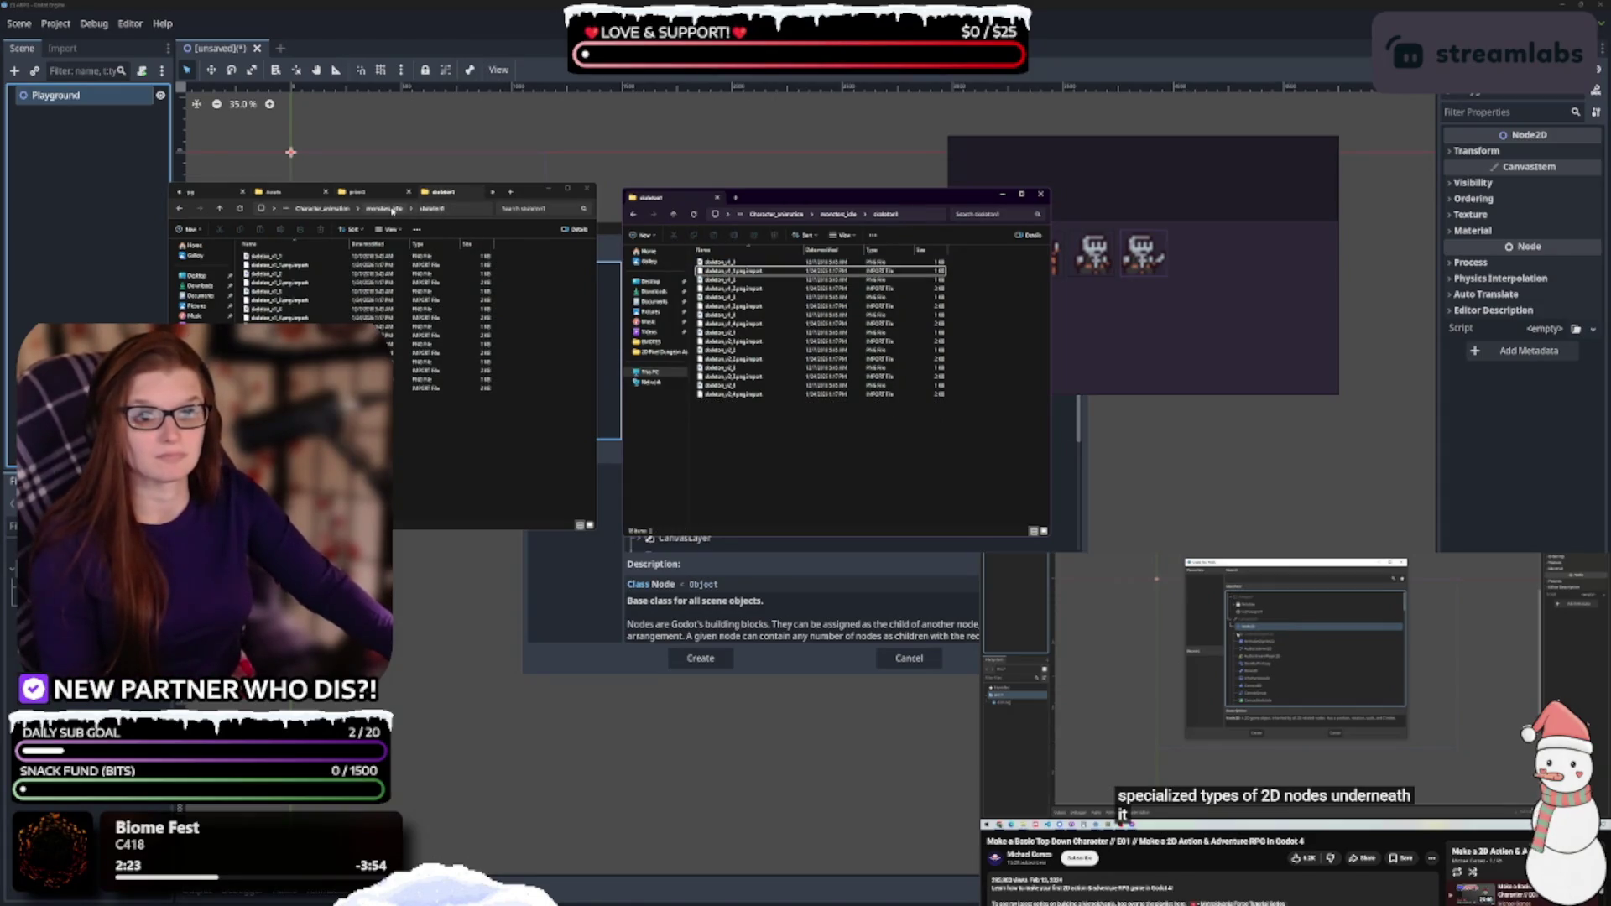
left_click(392, 211)
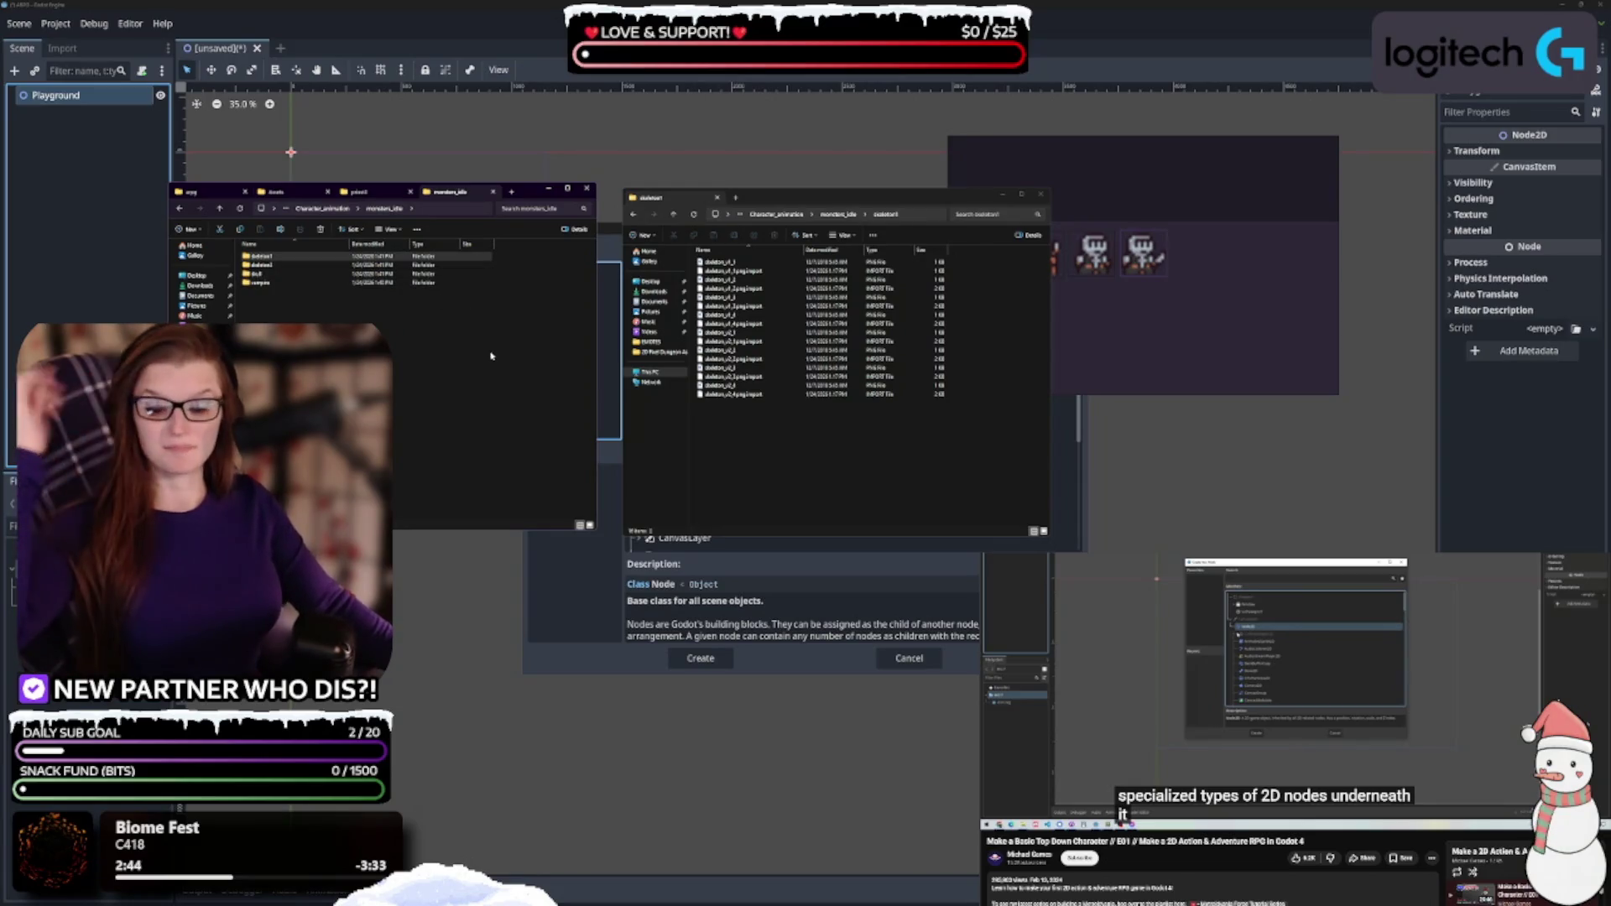
Take the second Explorer window back up the breadcrumb from the monster folder toward Character_animation
left_click(422, 266)
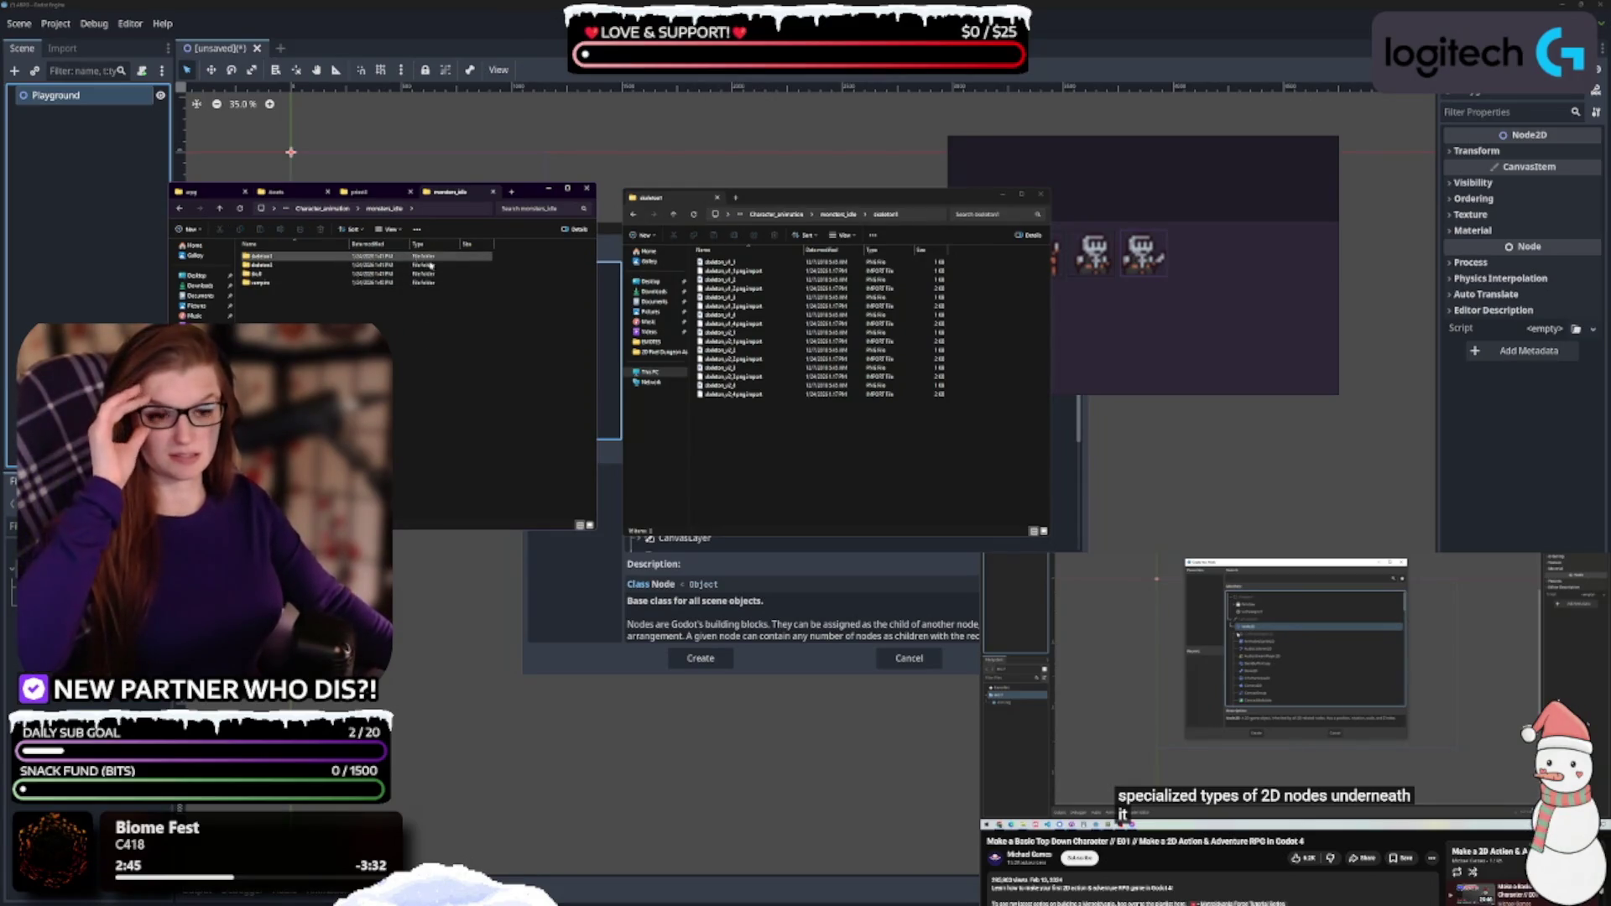
left_click(833, 214)
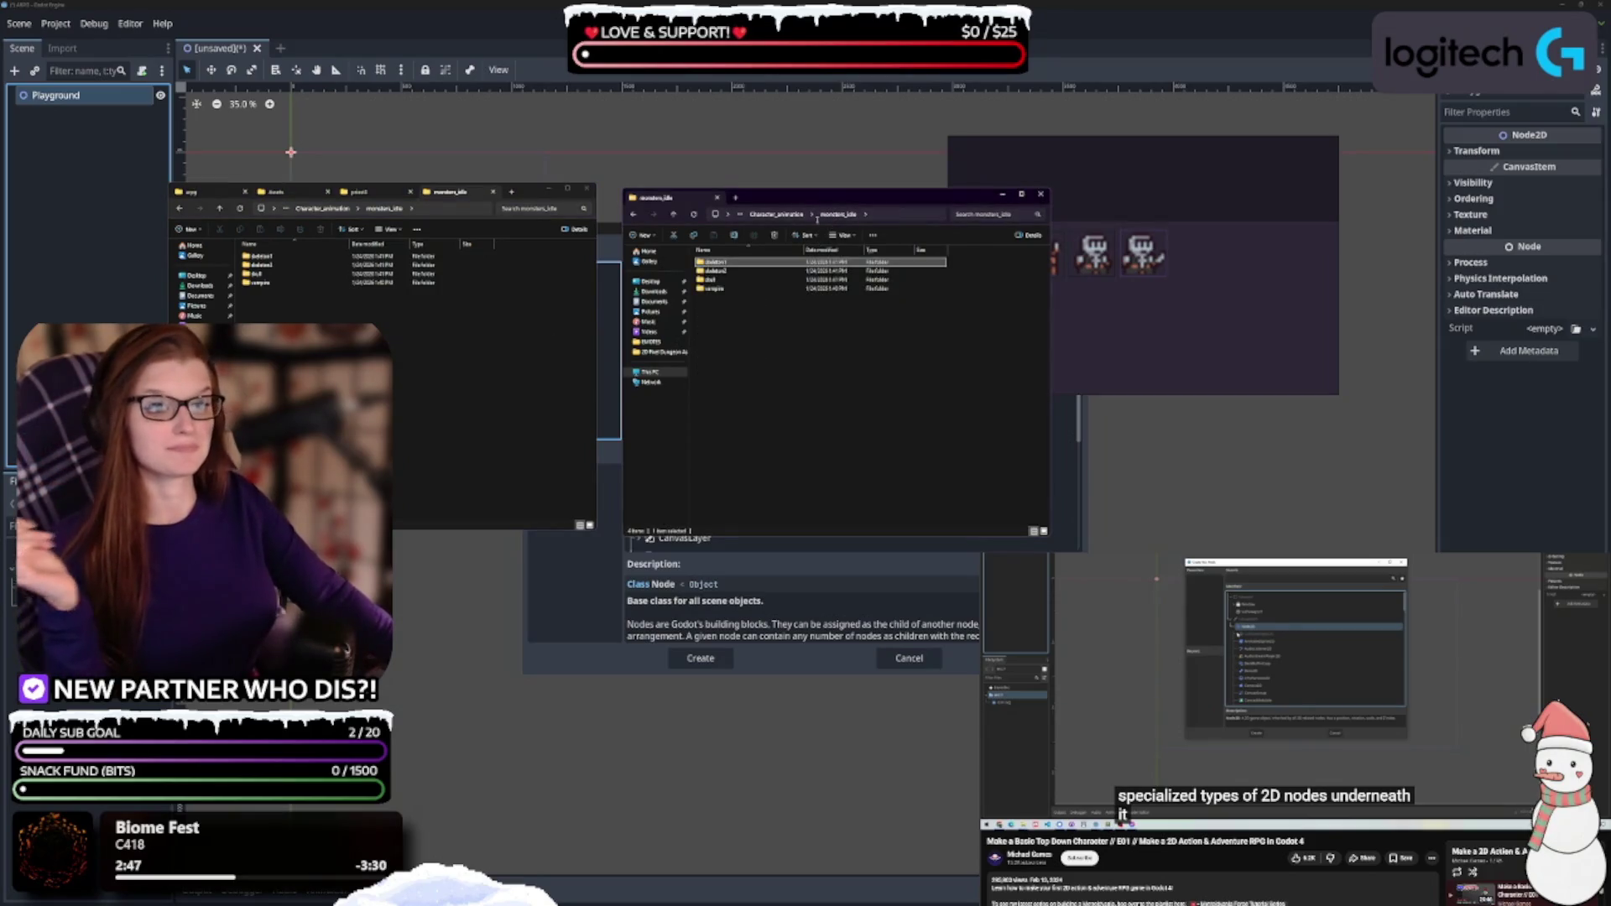
Show the asset pack root as a details list and look inside the character and tileset folder
left_click(1033, 532)
left_click(812, 218)
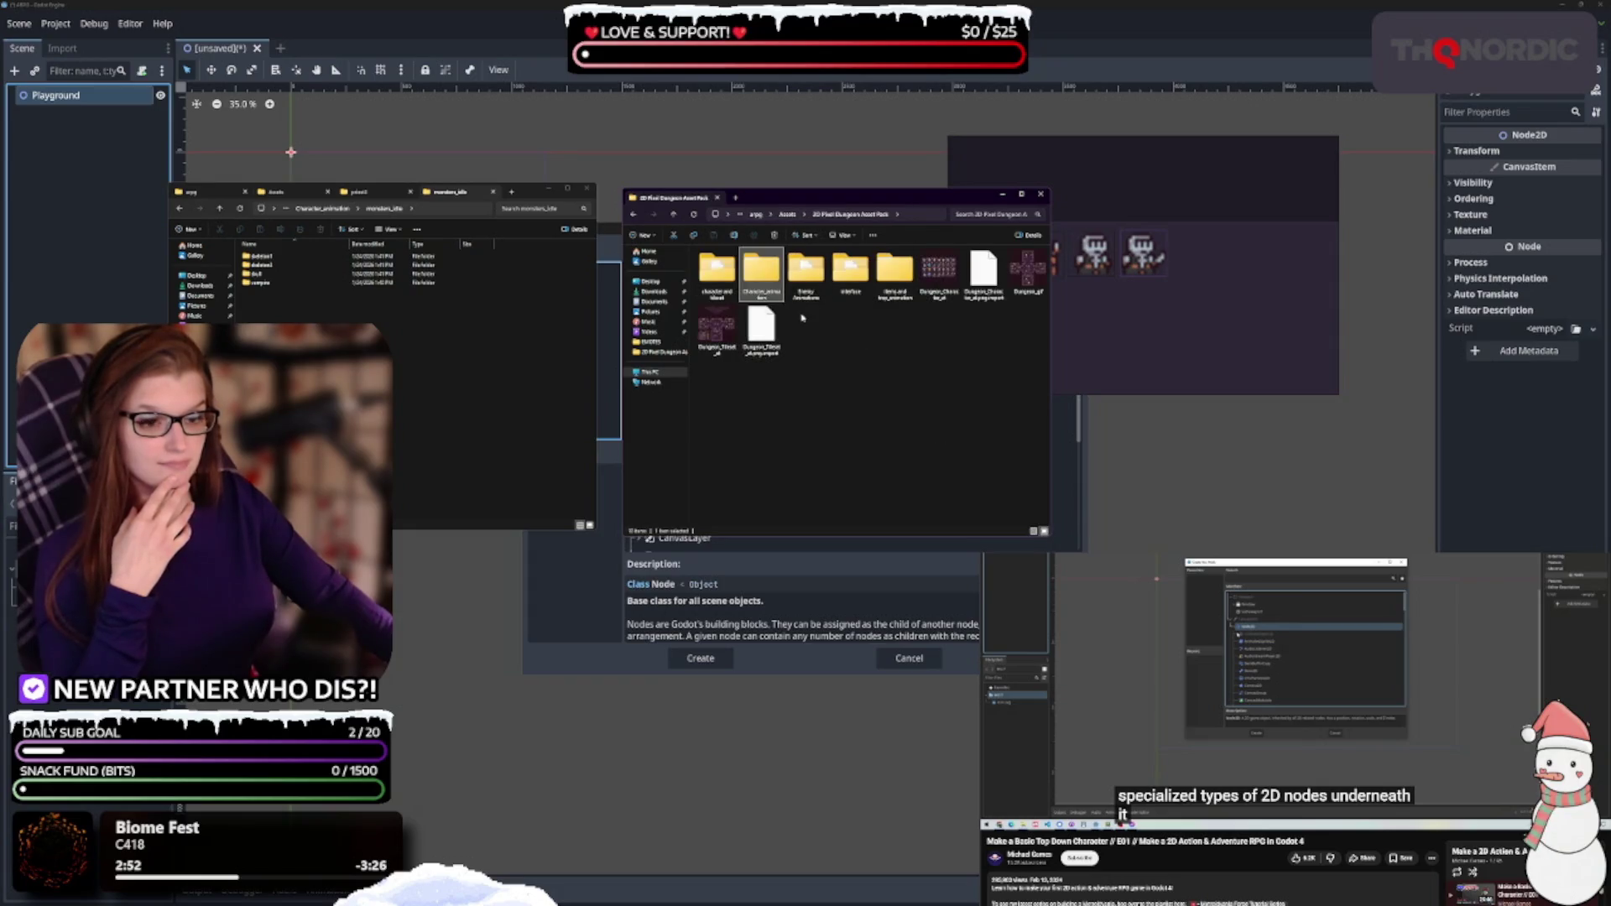
key("ctrl+shift+6")
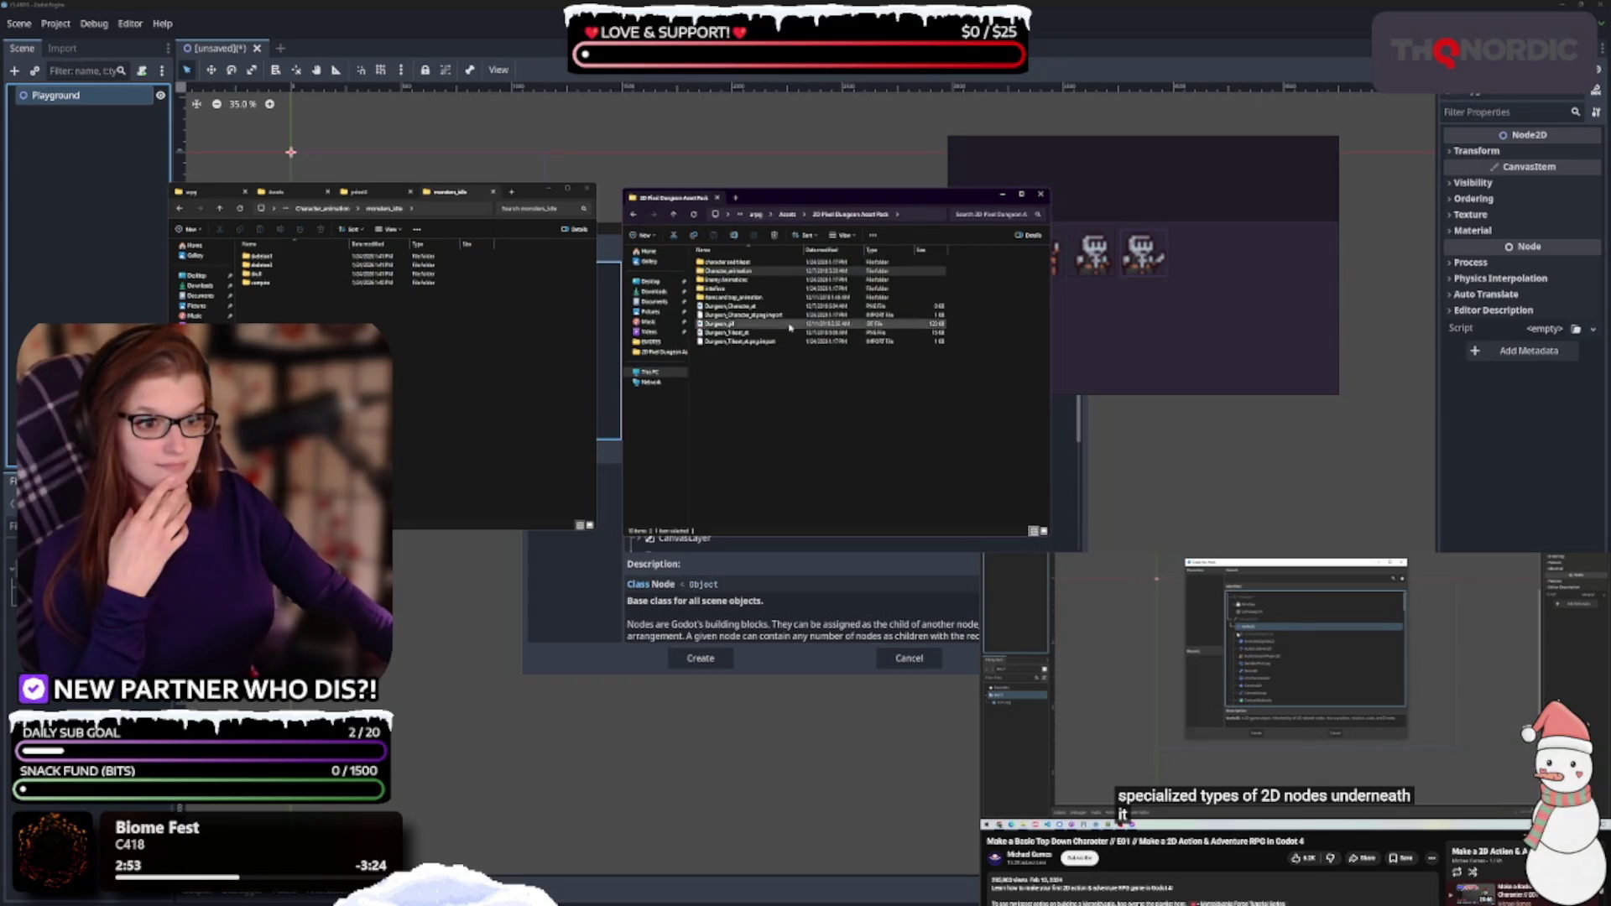
double_click(745, 263)
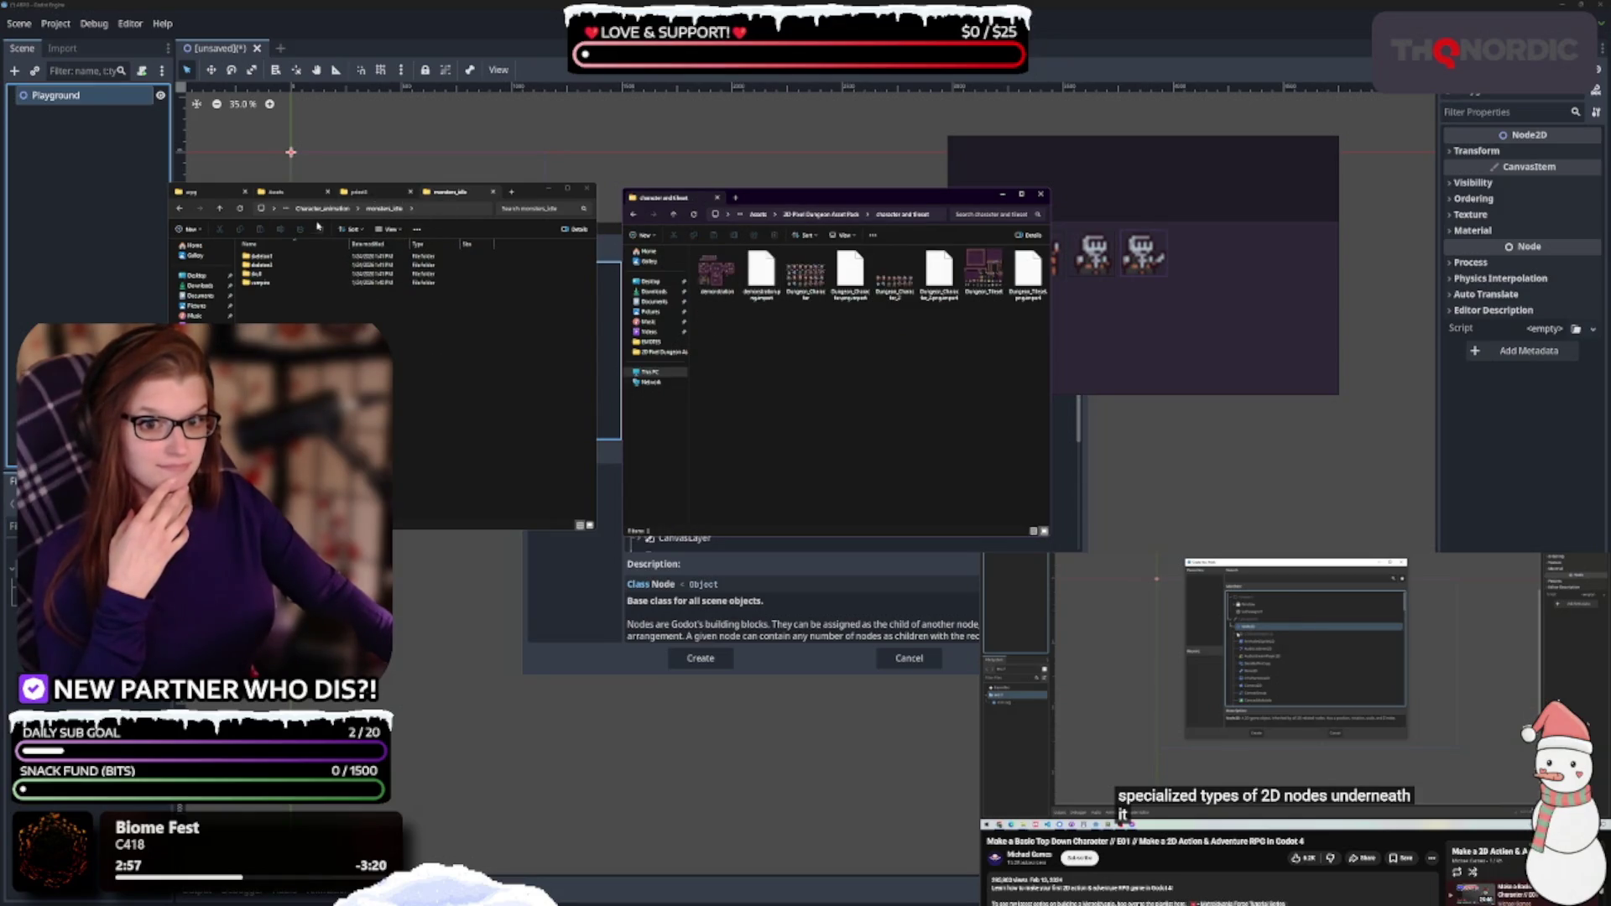
left_click(306, 208)
left_click(319, 209)
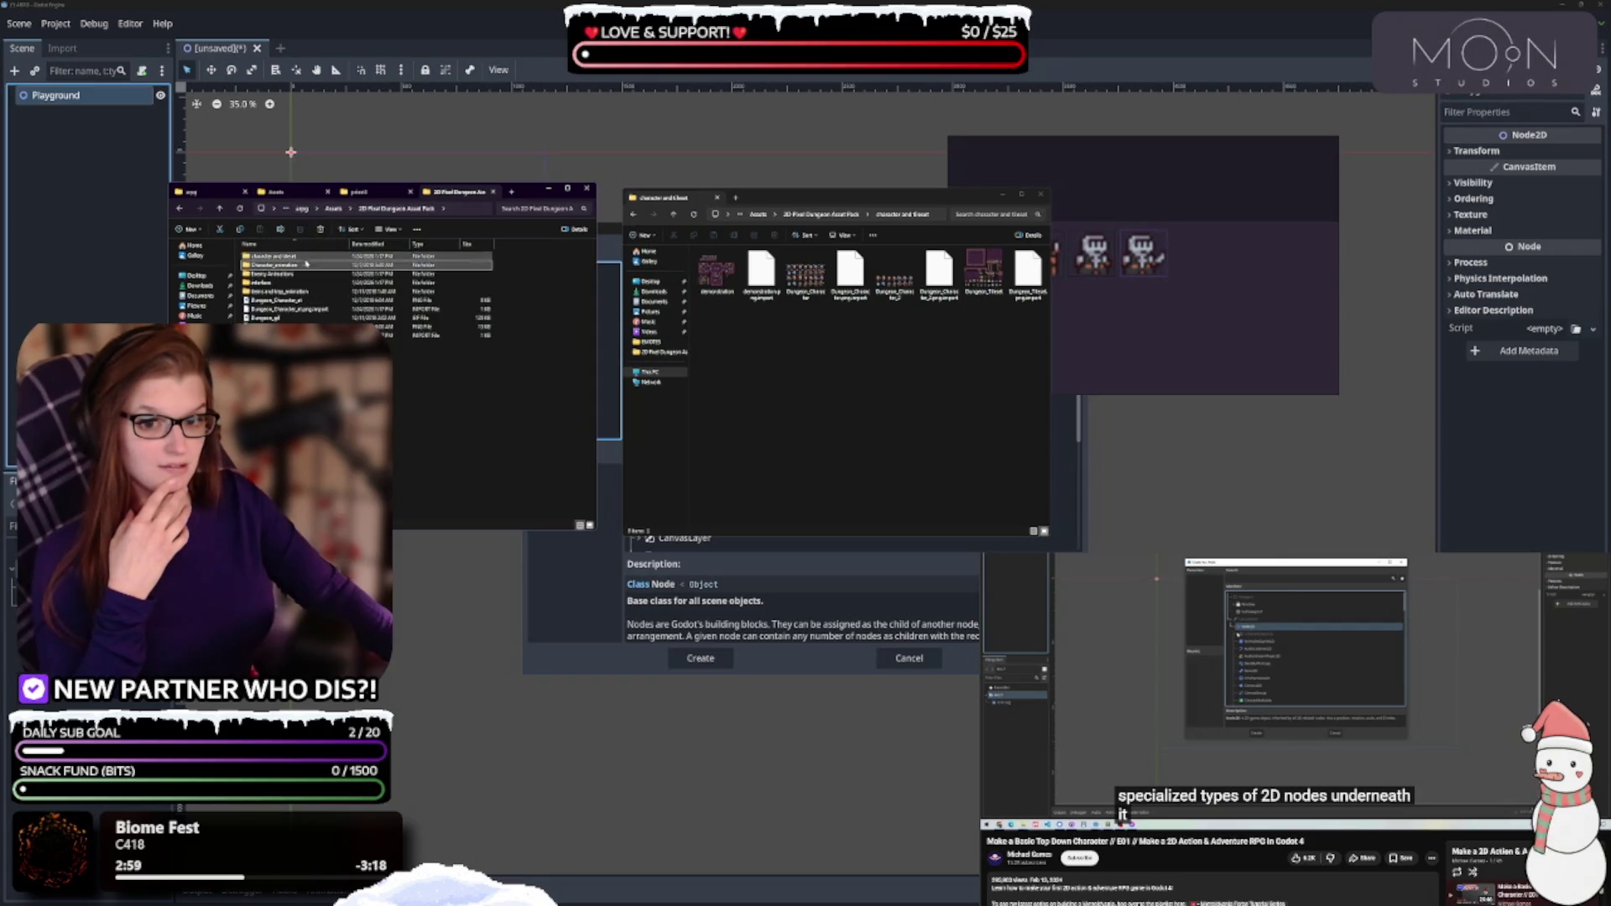
double_click(300, 255)
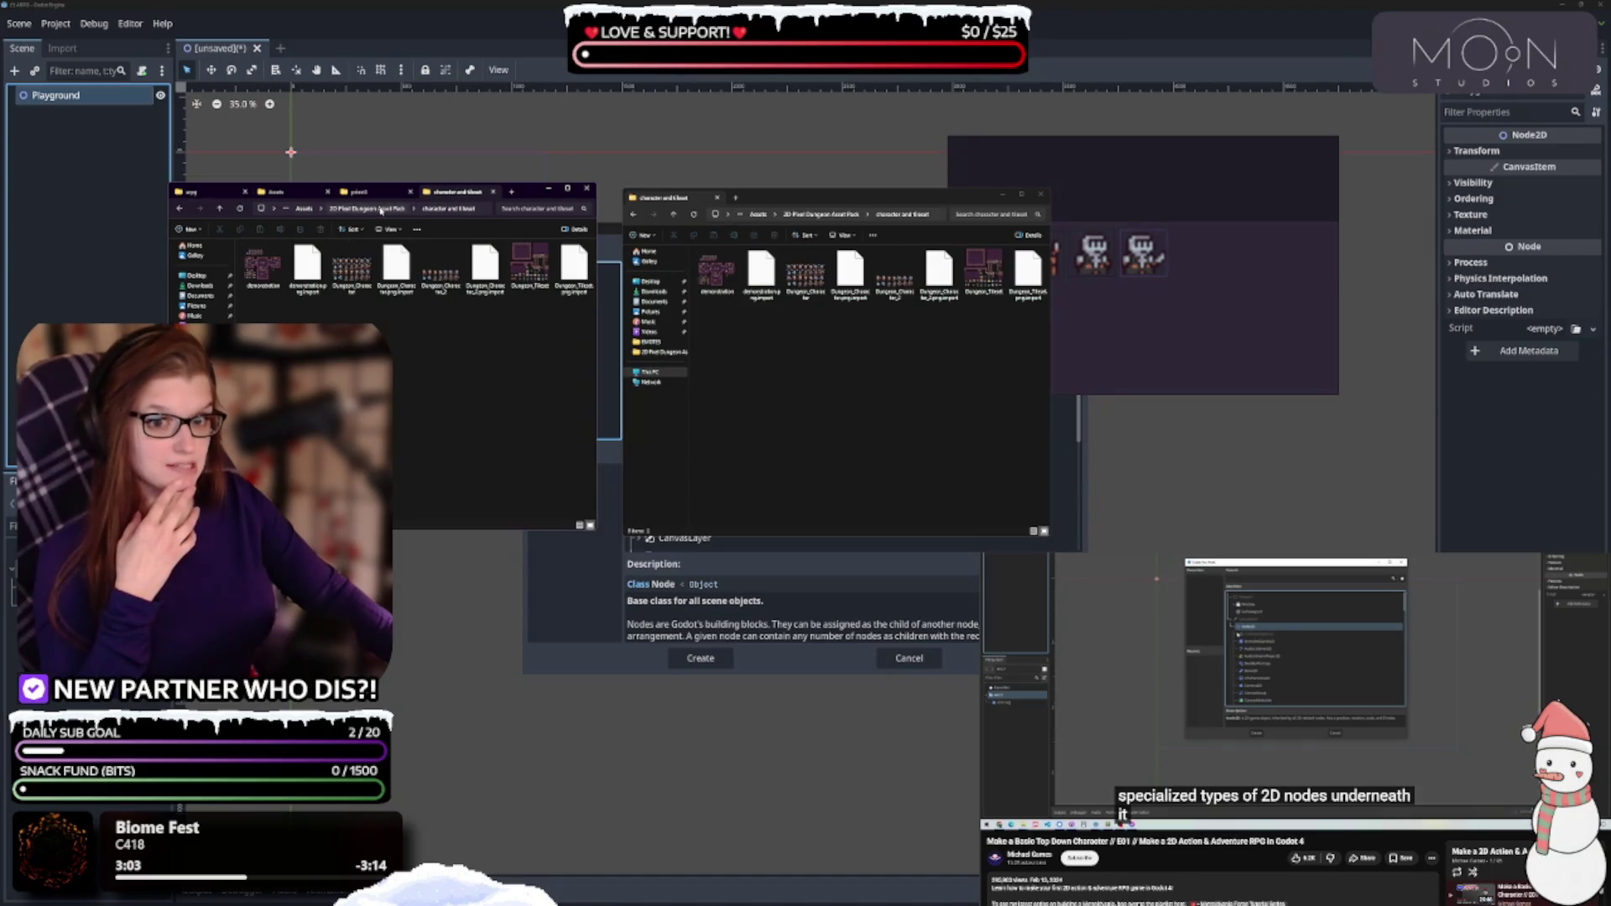
left_click(380, 210)
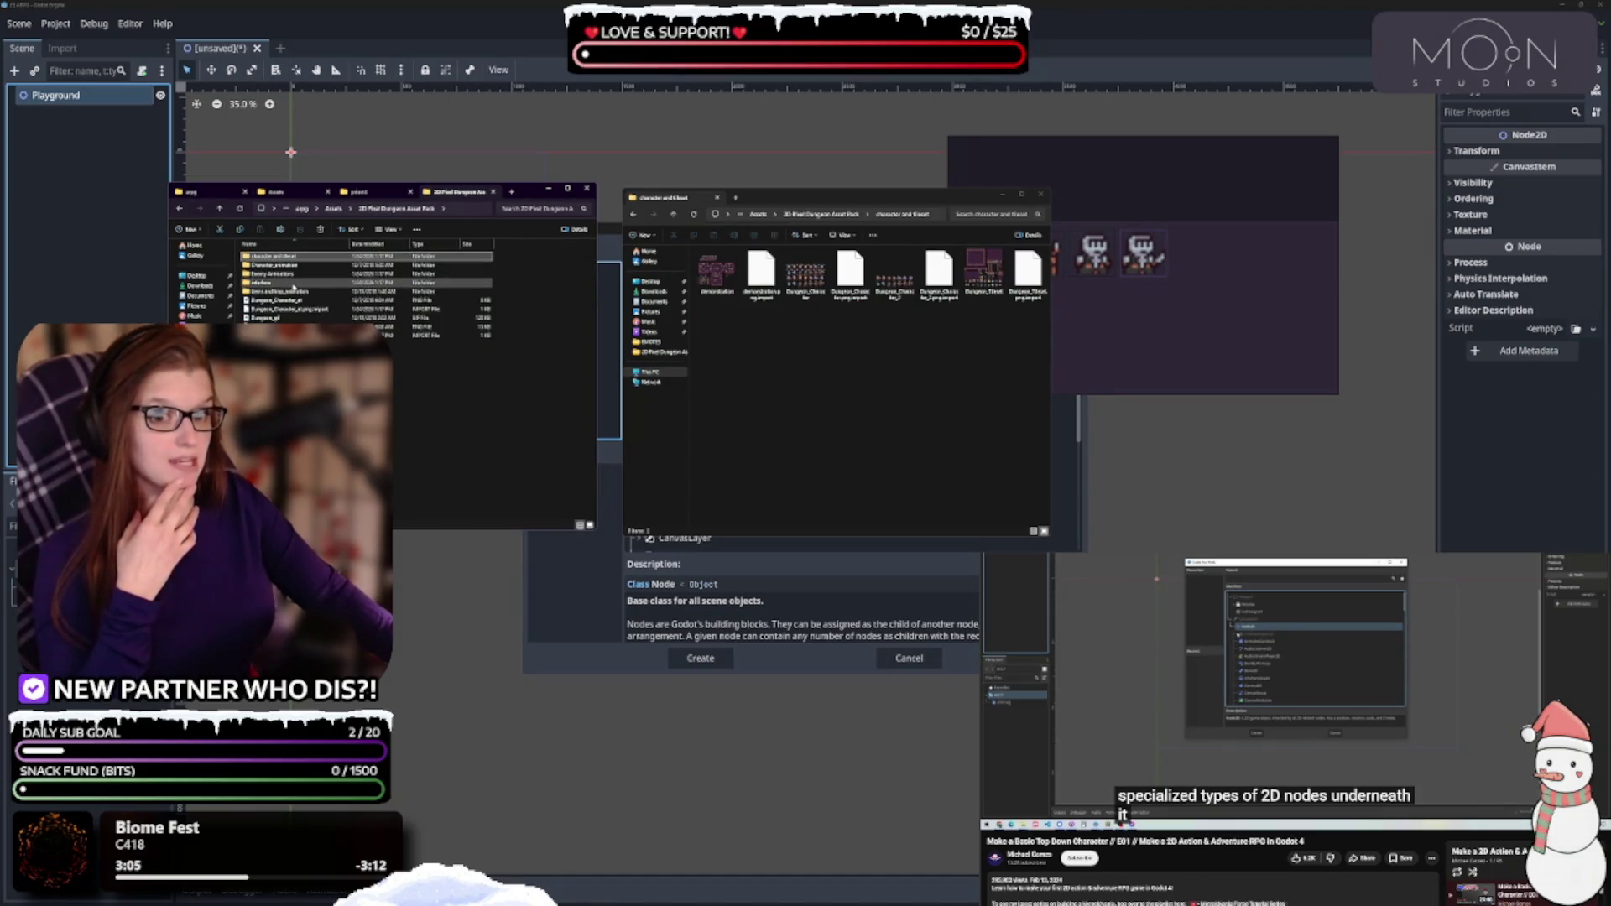
Browse the interface, Character_animation and Items and trap_animation/arrow folders, ending both windows at the pack root
double_click(276, 283)
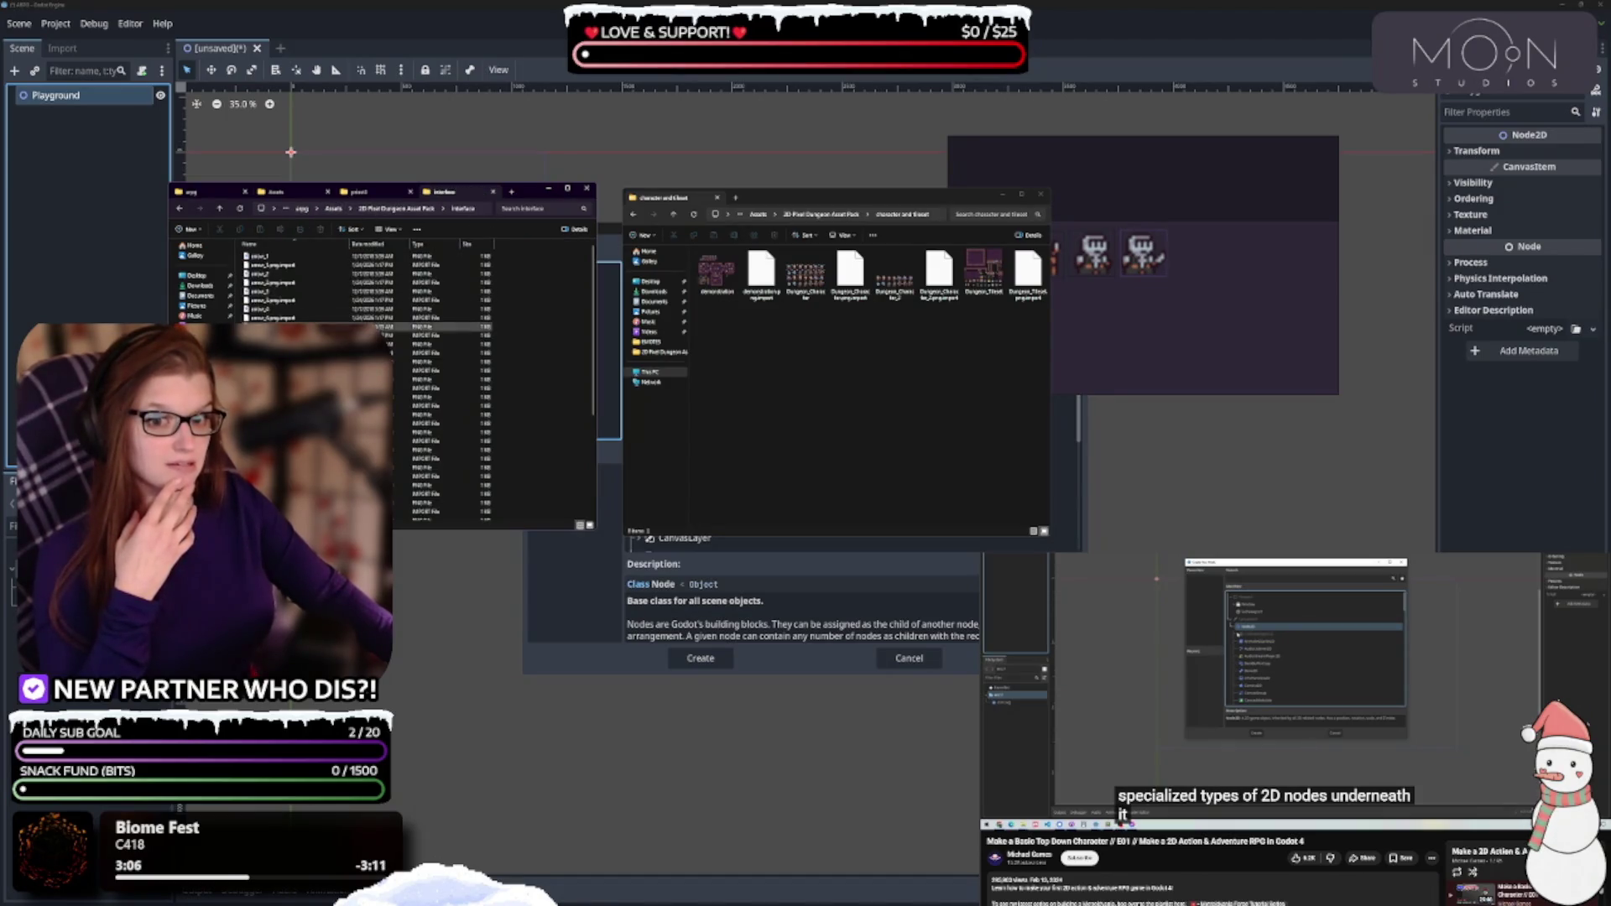
left_click(392, 210)
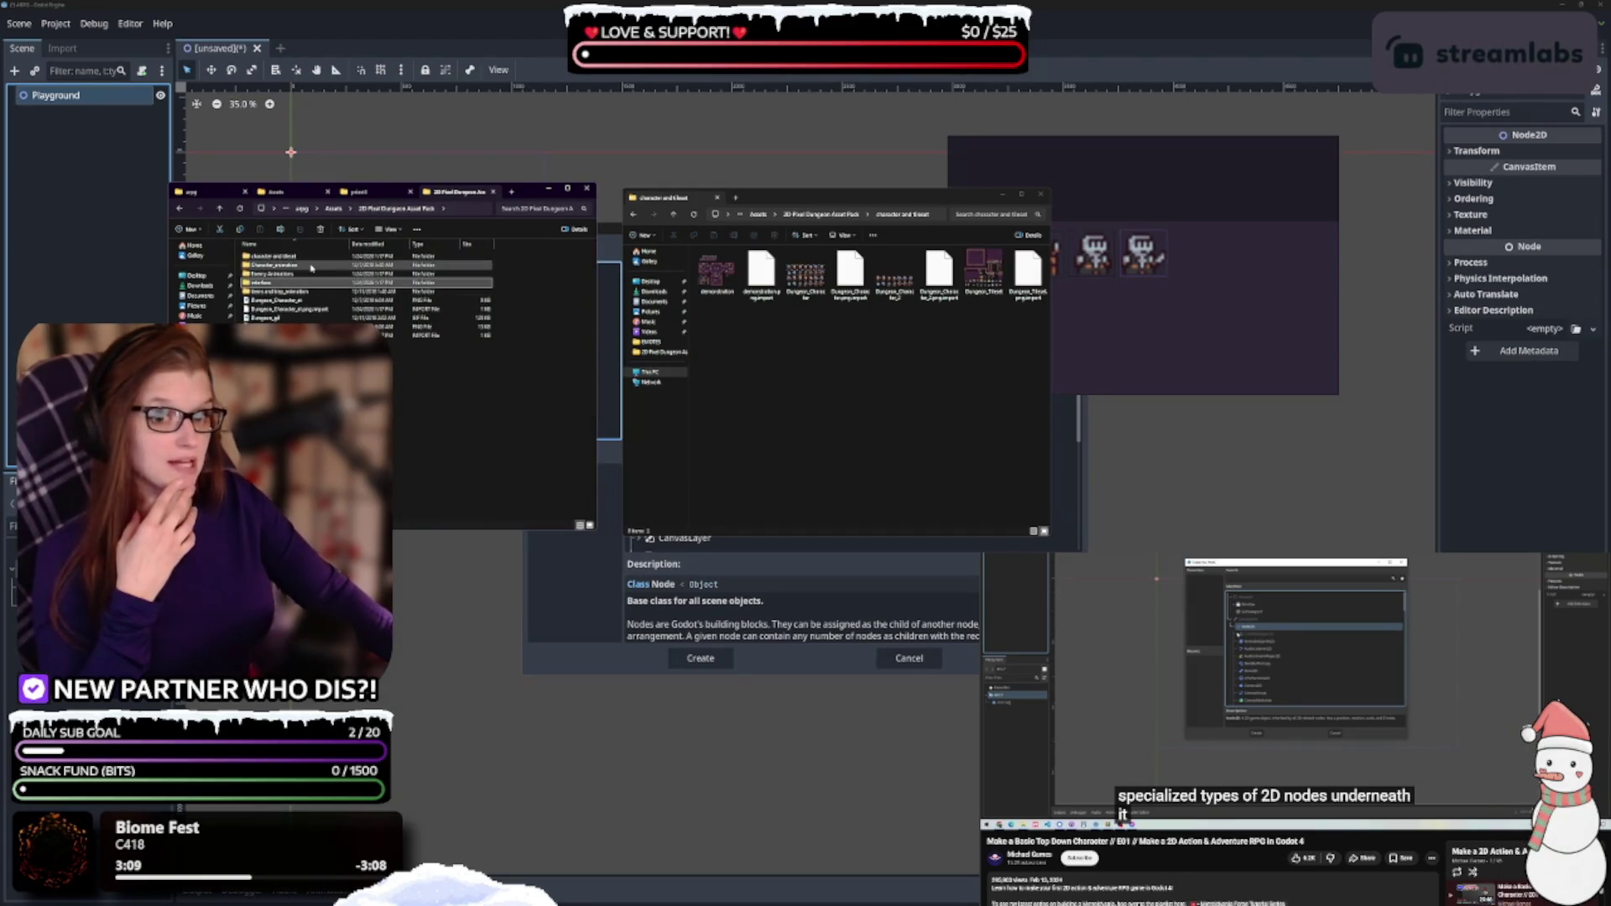
double_click(275, 265)
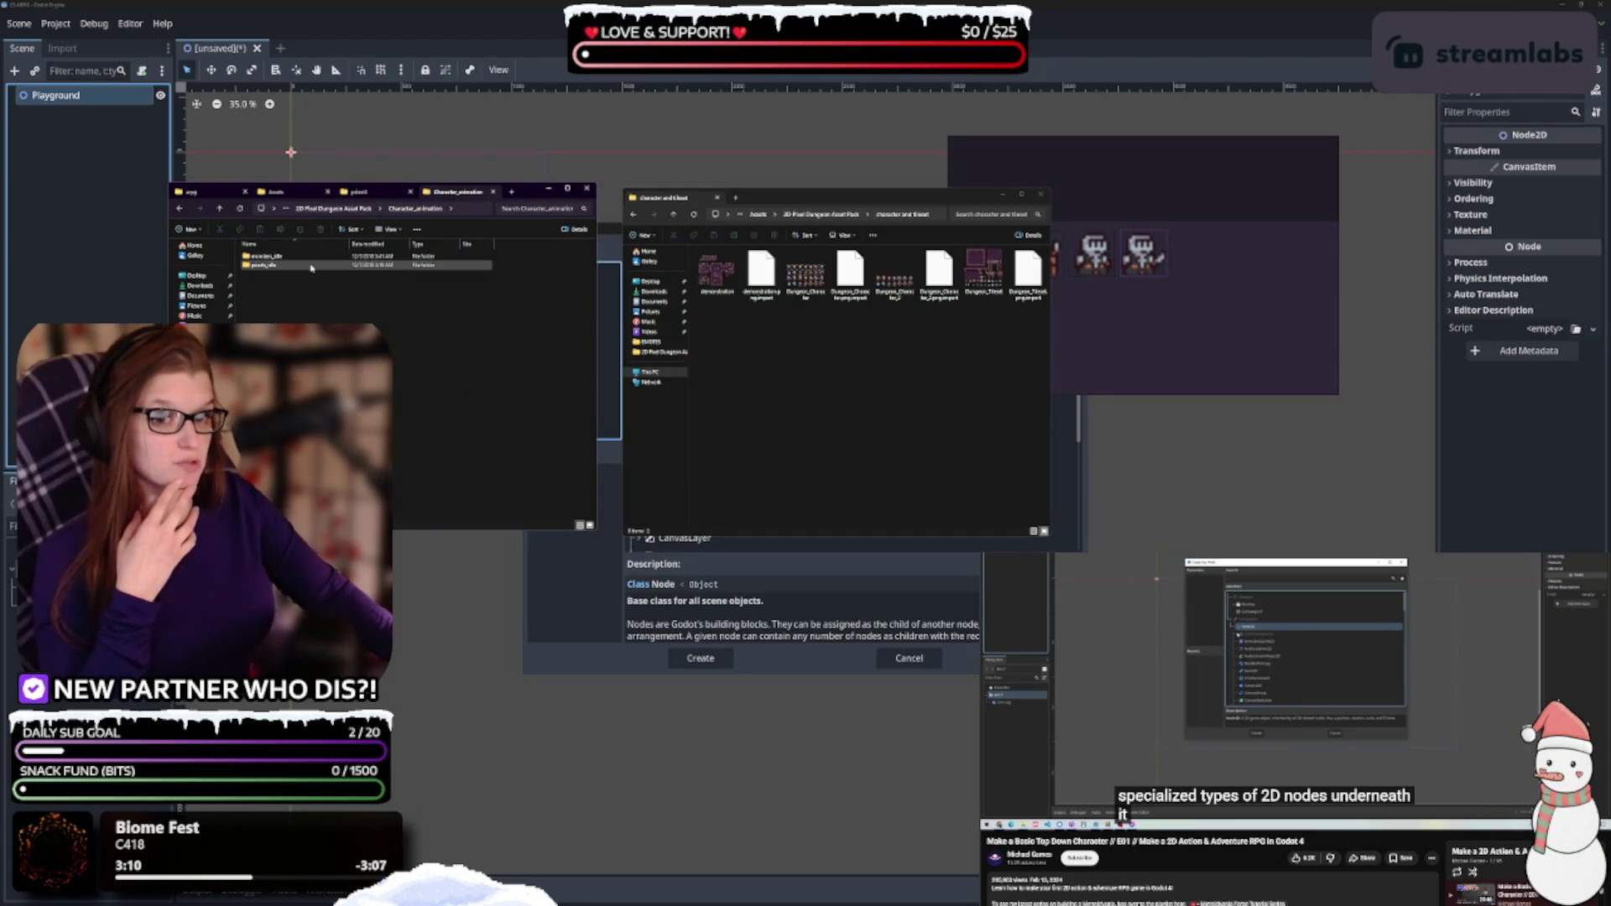
left_click(327, 208)
double_click(310, 293)
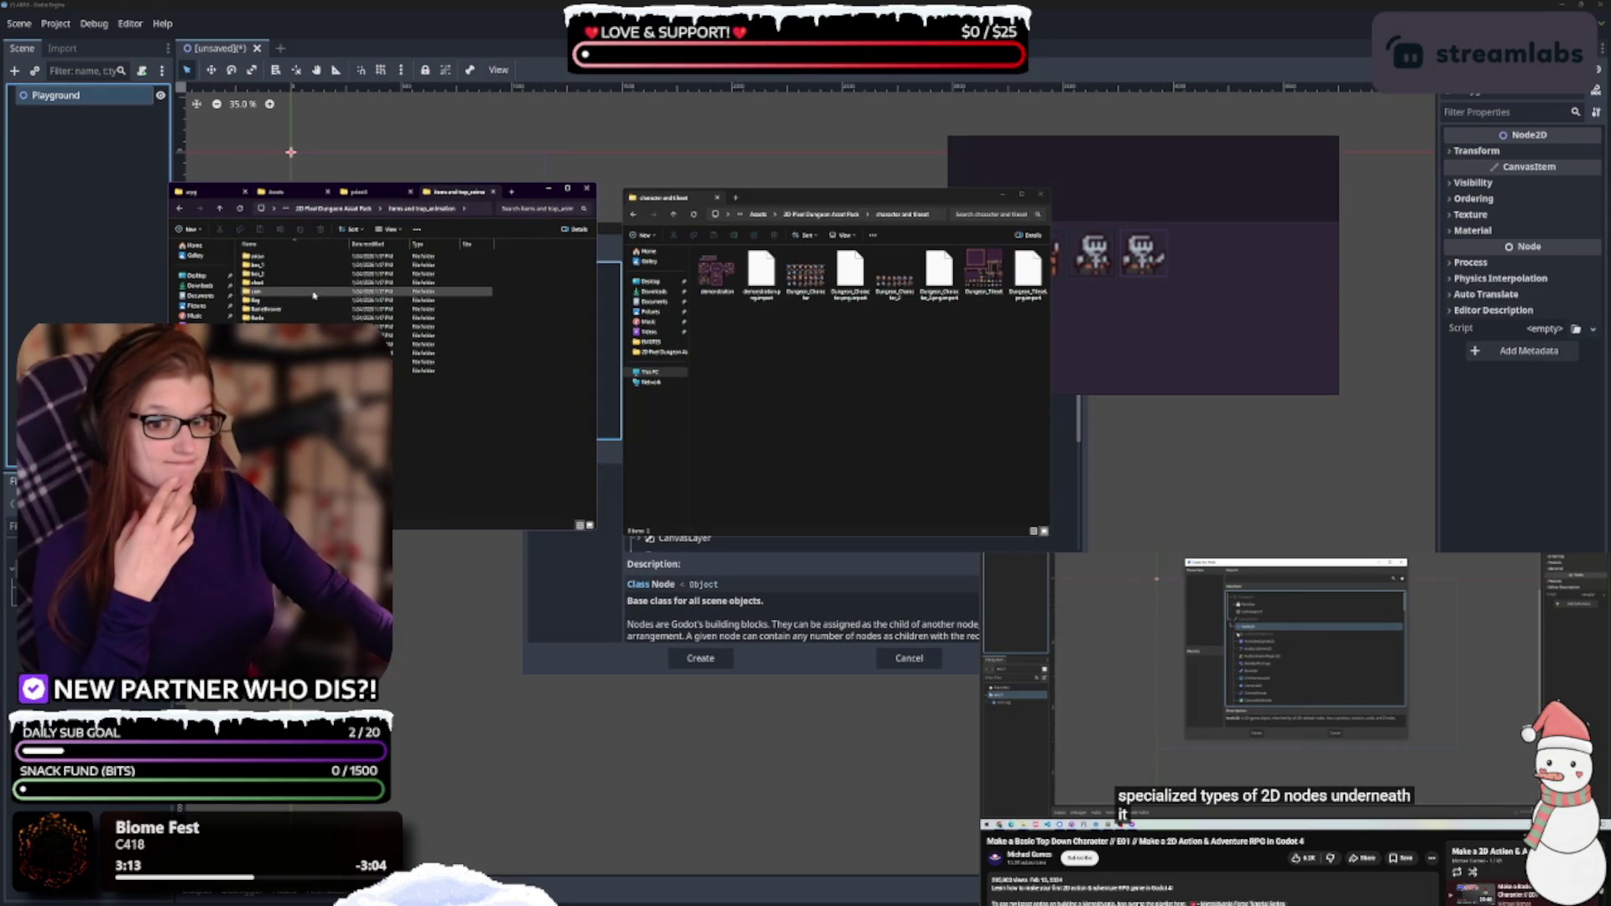
double_click(294, 258)
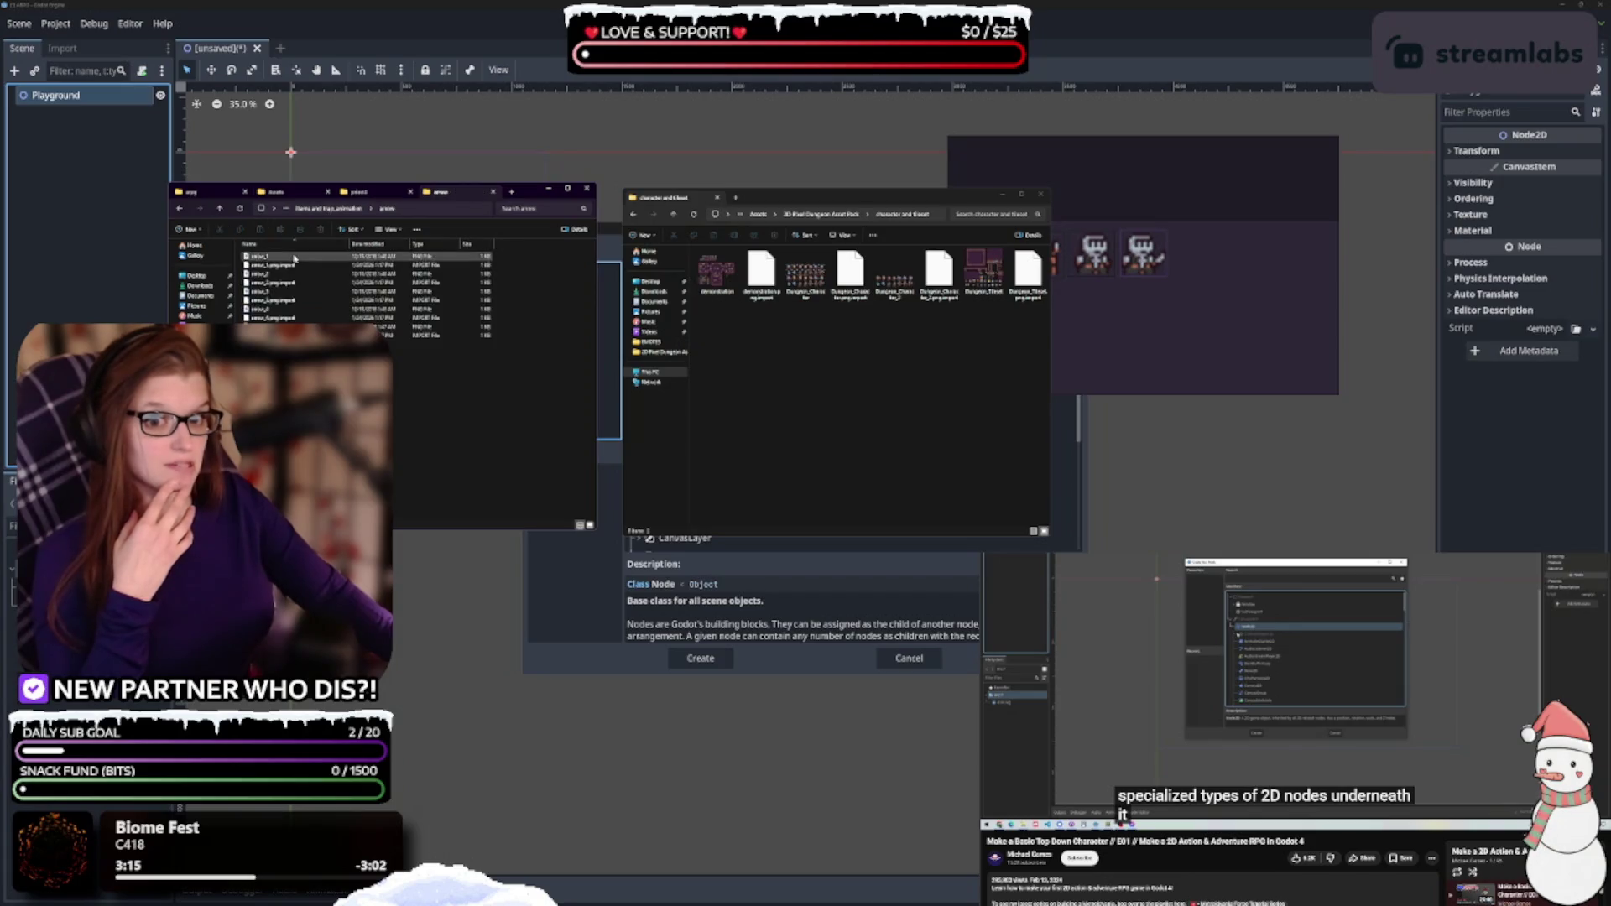
left_click(330, 214)
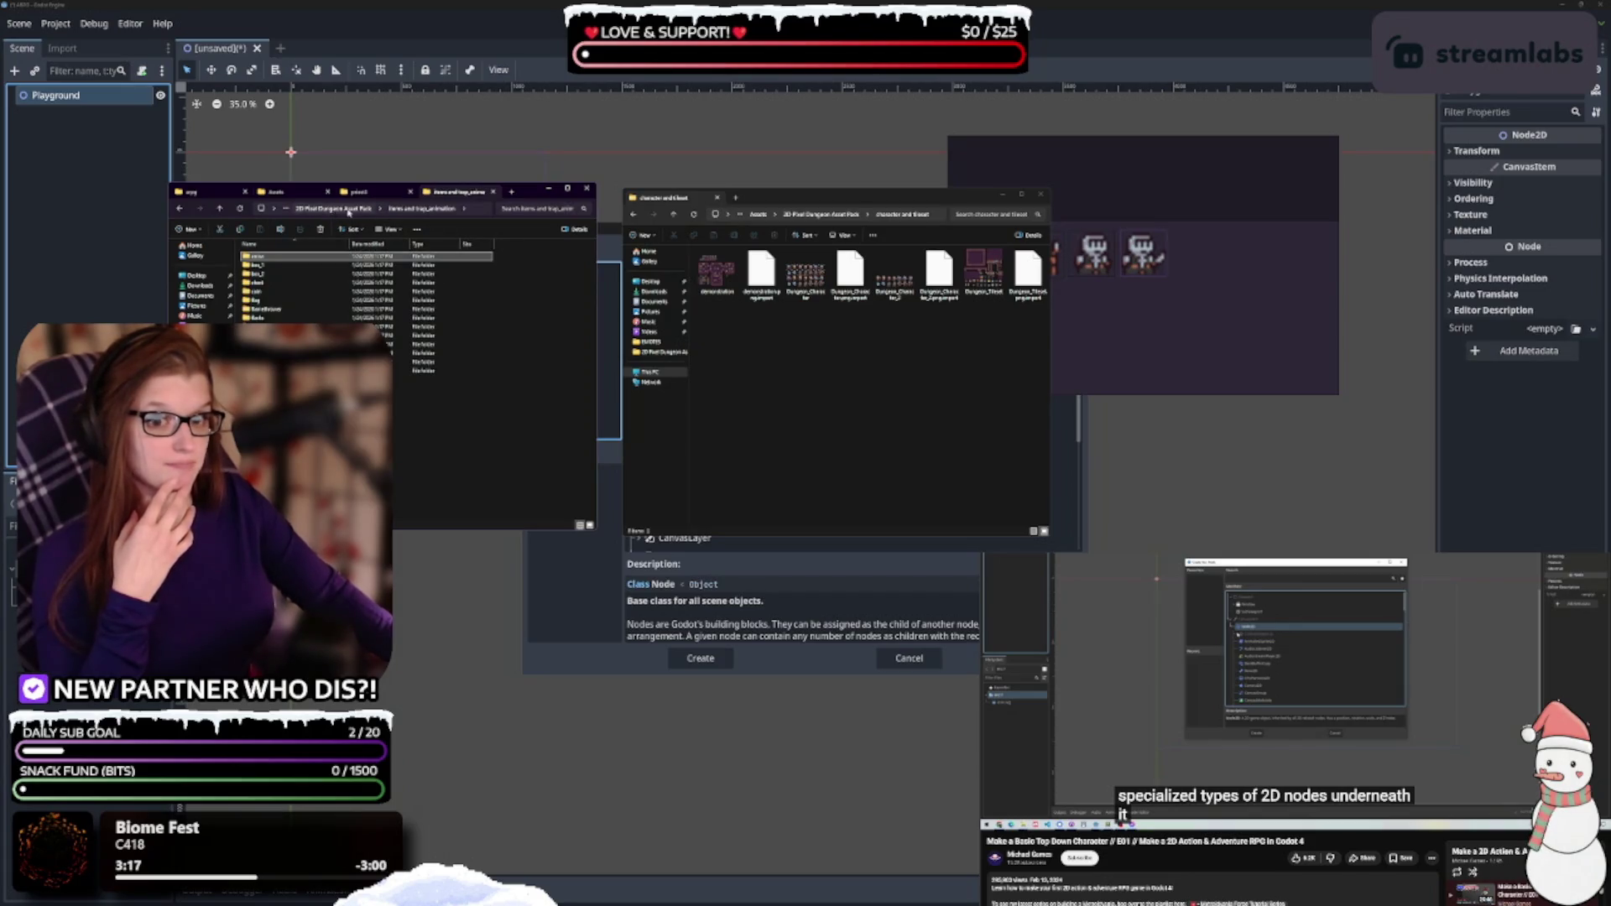
left_click(348, 211)
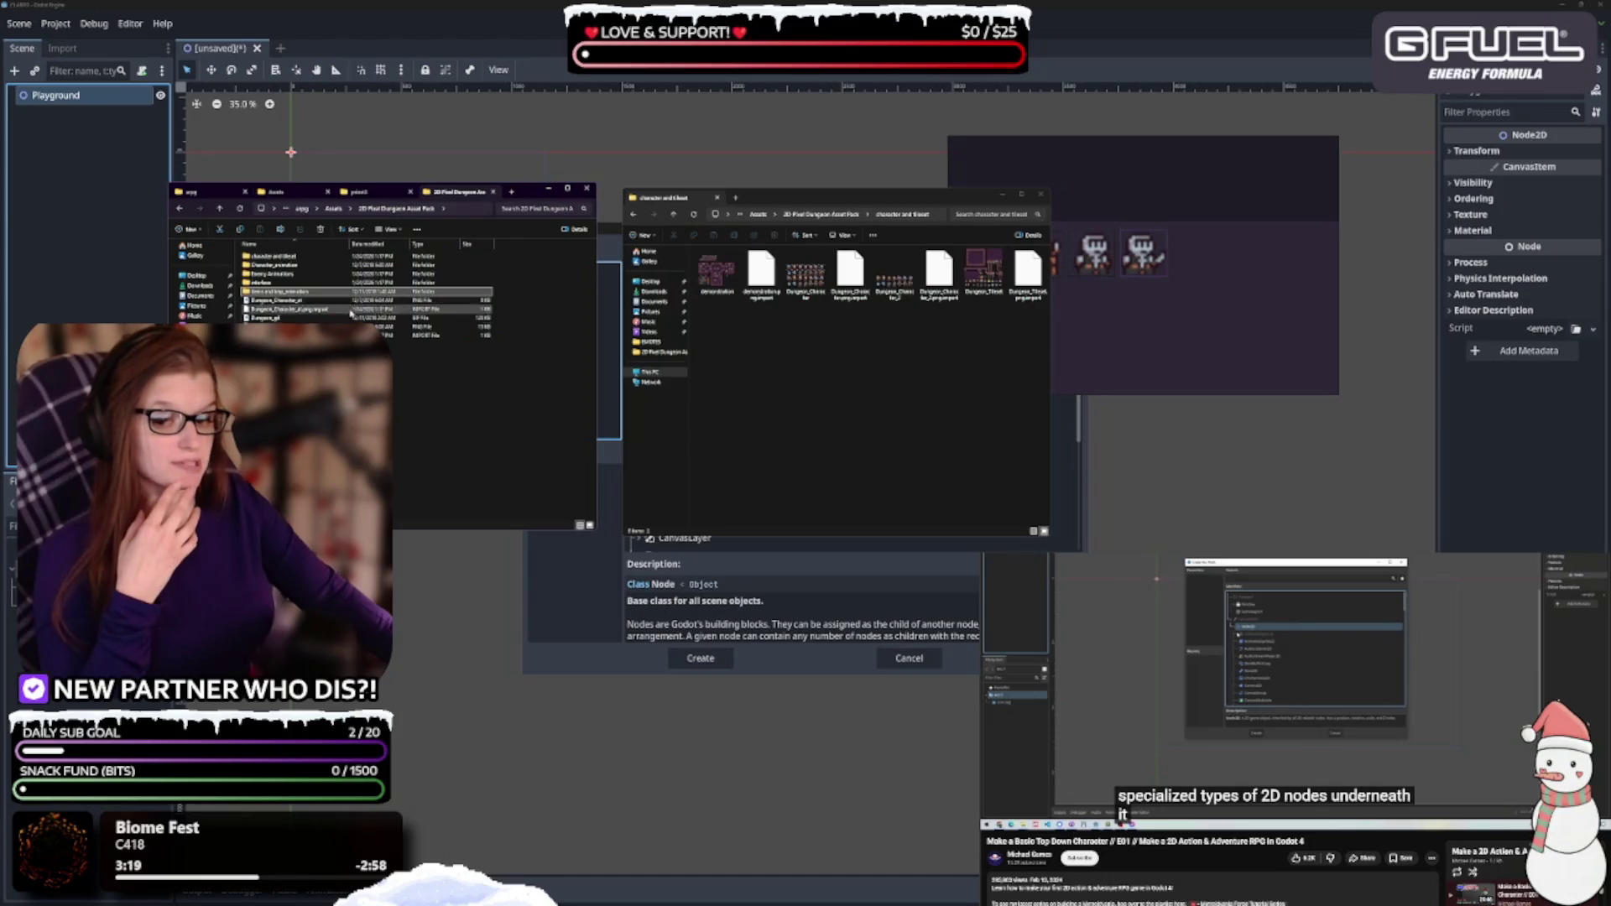
left_click(827, 213)
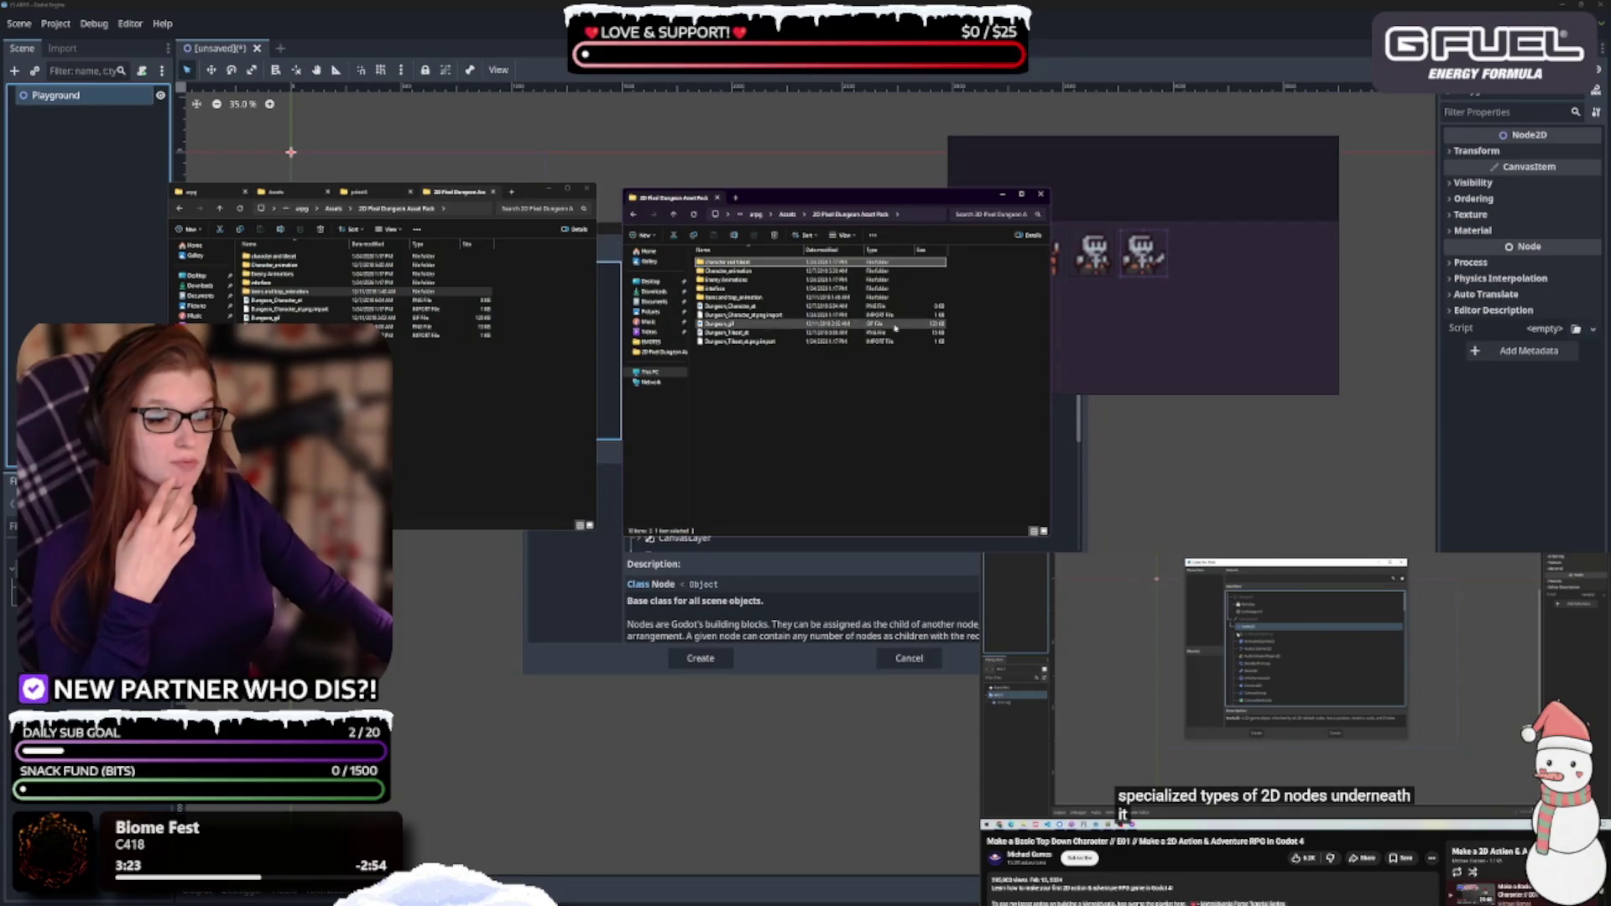
double_click(800, 308)
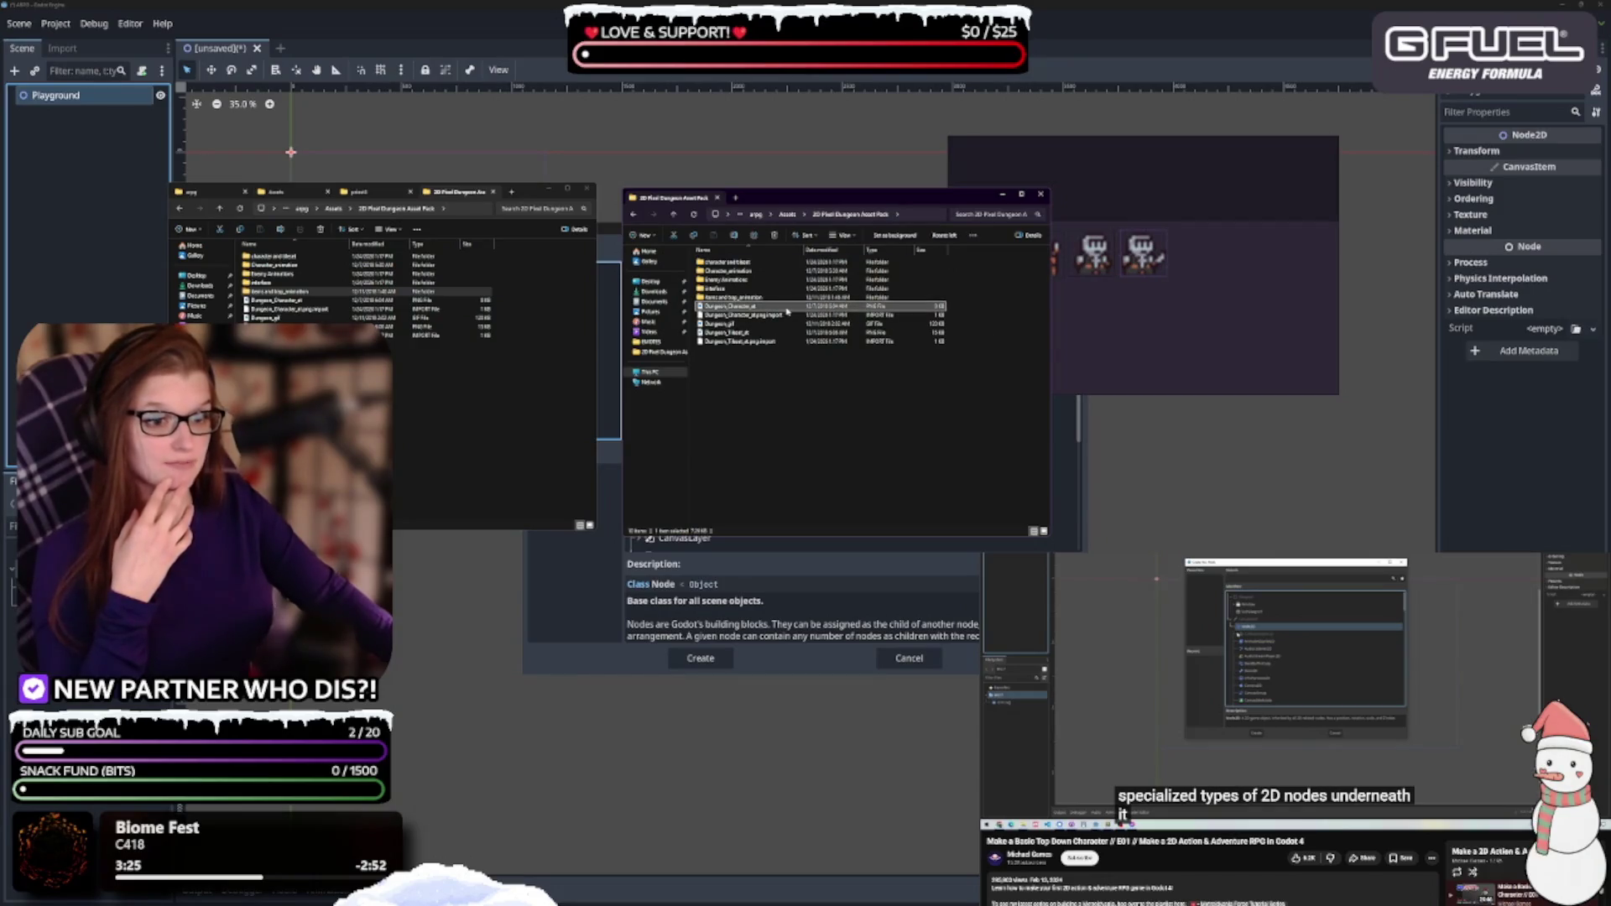
scroll(753, 645, "up", 5)
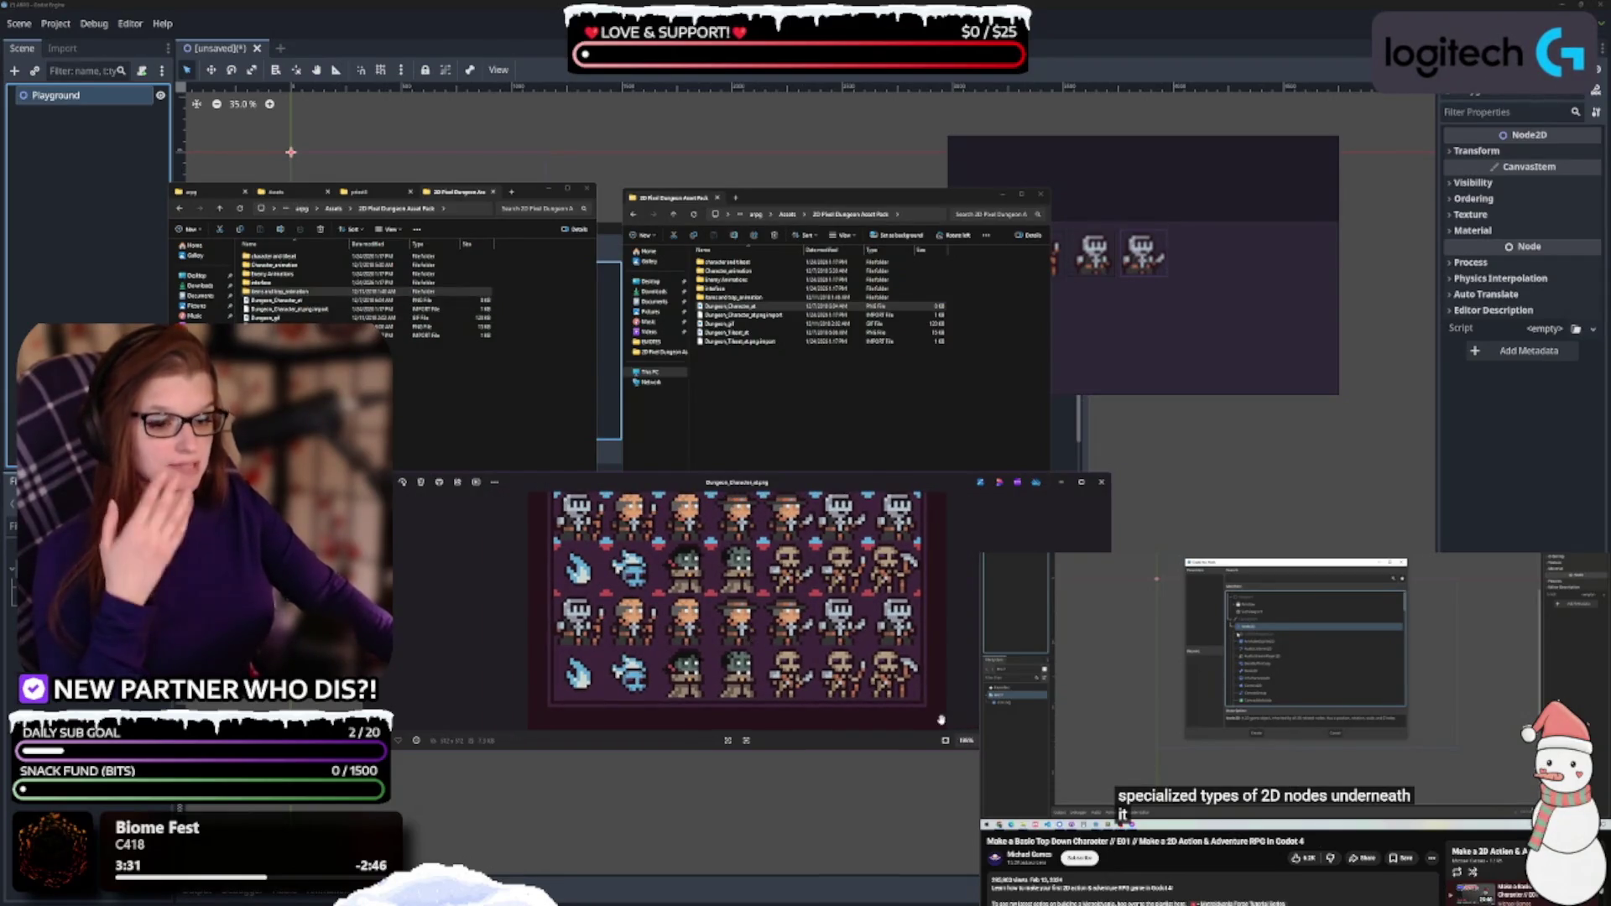
left_click(1102, 482)
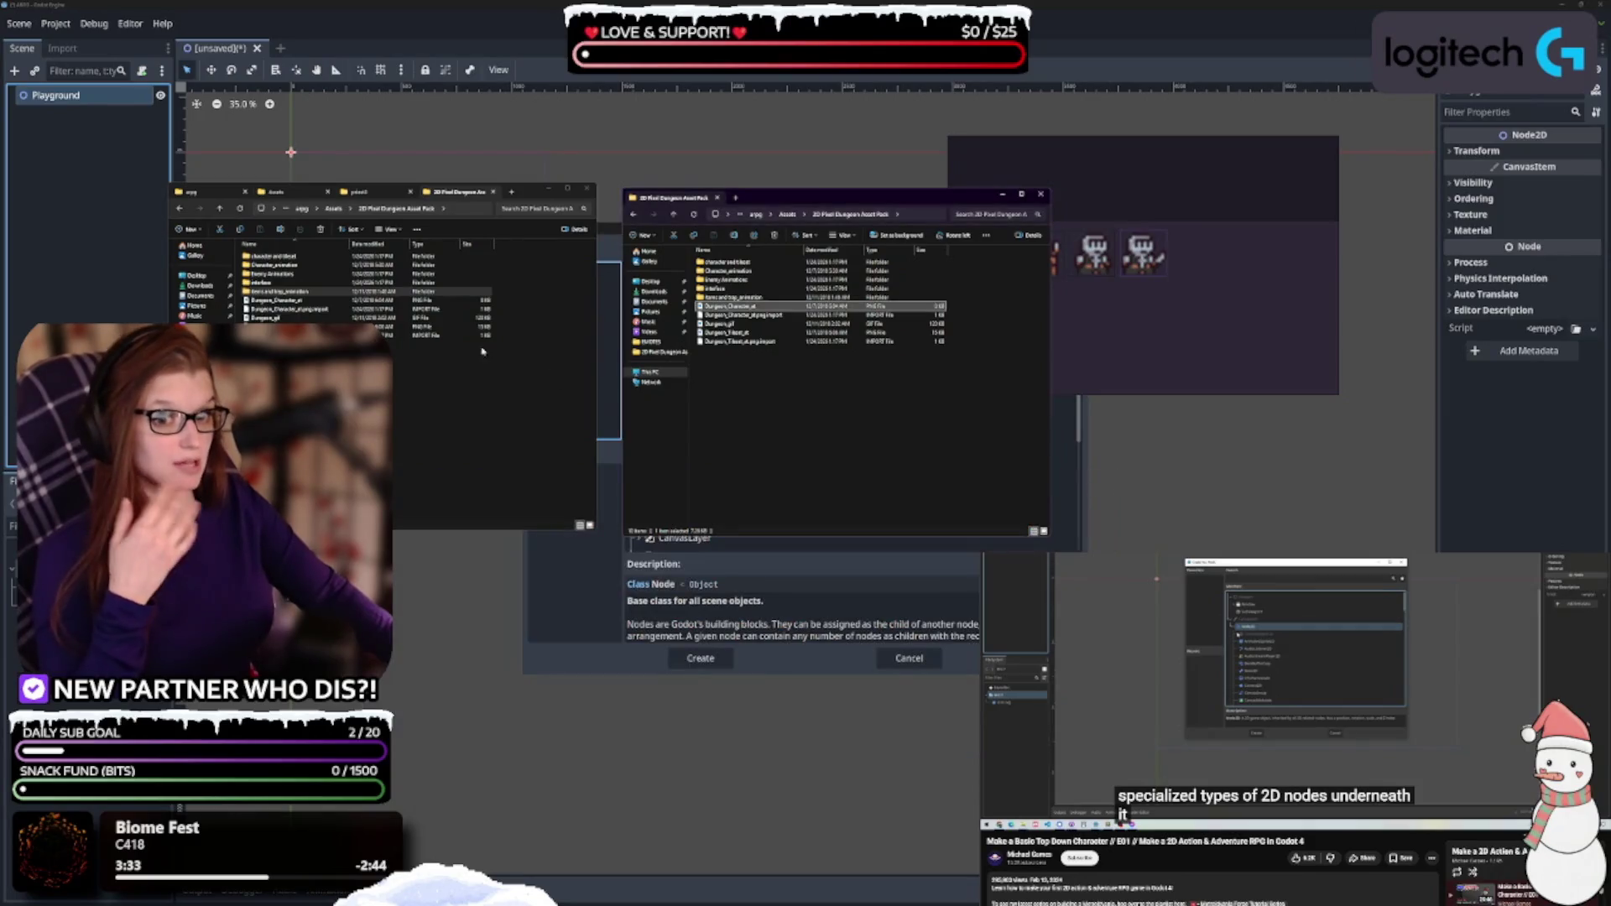
double_click(318, 291)
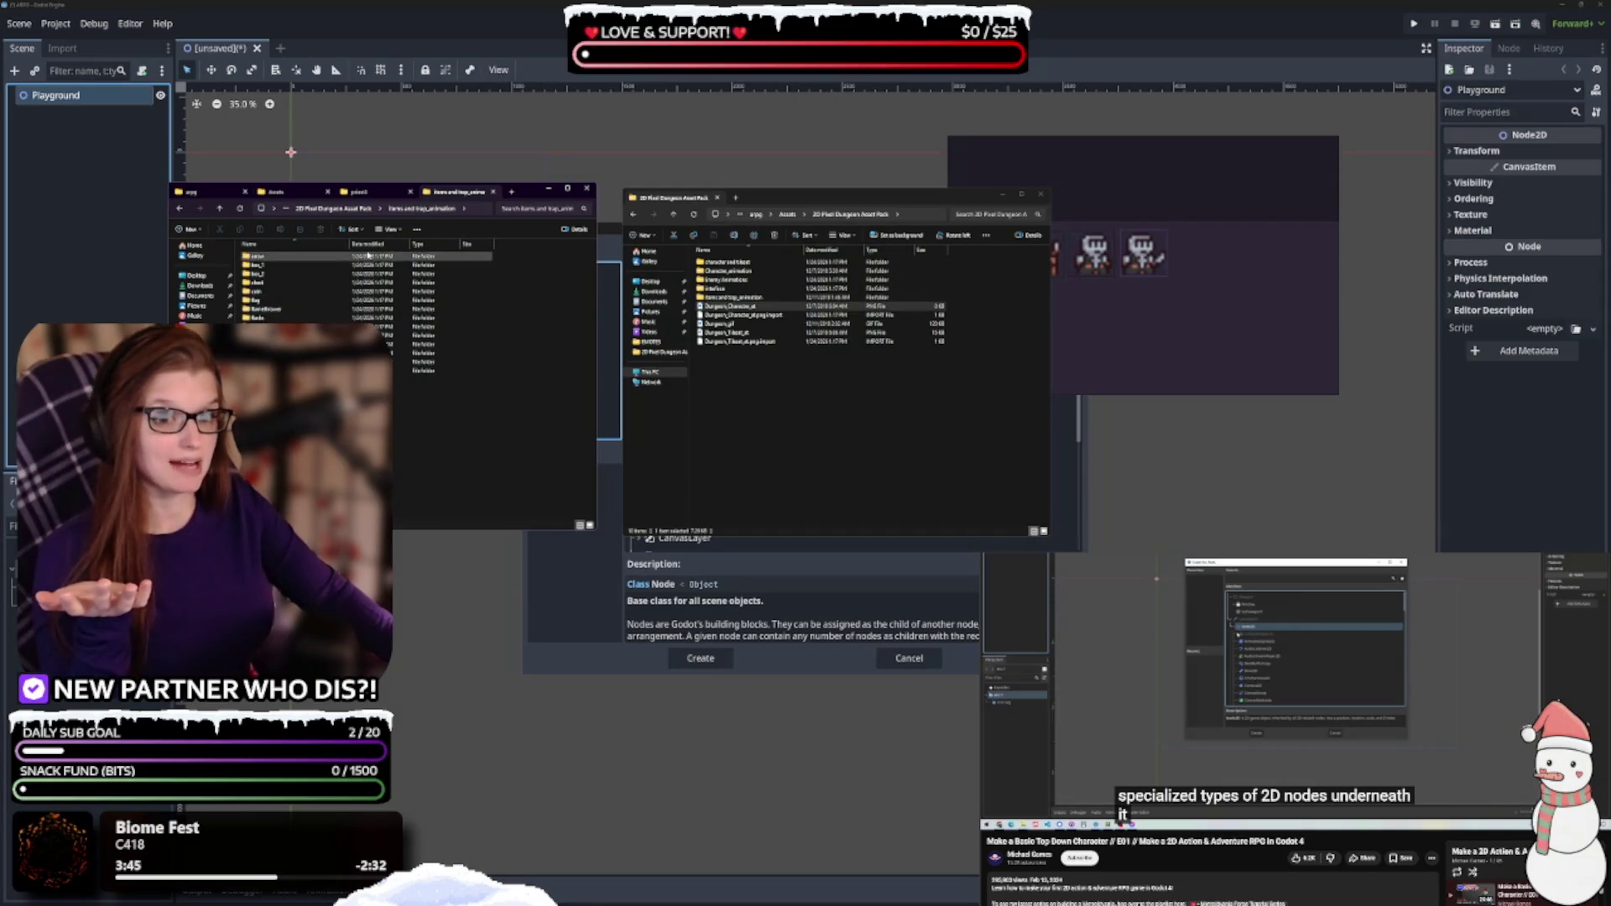
left_click(361, 207)
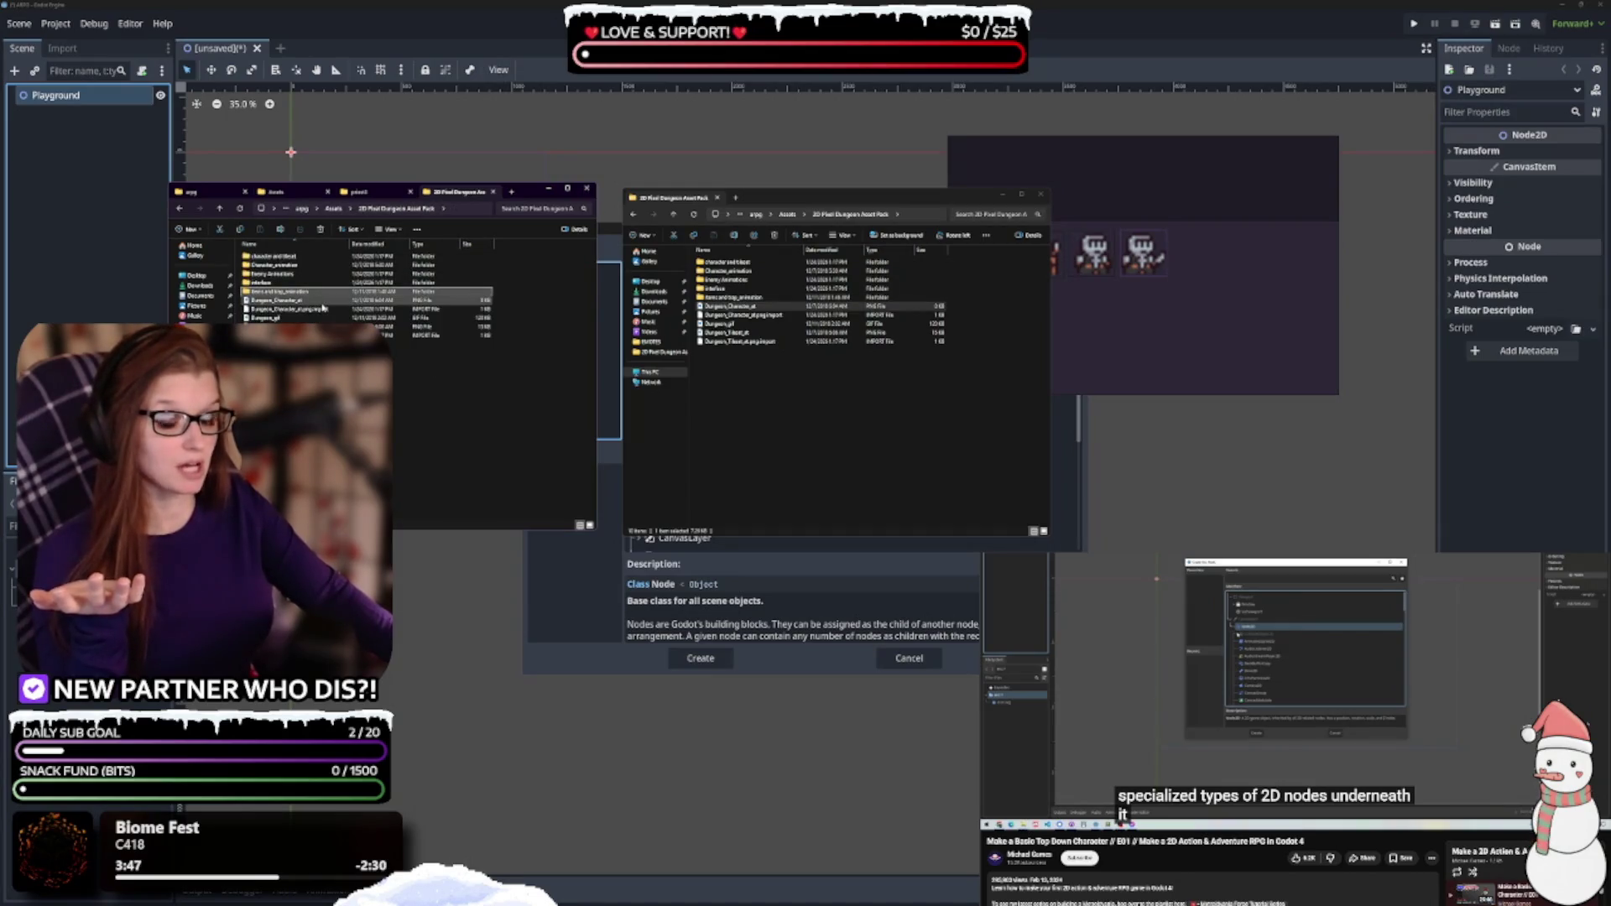
double_click(322, 300)
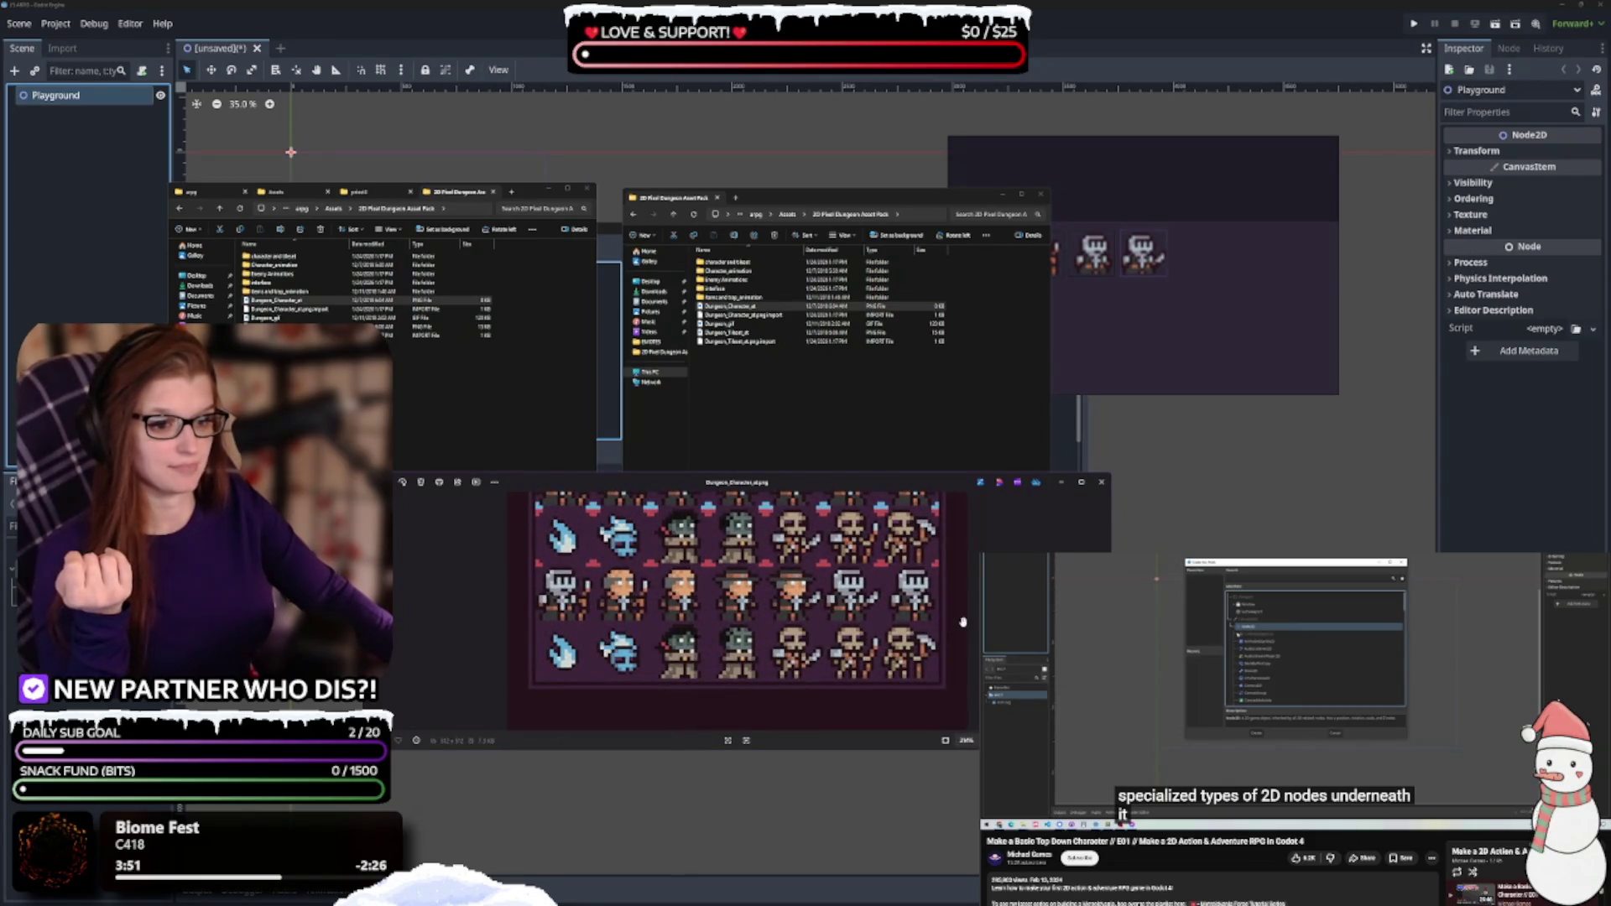
key("Right")
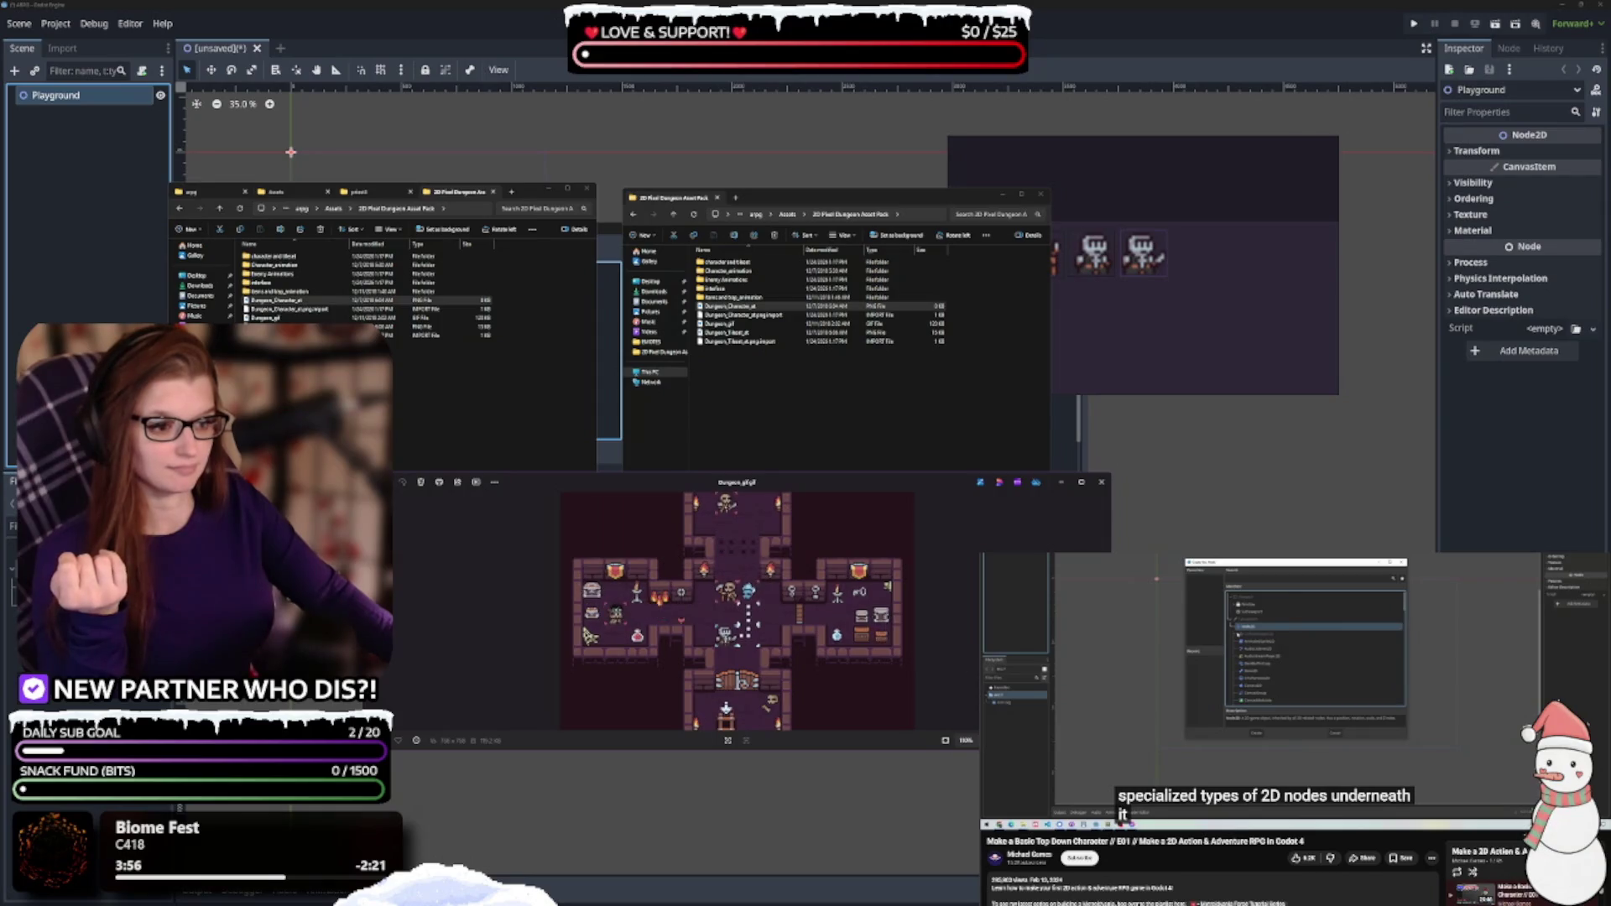
key("Right")
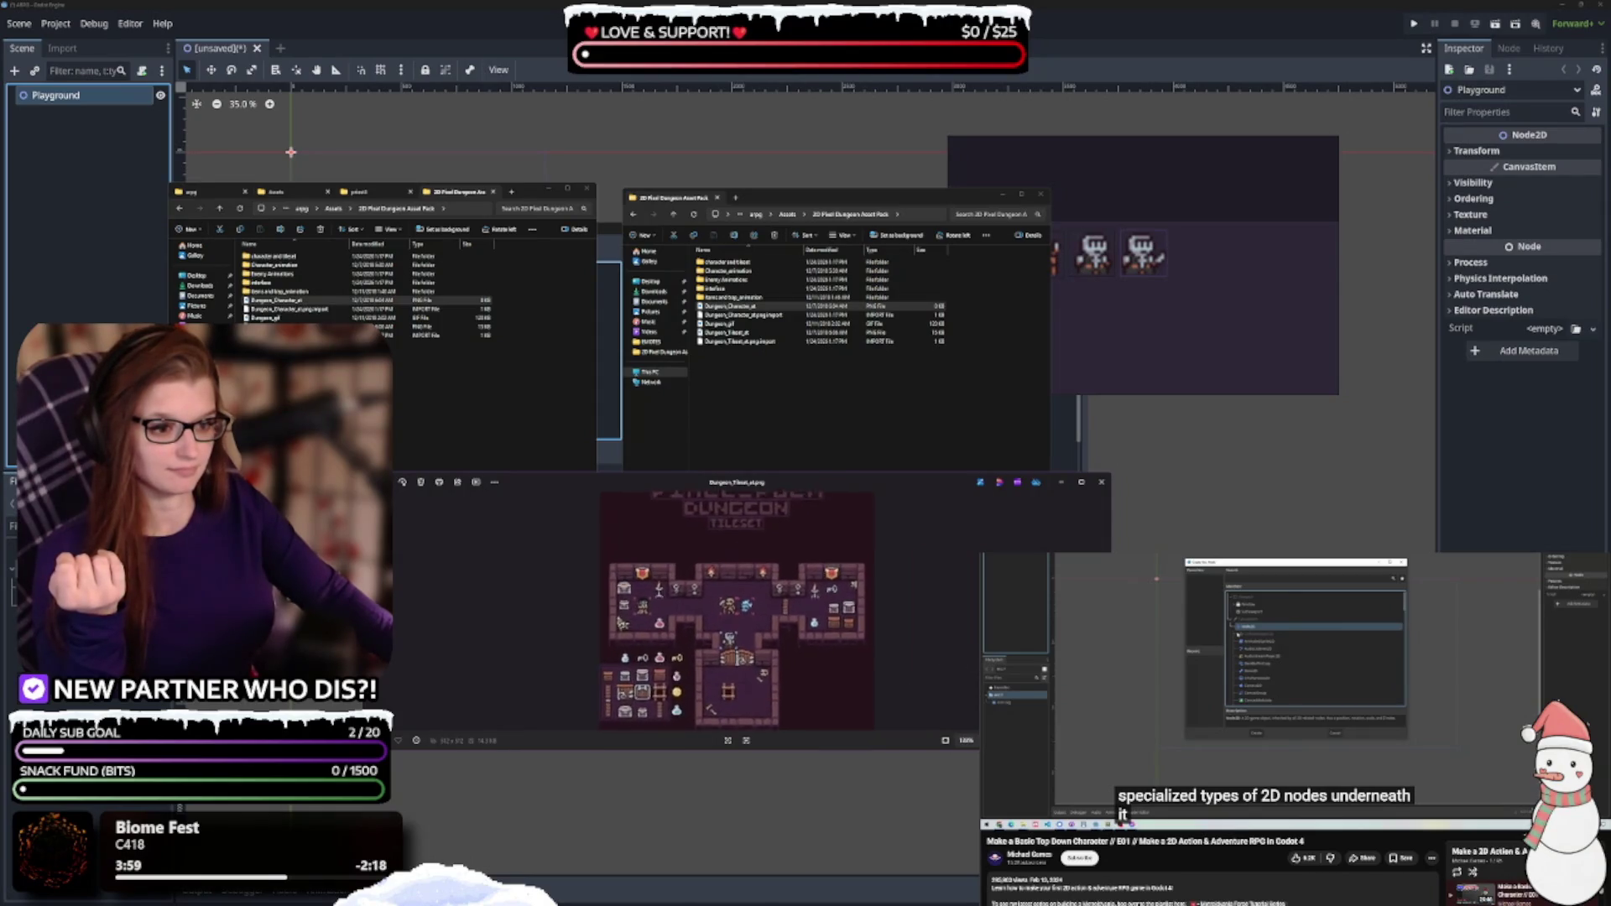
left_click(1102, 481)
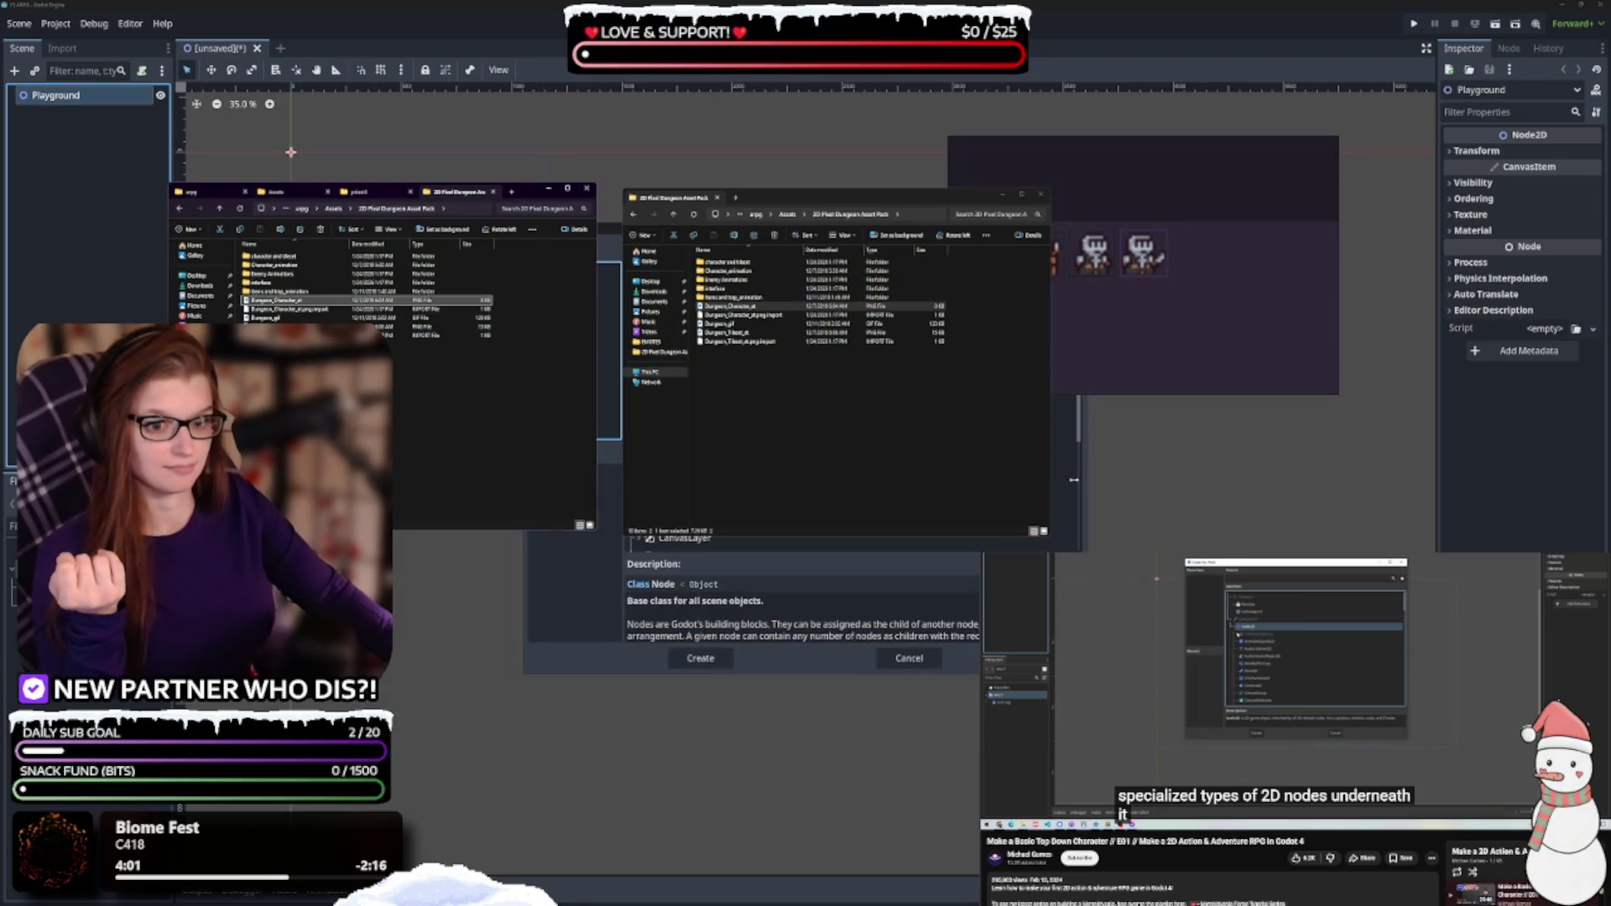
left_click(353, 360)
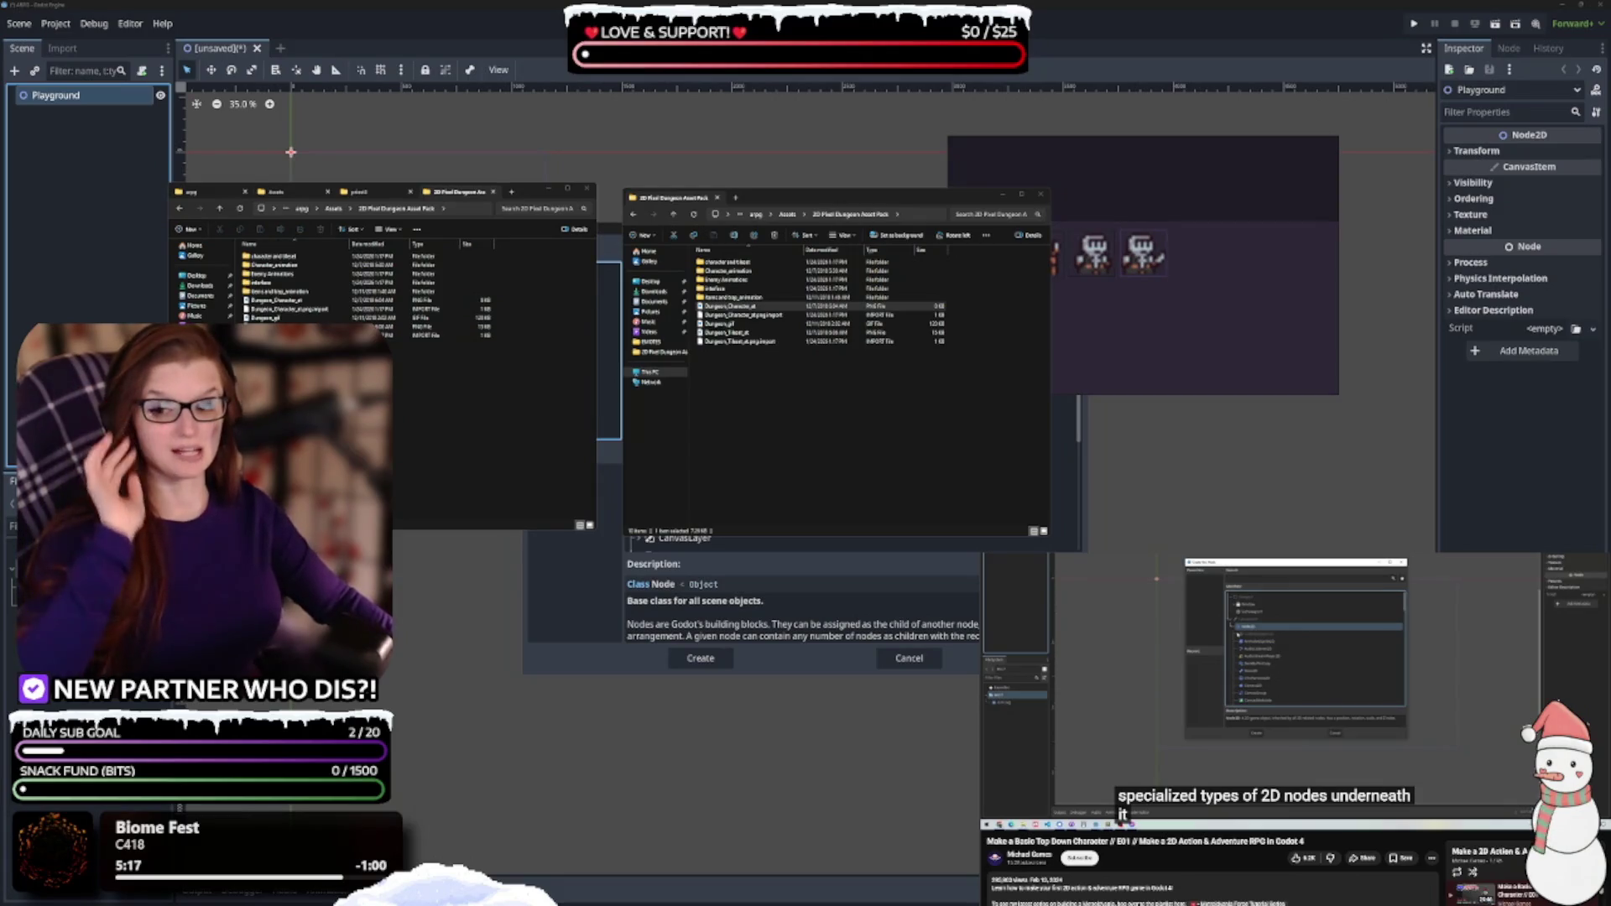
left_click(405, 468)
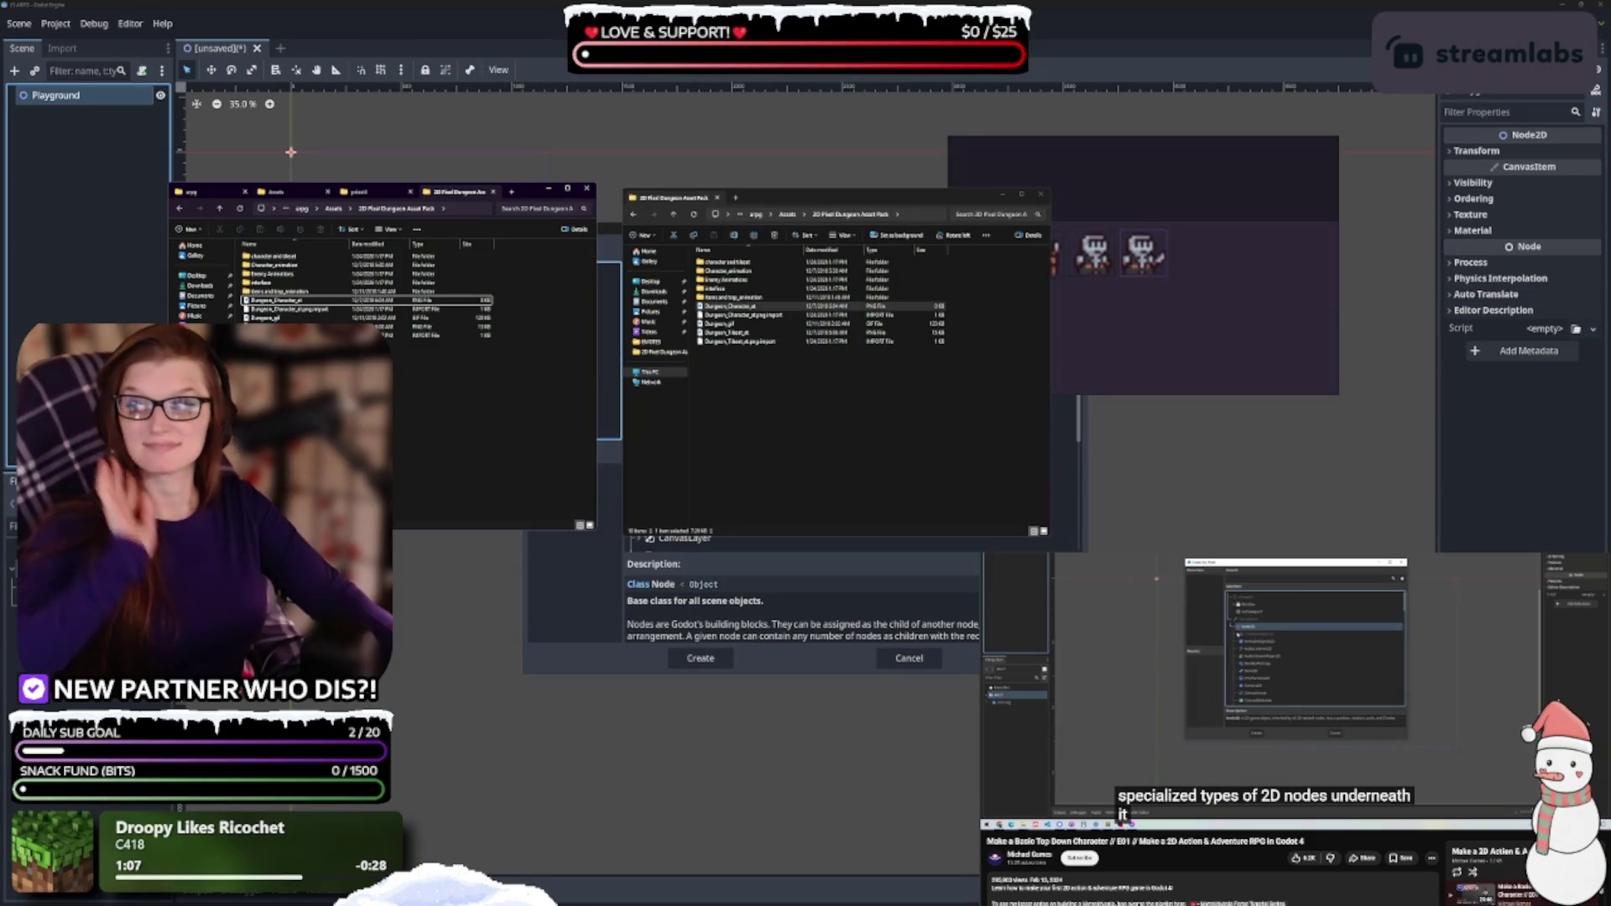
Bring the skeleton sprite animation preview window in front of the Explorer windows
left_click(1187, 310)
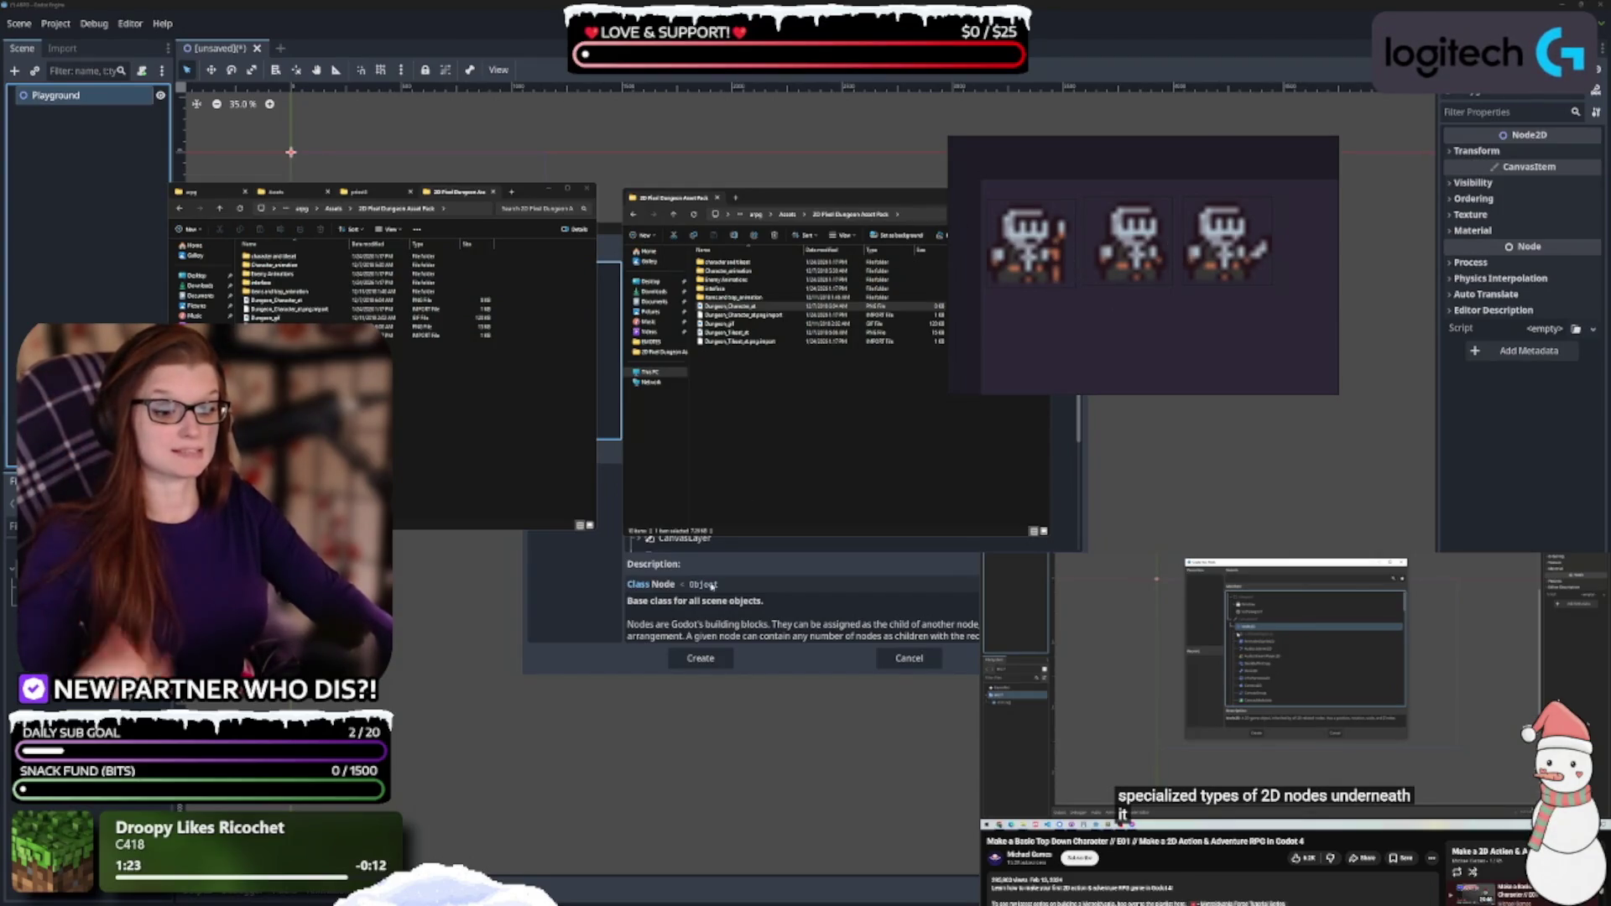
Peek into the Enemy Animations folder, then return Explorer to the asset pack folder in details view
left_click(739, 470)
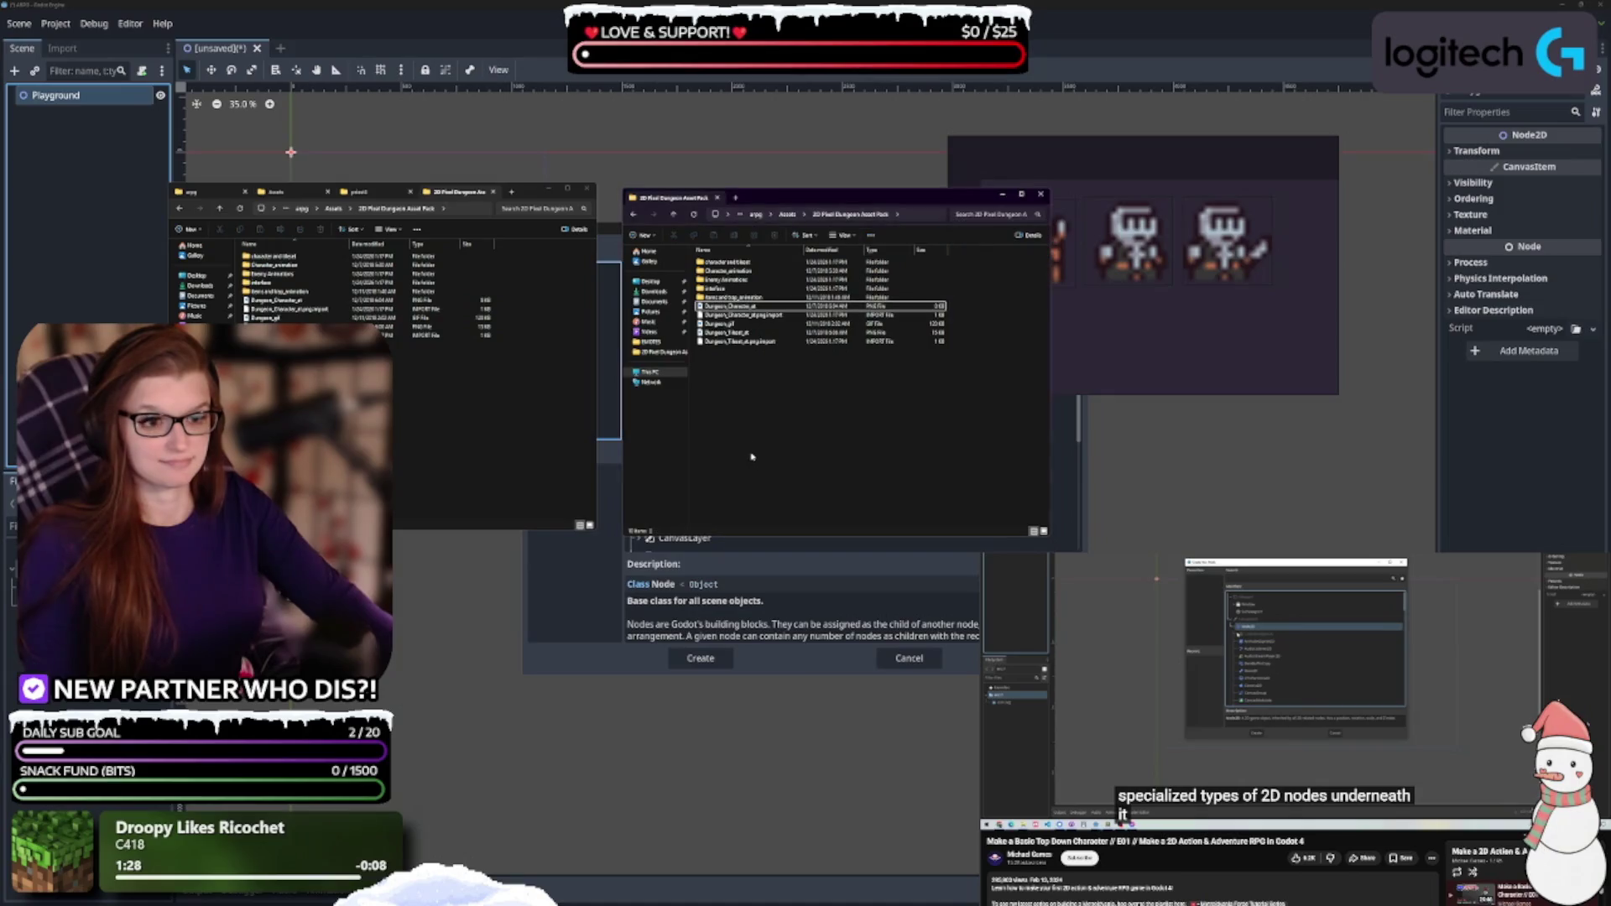
double_click(750, 281)
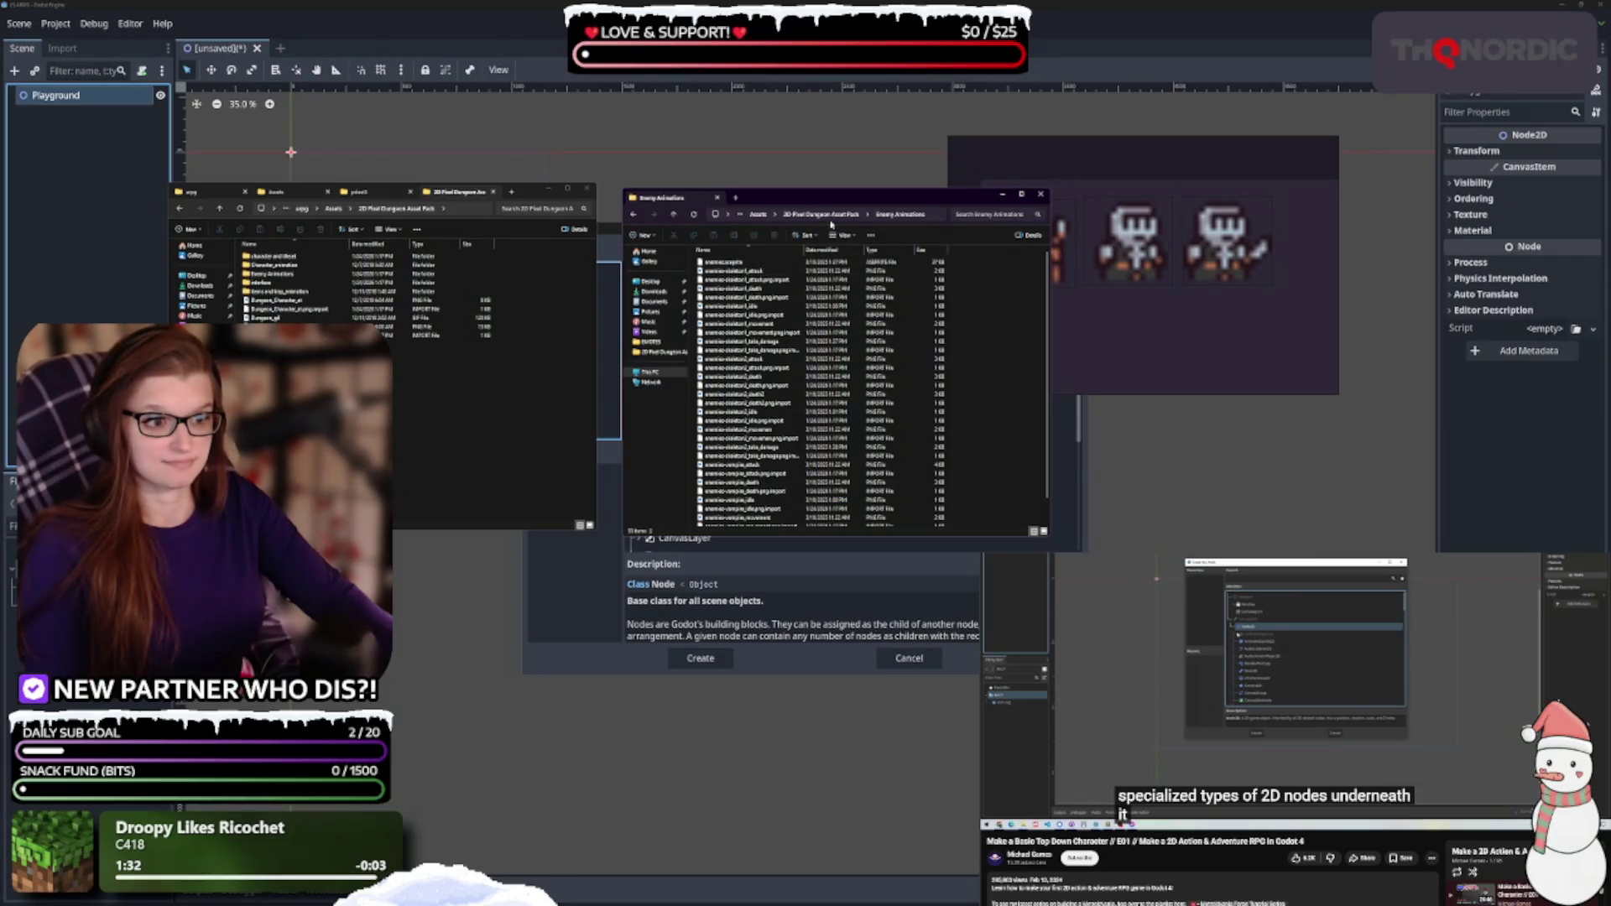
left_click_drag(828, 204, 679, 156)
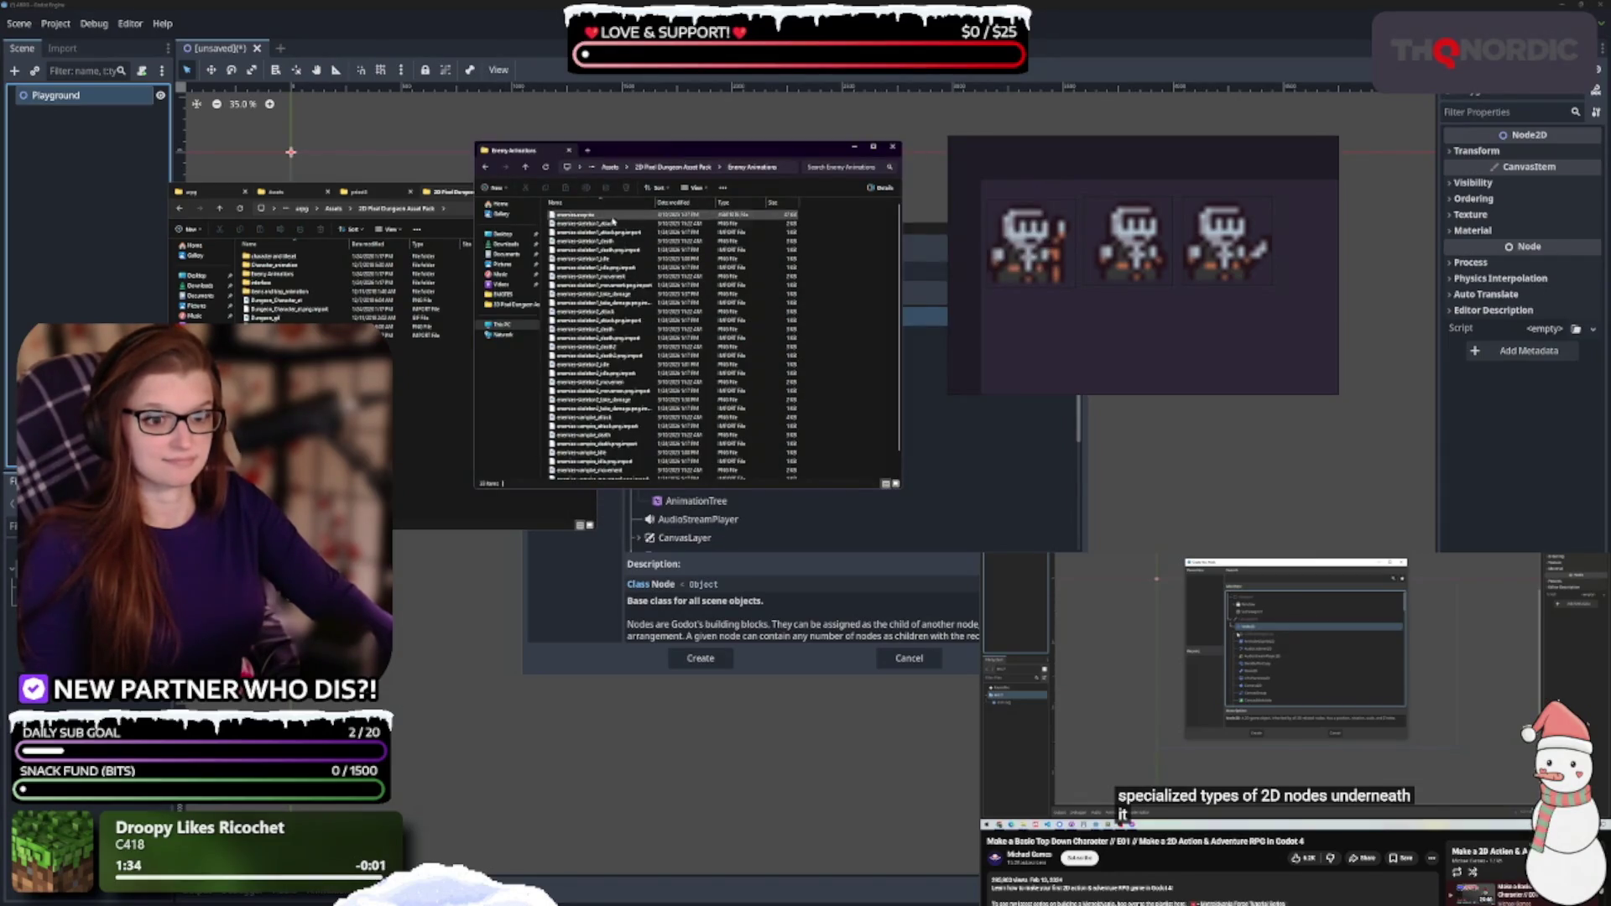
left_click(895, 484)
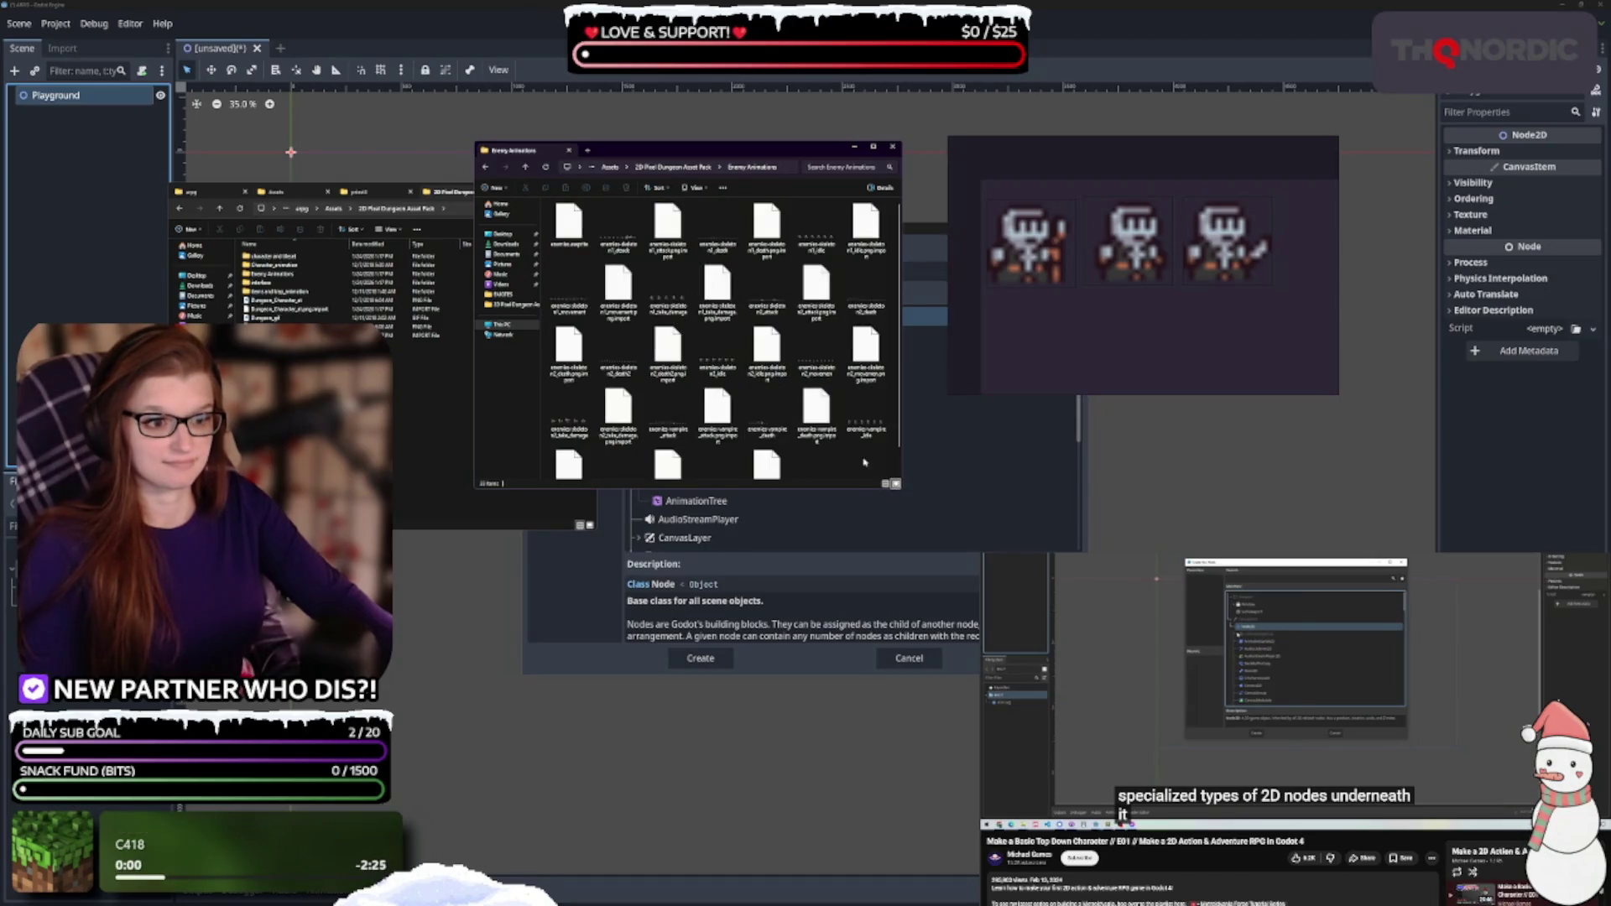
left_click(885, 484)
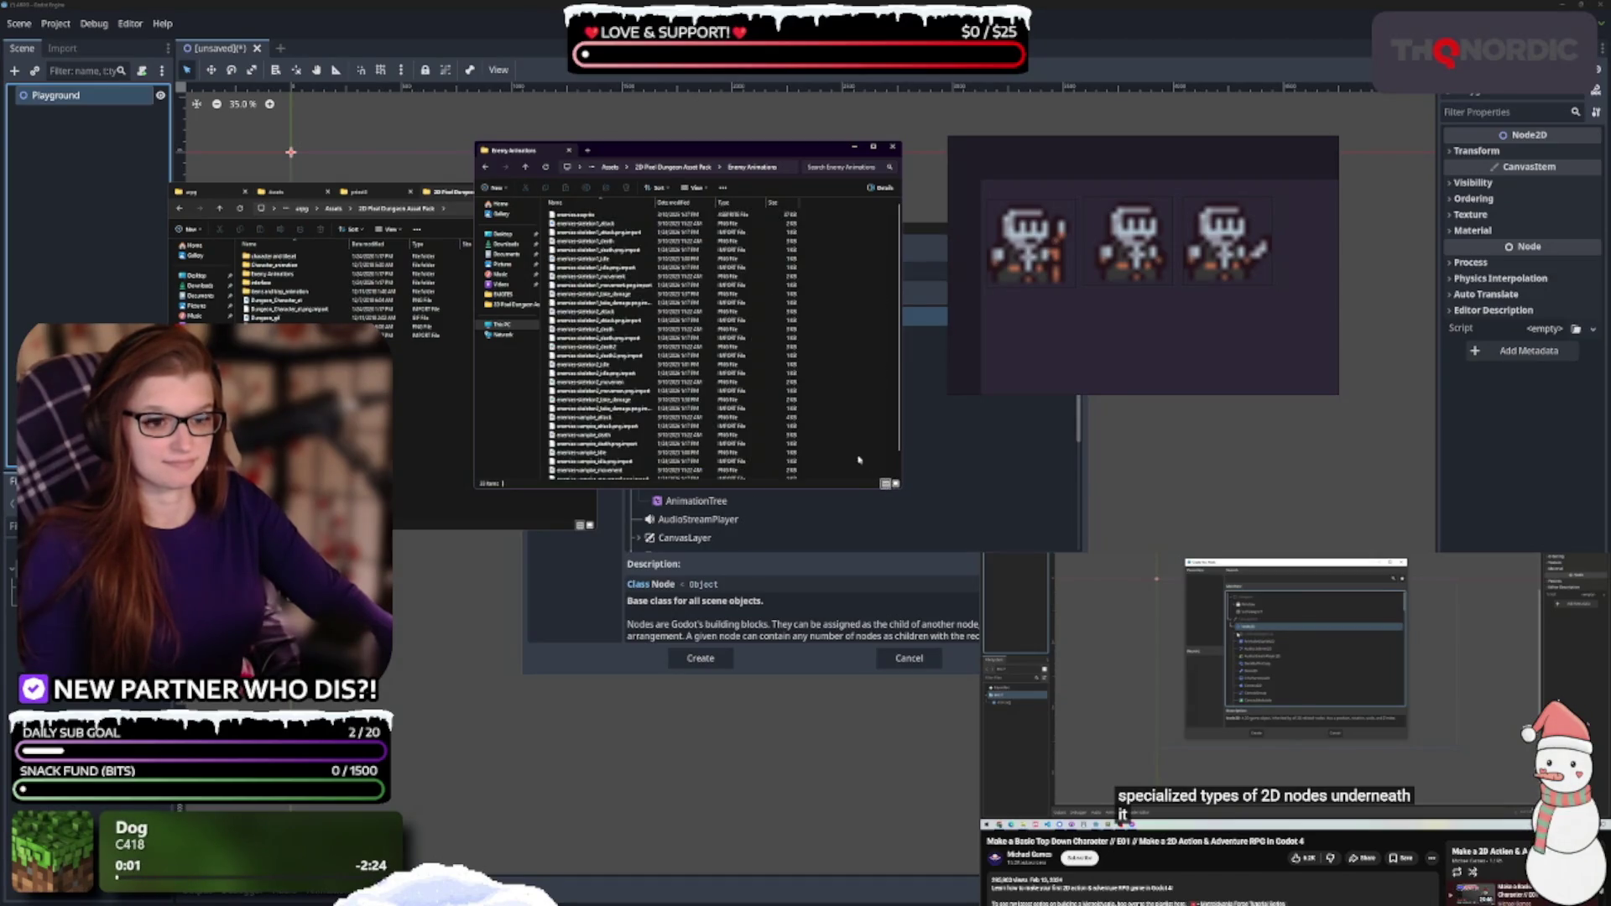
left_click(683, 167)
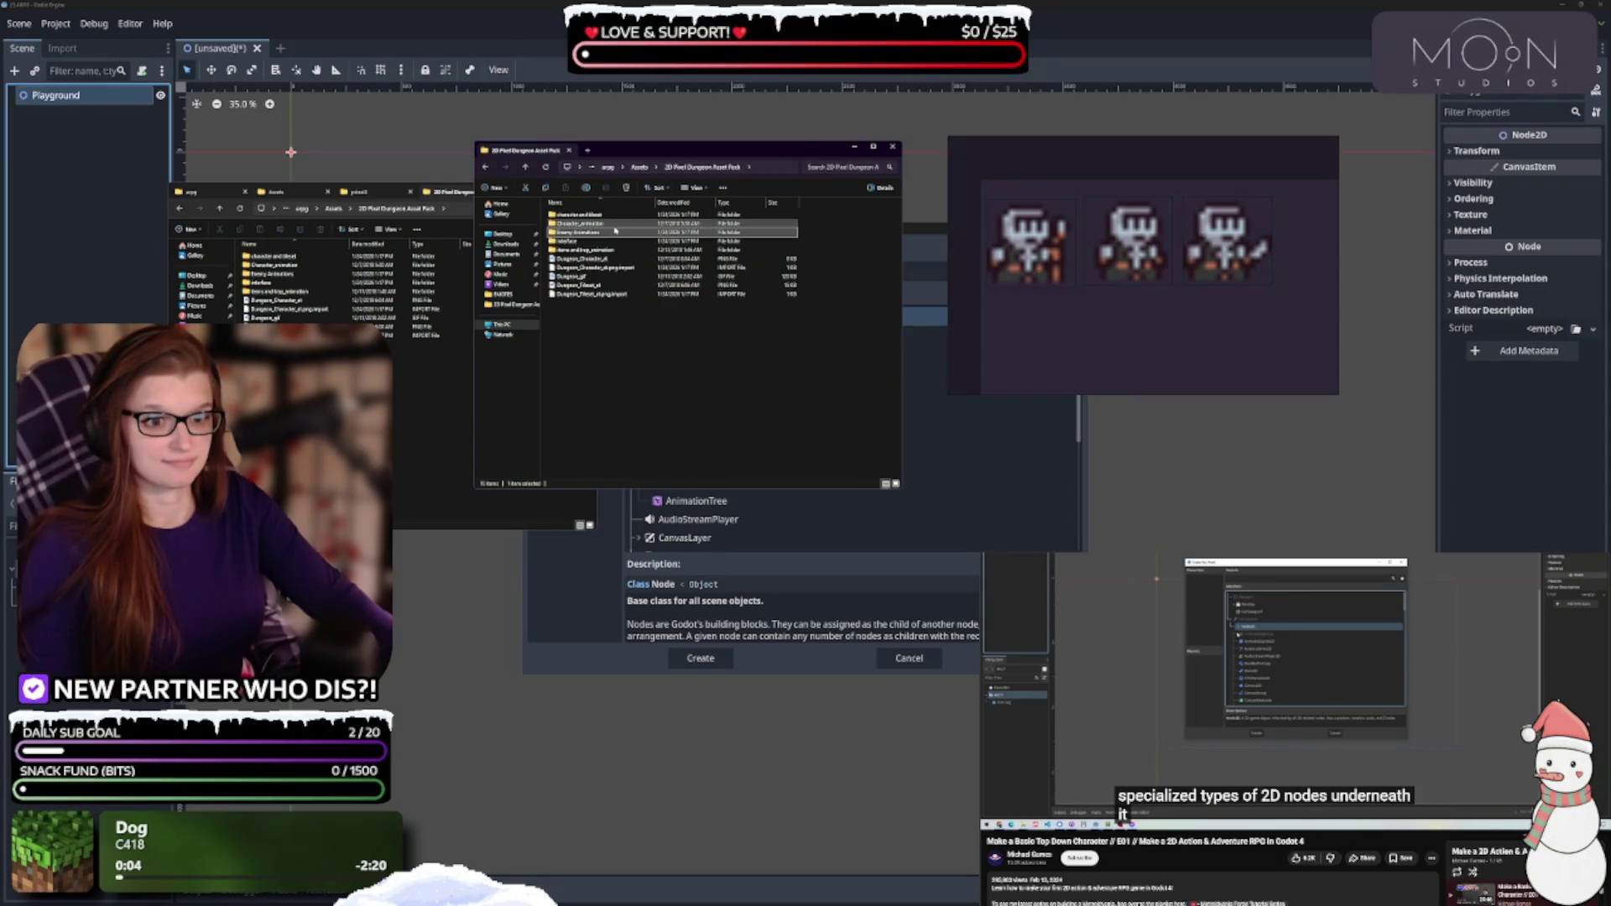
Open Character_animation > monsters_idle > skeleton1 and drag a skeleton1 sprite in beneath the priests
left_click(615, 216)
double_click(615, 216)
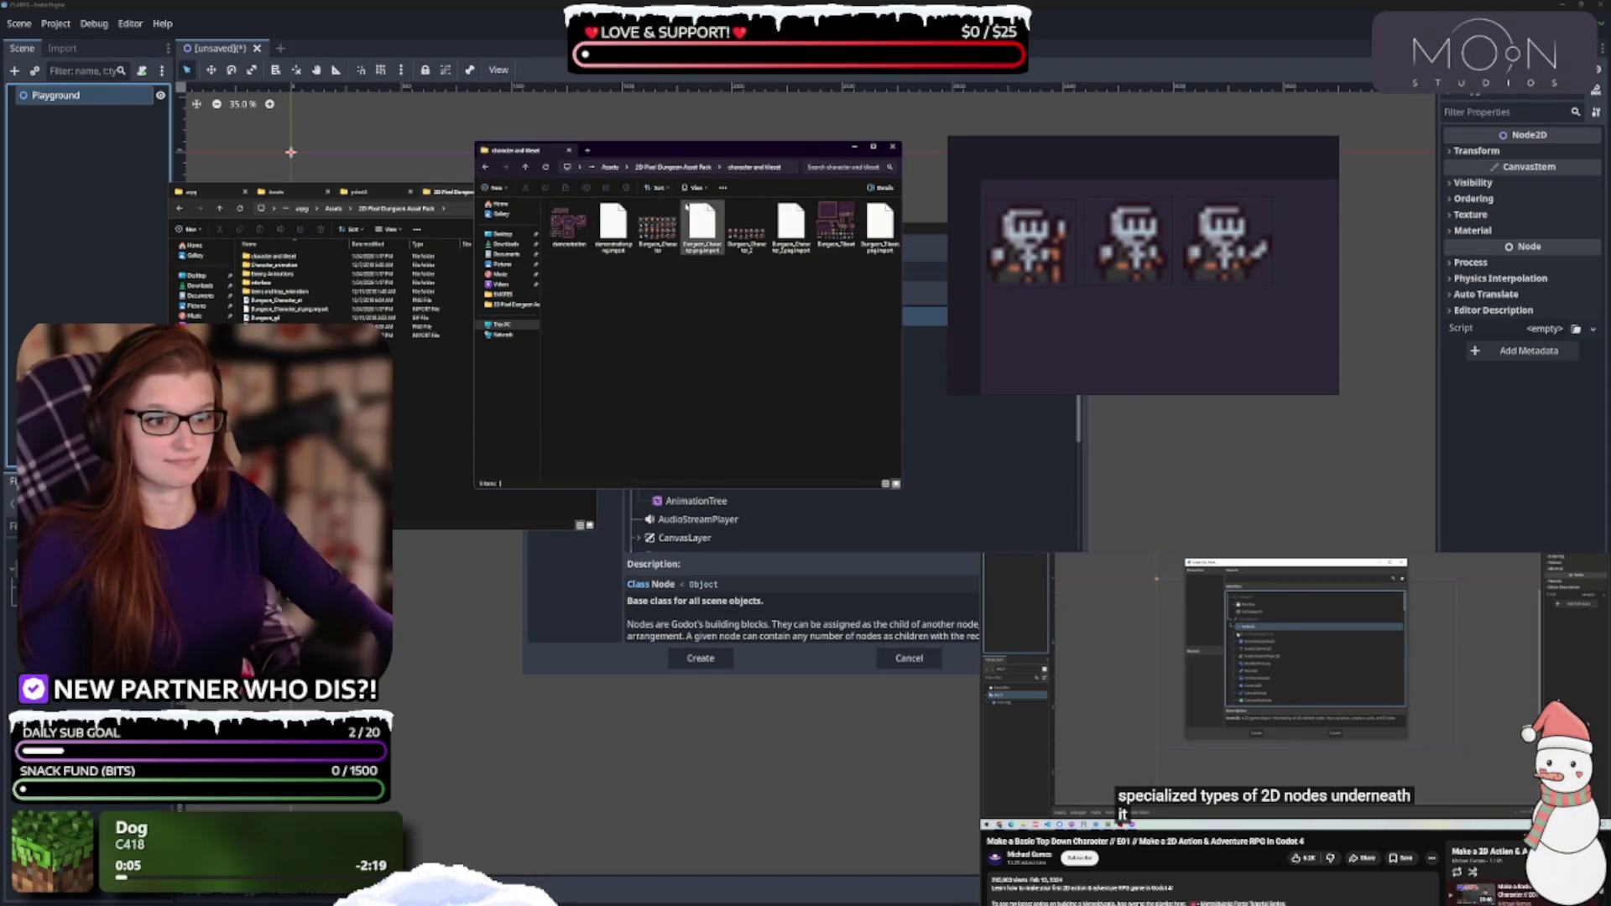
left_click(681, 167)
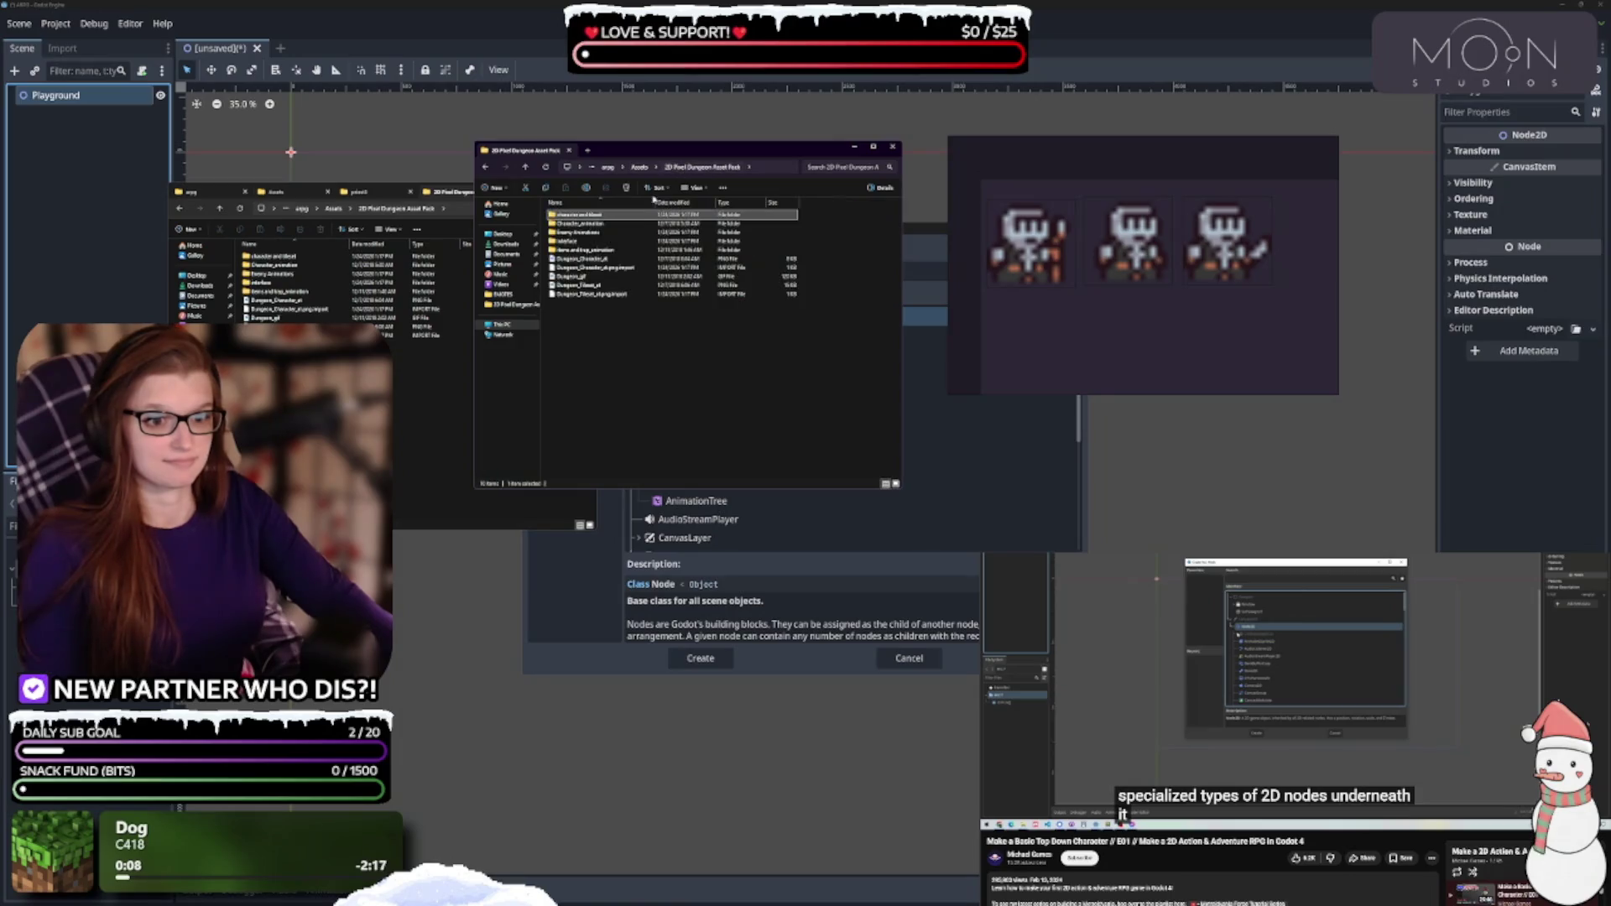
double_click(620, 226)
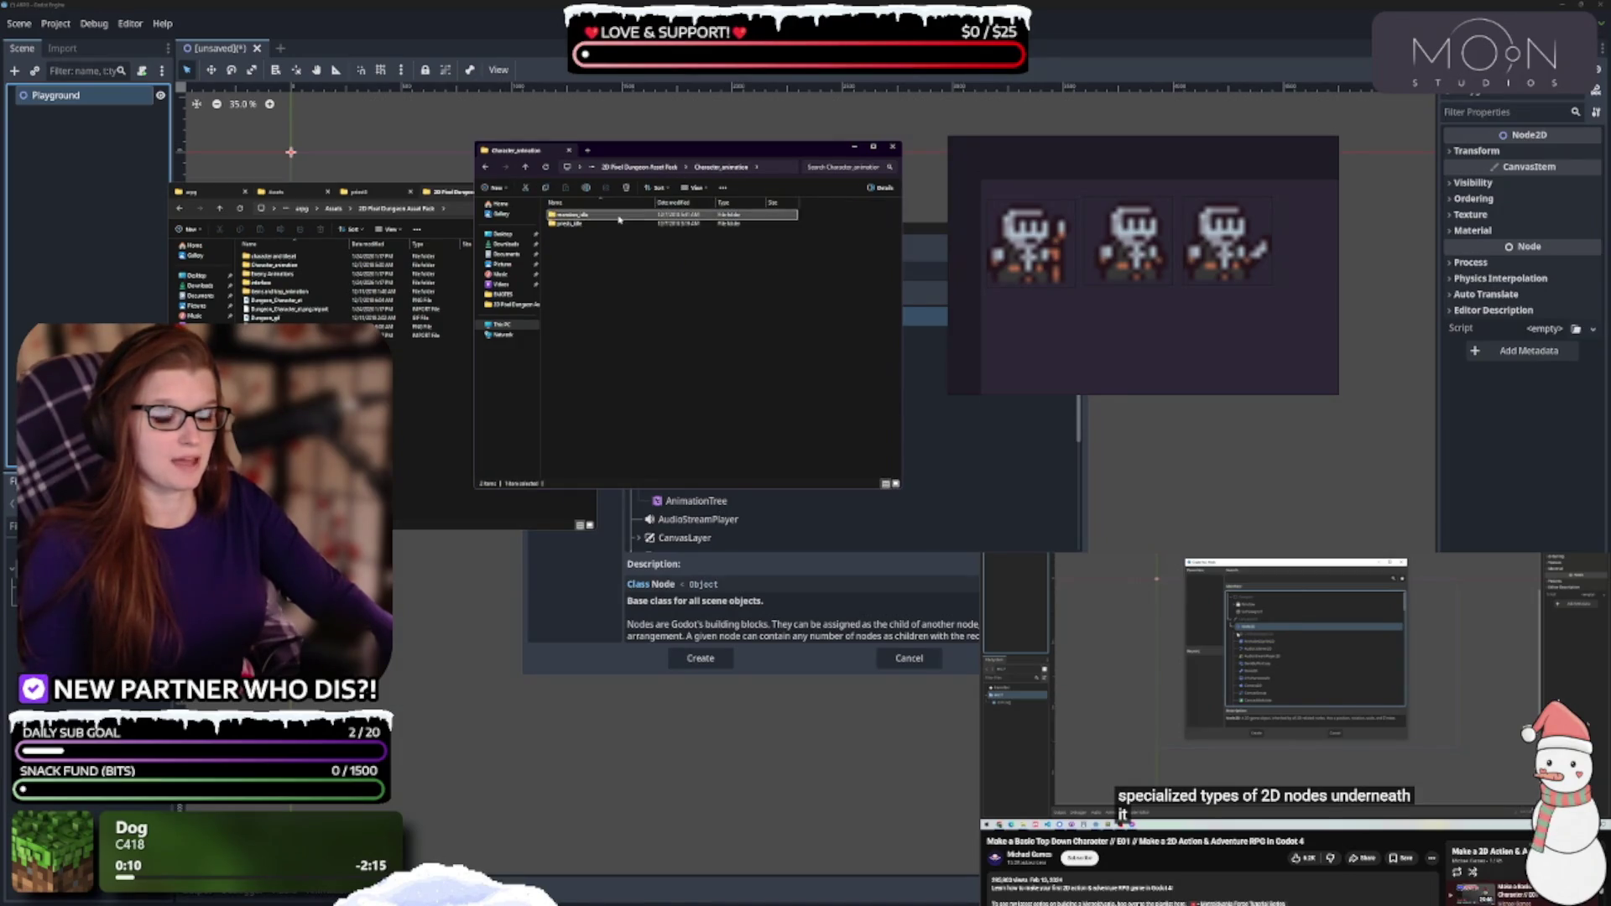
double_click(605, 216)
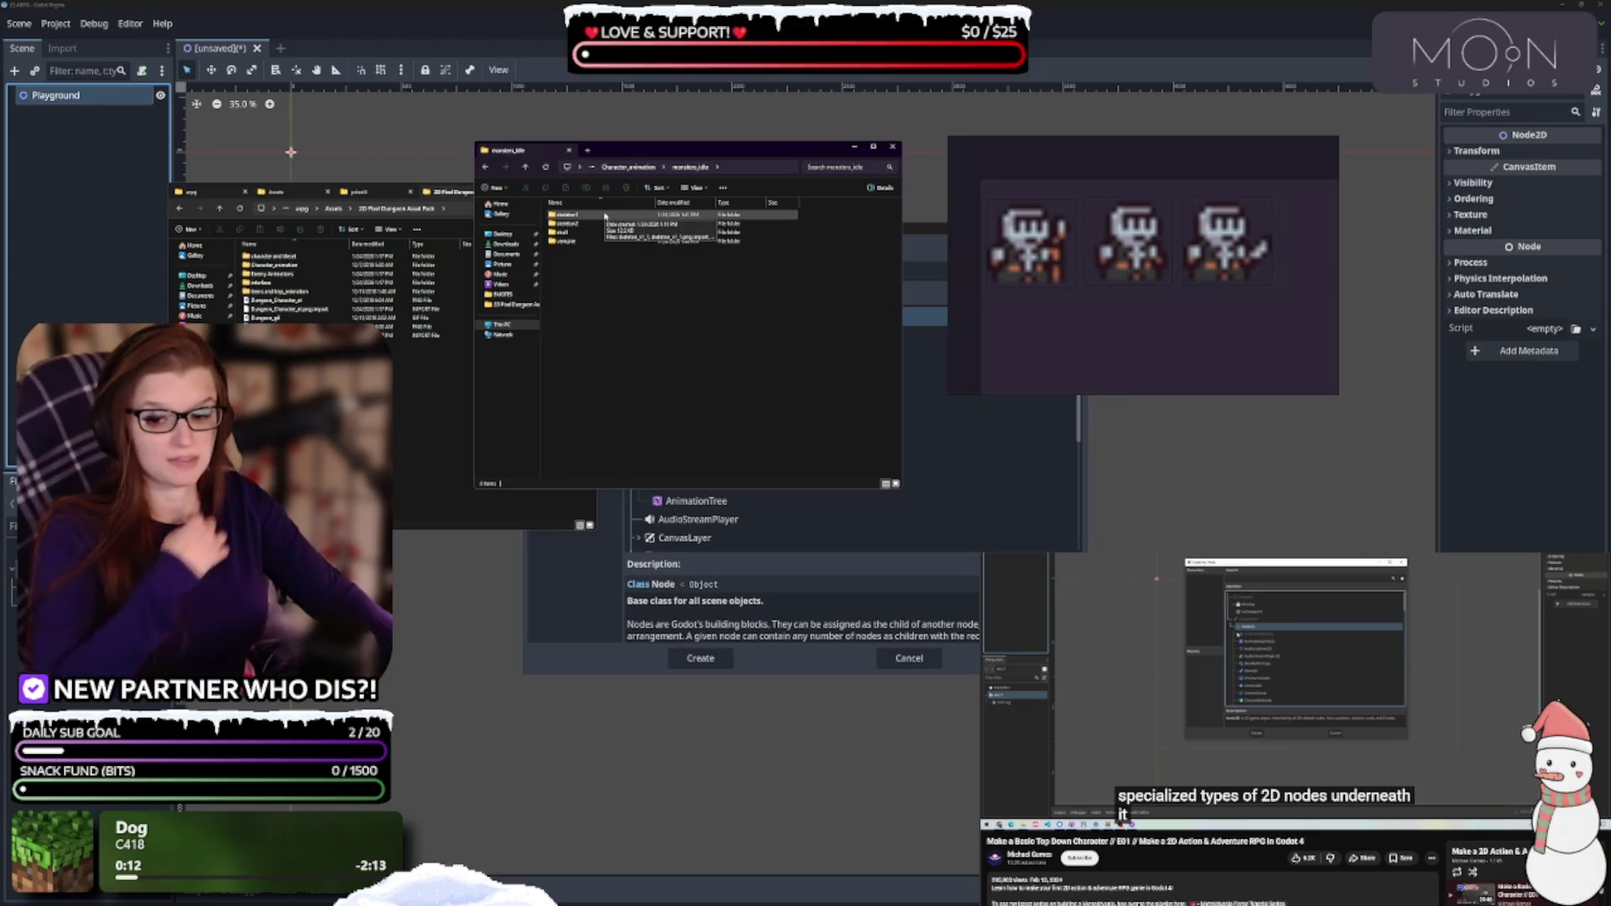
left_click(605, 216)
double_click(605, 215)
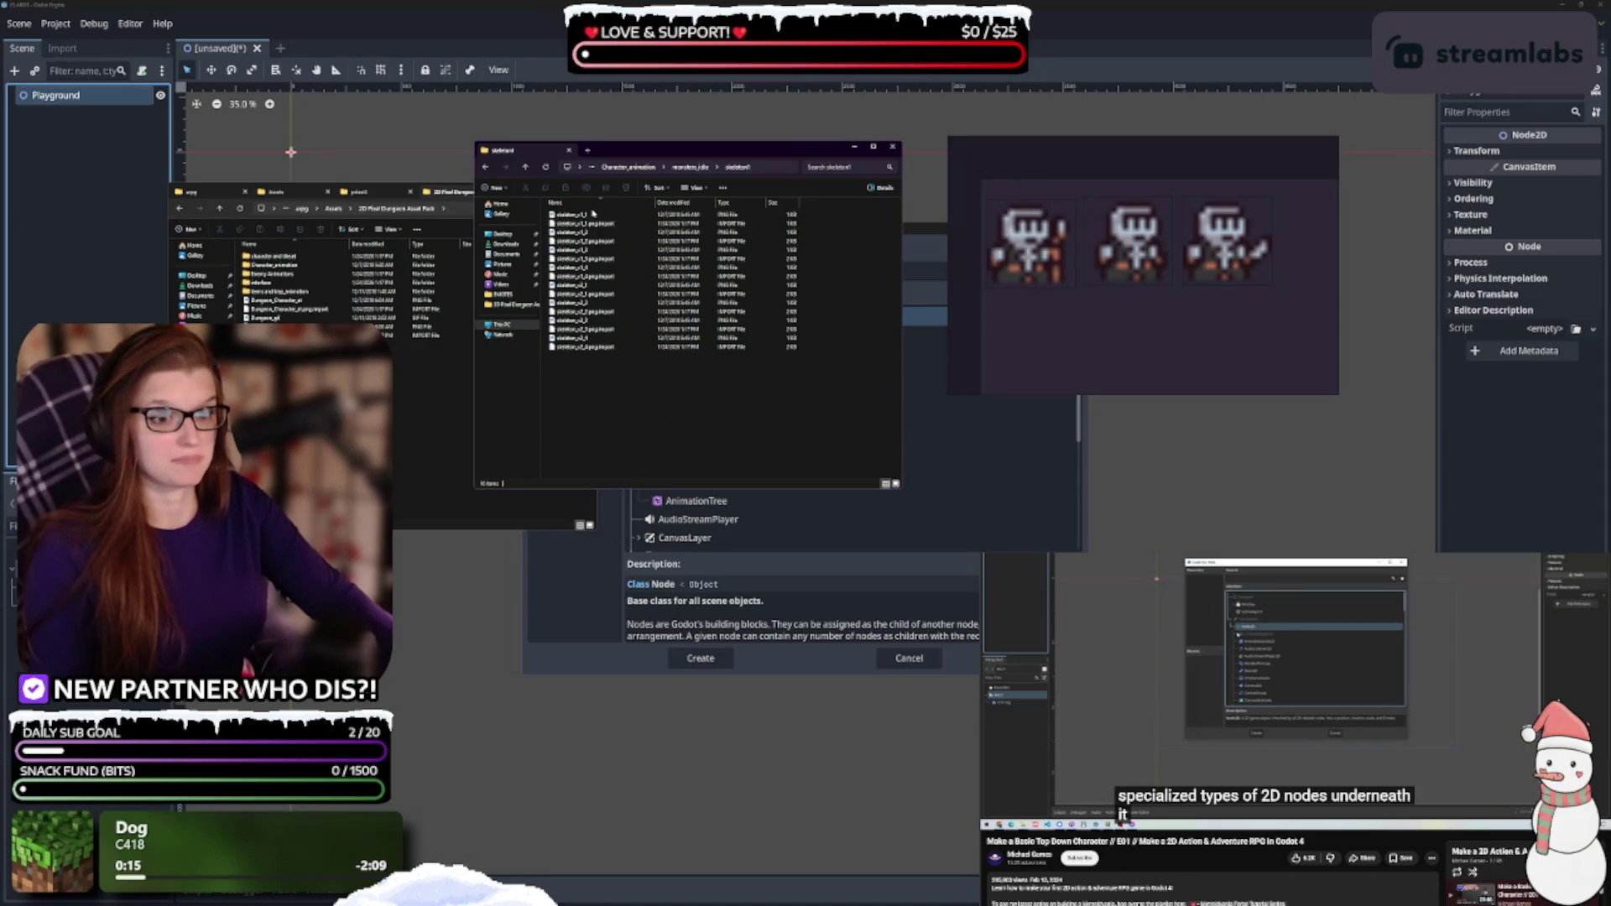
mouse_move(594, 215)
left_mouse_down()
mouse_move(596, 352)
mouse_move(595, 223)
mouse_move(1038, 344)
left_mouse_up()
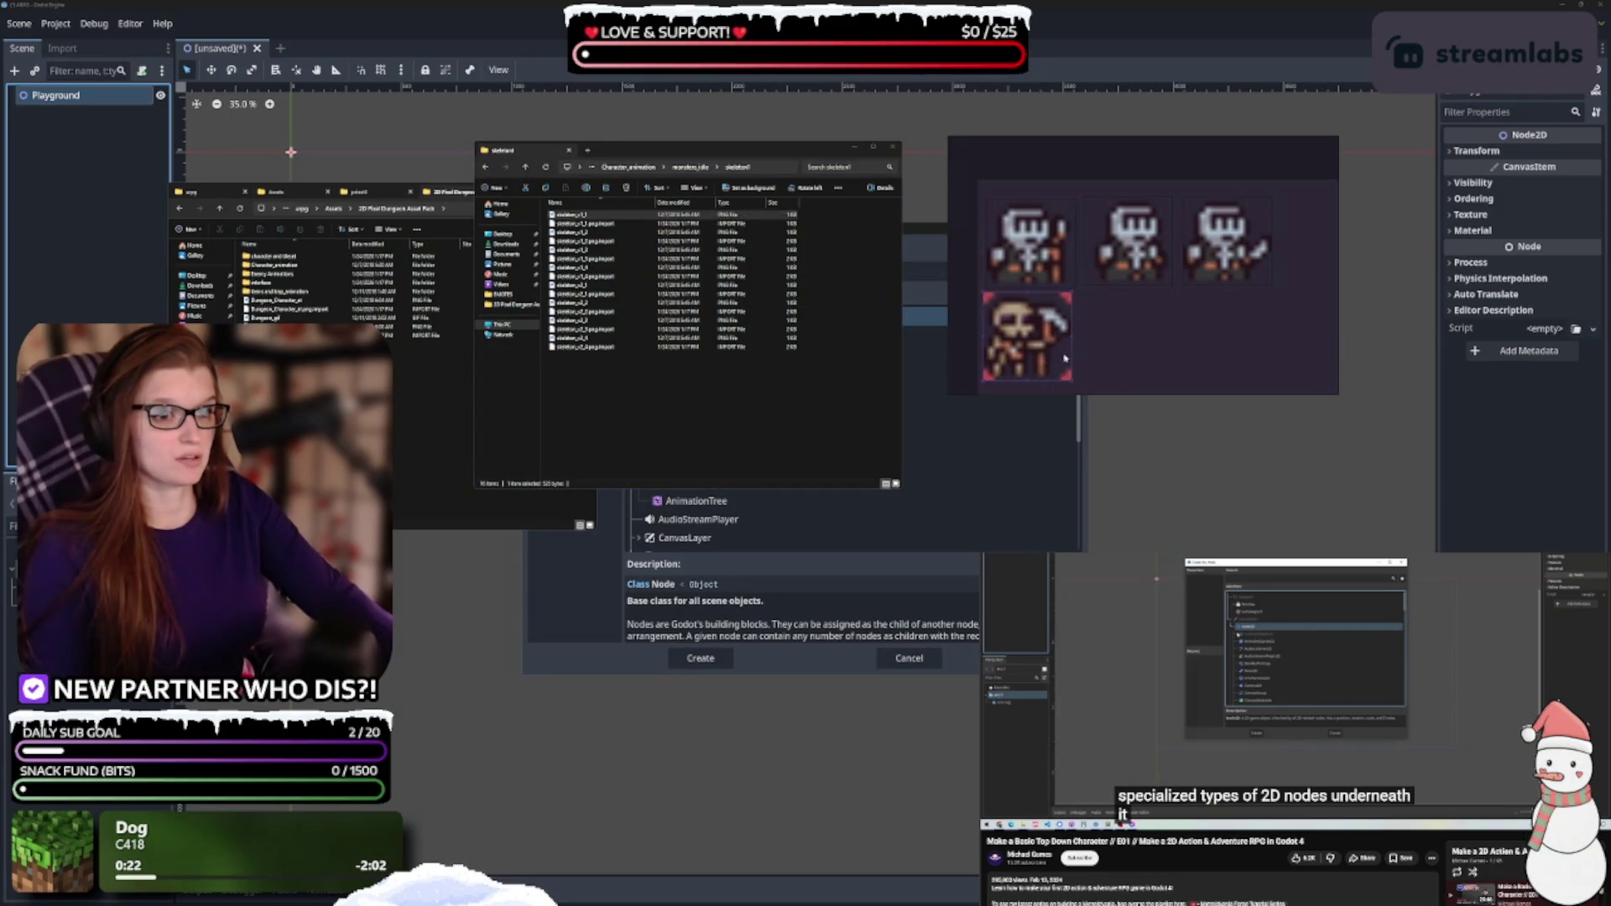
Try adding skeleton_s2_1 and skeleton_s2_2 as the fifth frame, deleting each wrong addition
left_click(597, 287)
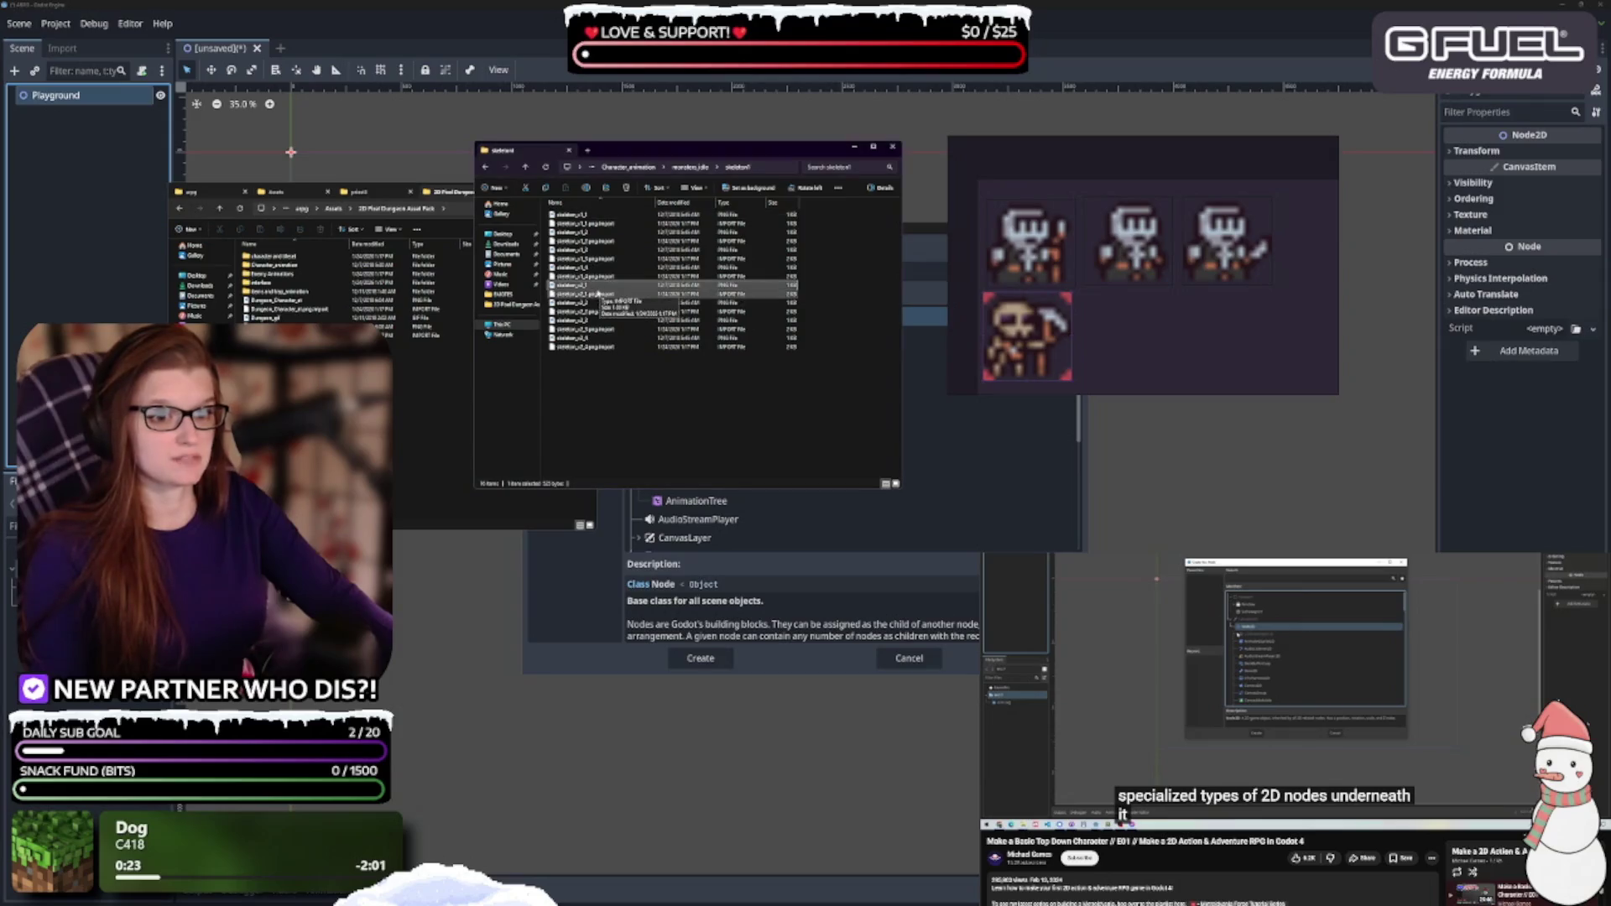
mouse_move(597, 293)
left_mouse_down()
mouse_move(741, 291)
mouse_move(1124, 339)
left_mouse_up()
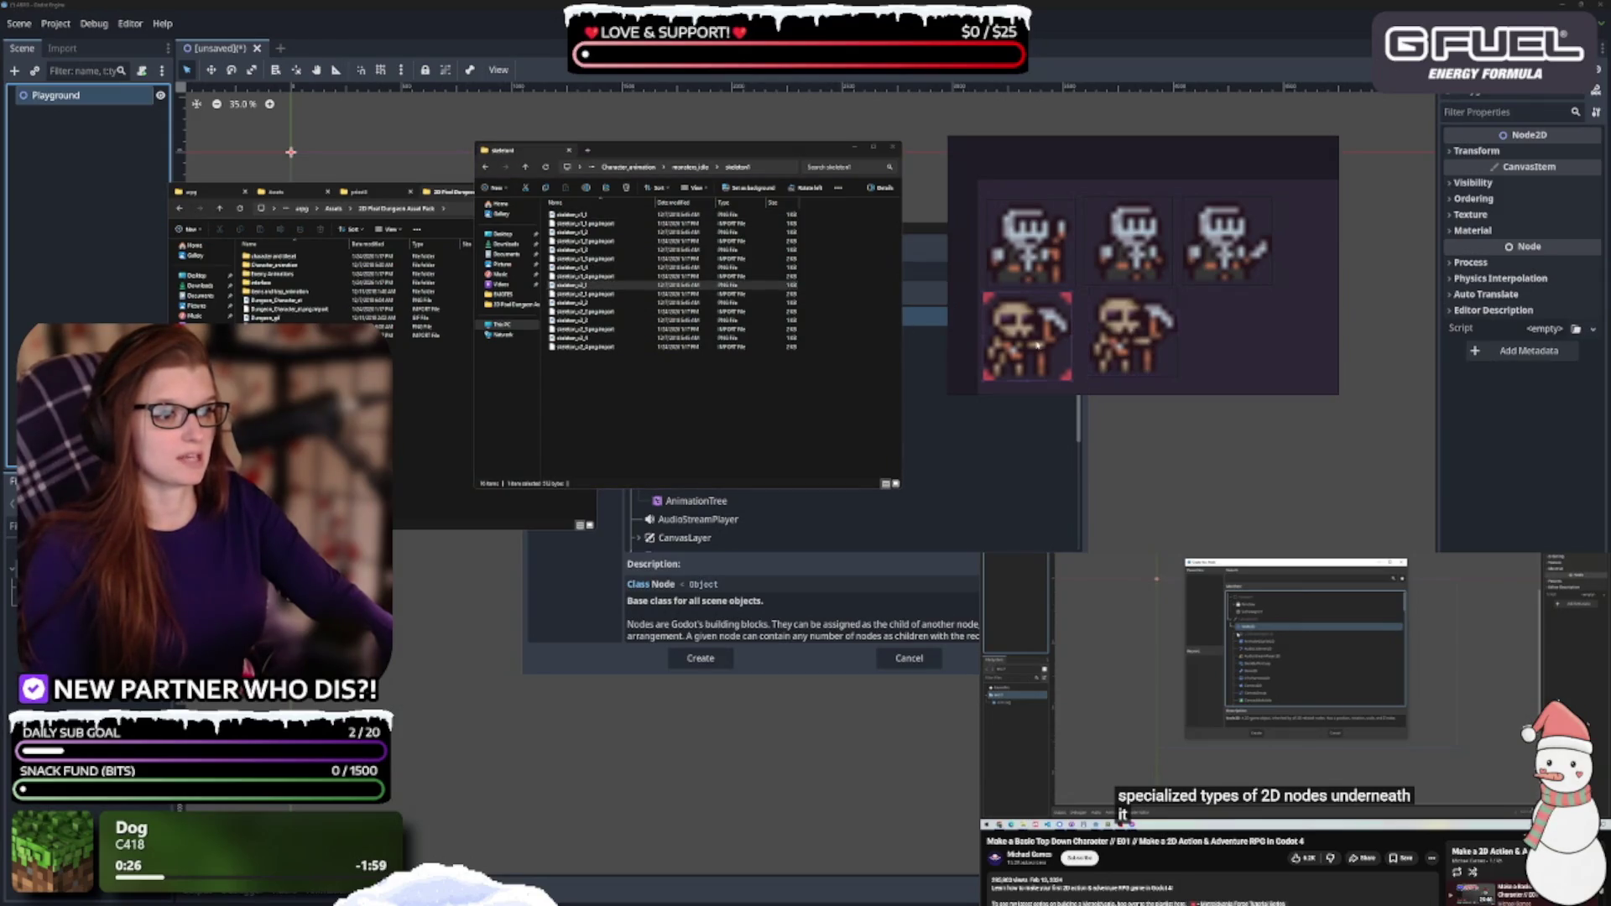
key("Delete")
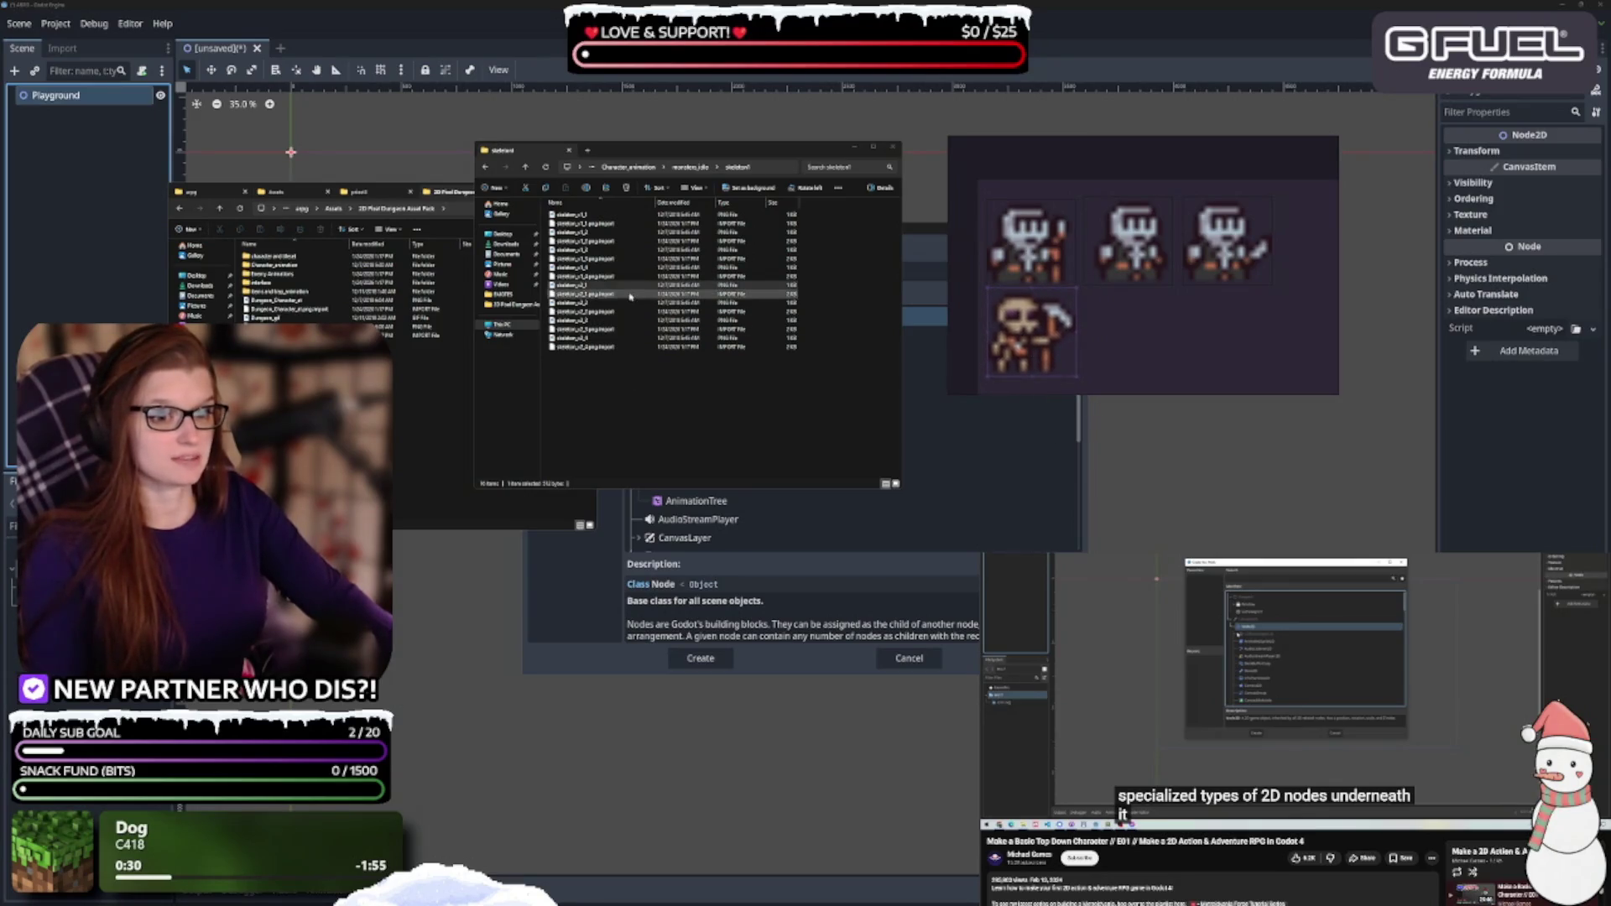
left_click(583, 302)
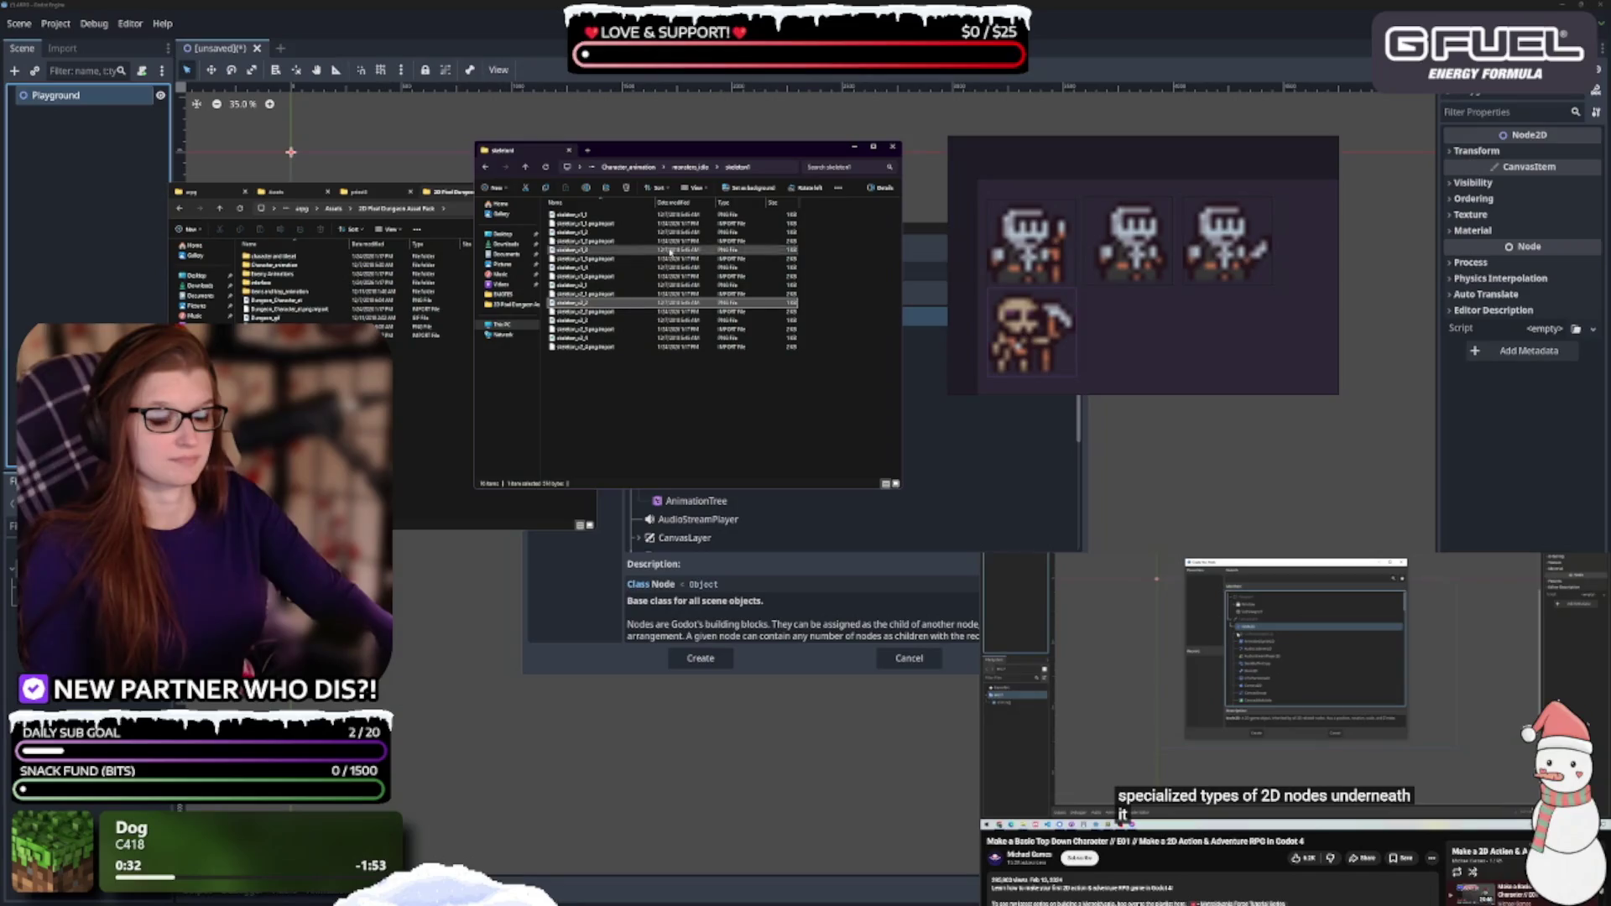
left_click(696, 171)
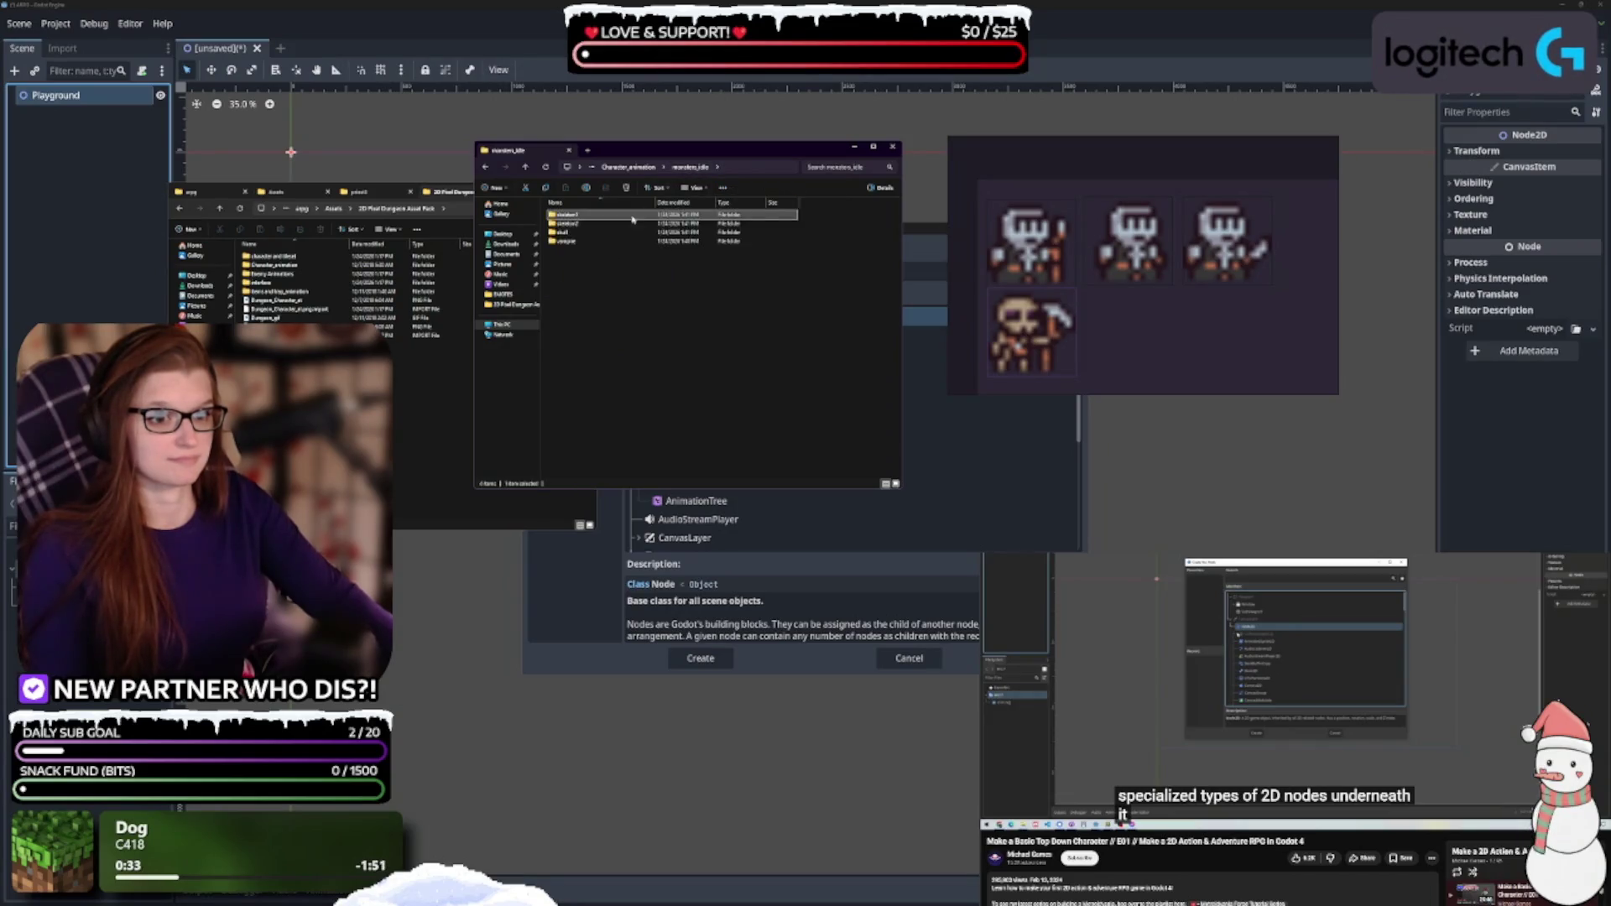
double_click(587, 224)
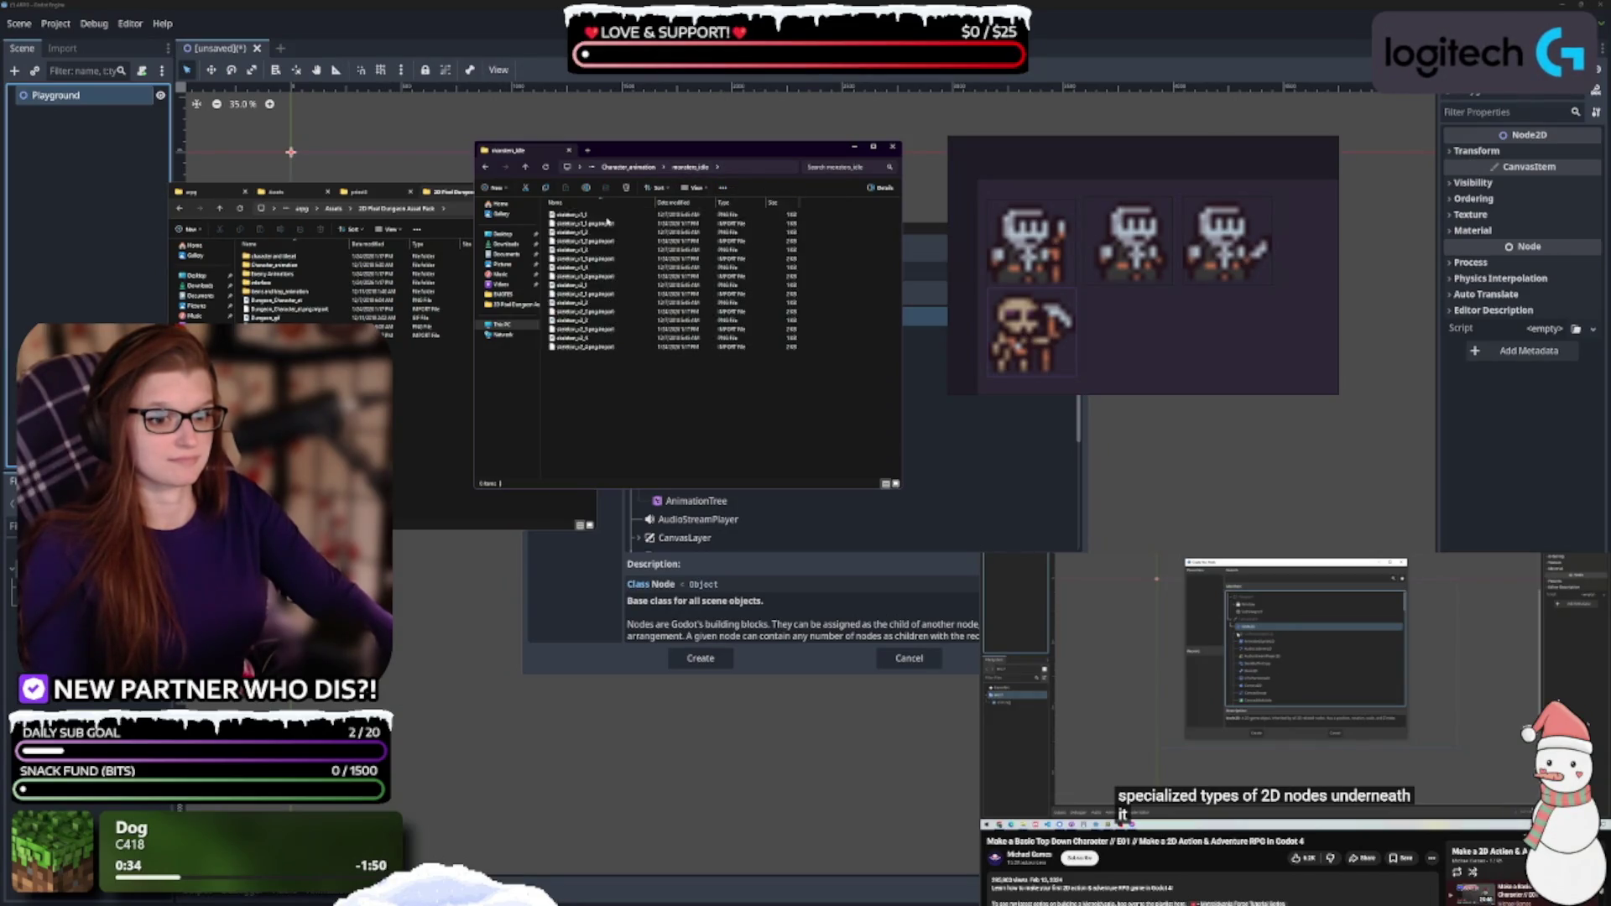
left_click(618, 304)
left_click(625, 311, "shift")
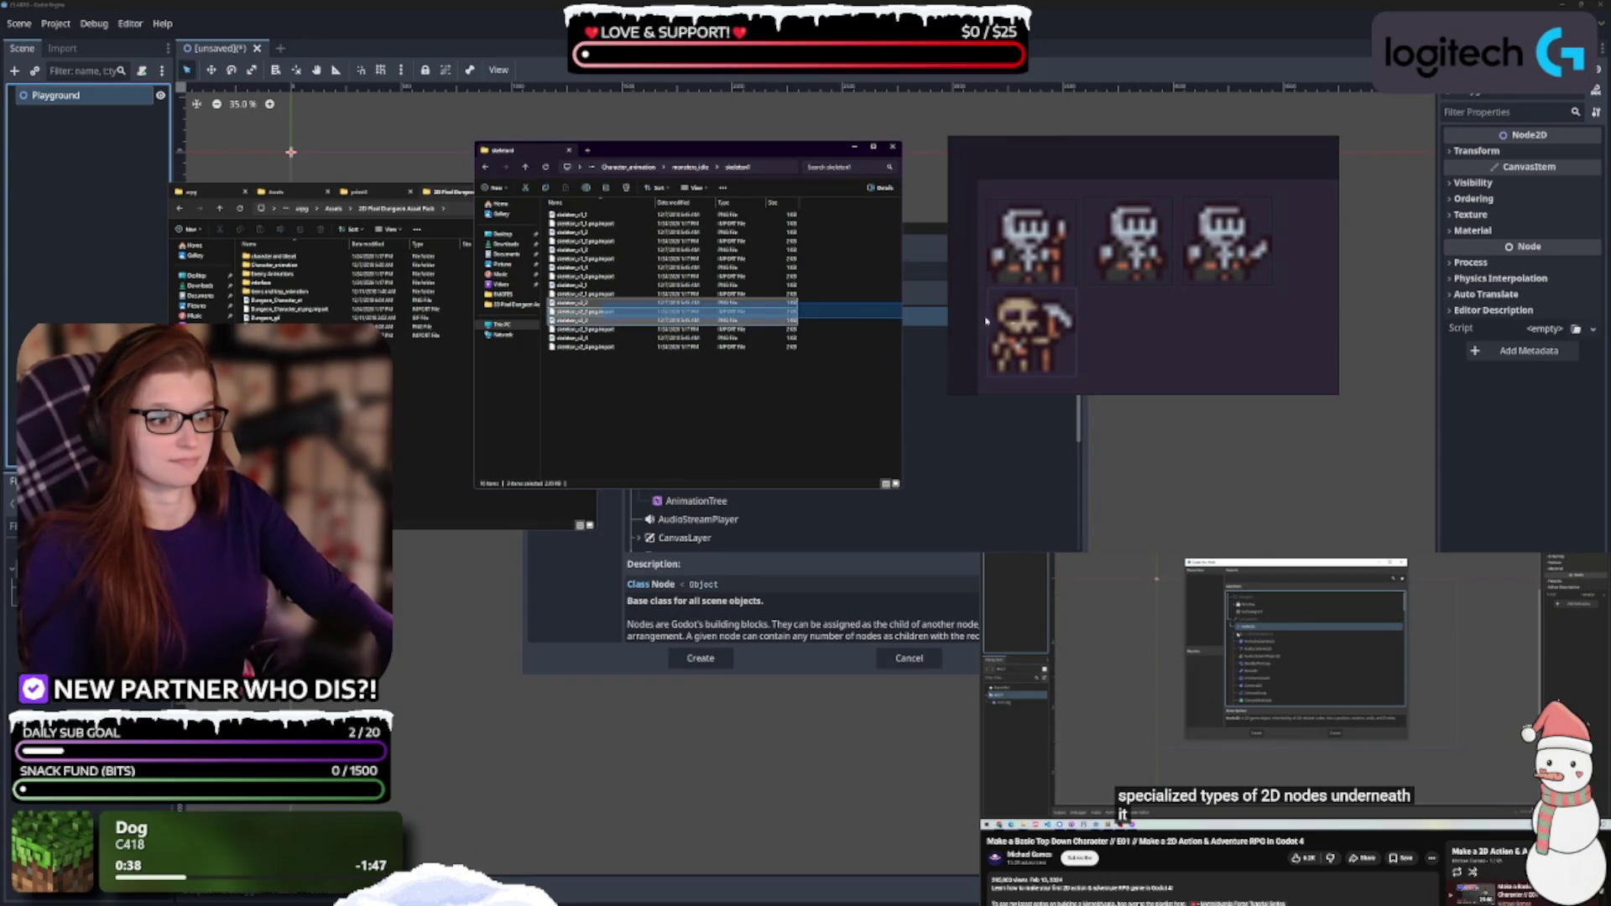
mouse_move(623, 304)
left_mouse_down()
mouse_move(629, 323)
mouse_move(1166, 321)
mouse_move(1129, 348)
left_mouse_up()
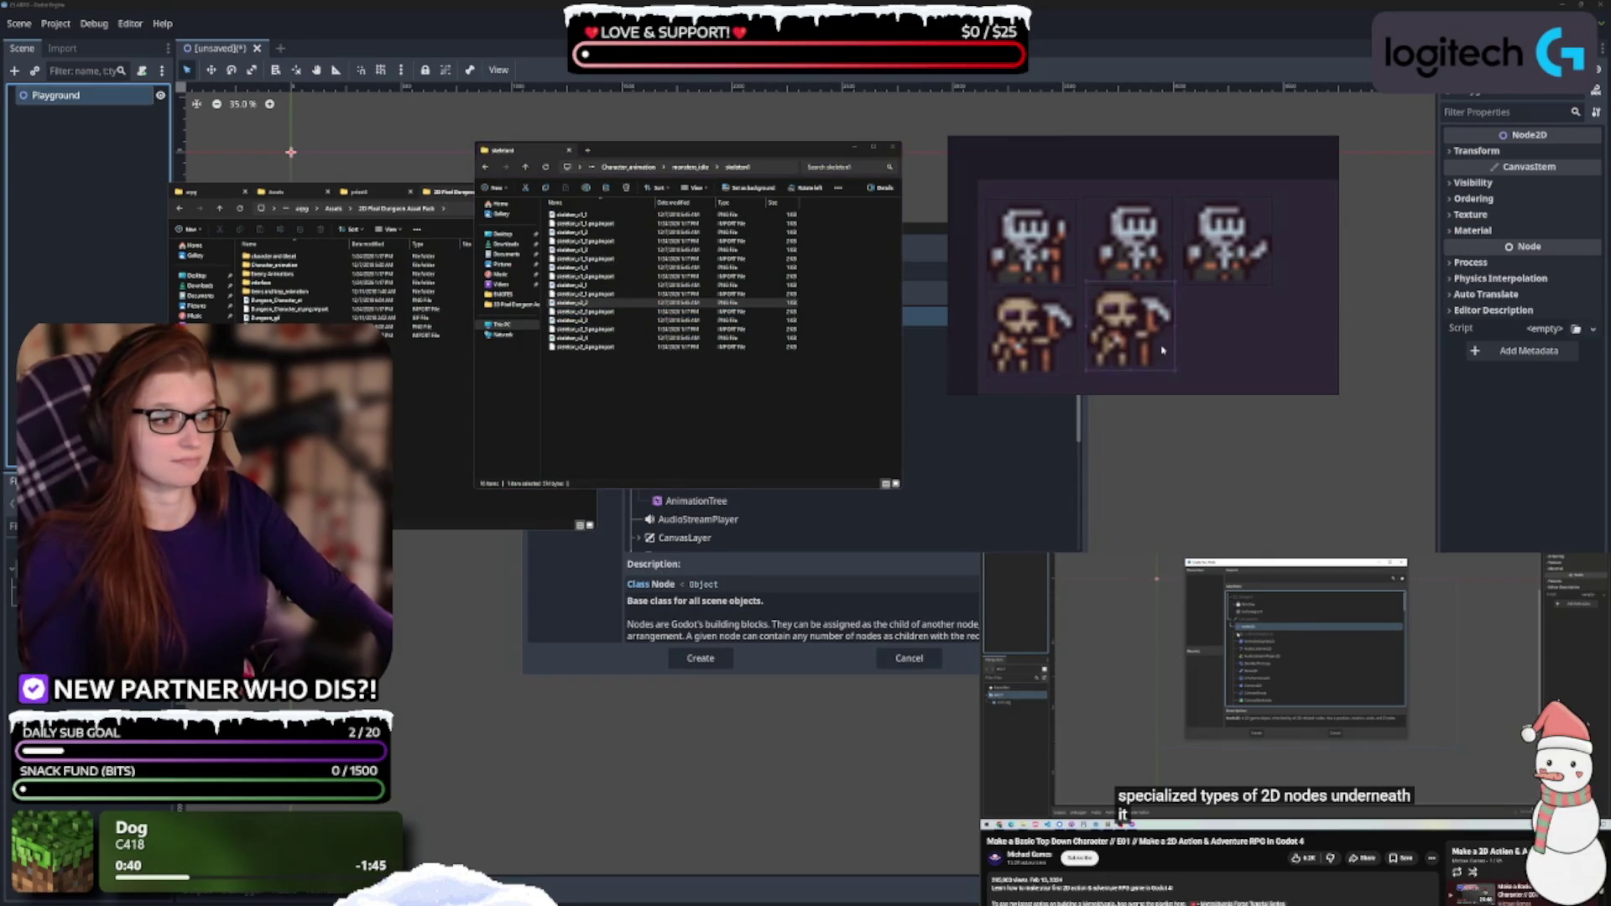
key("Delete")
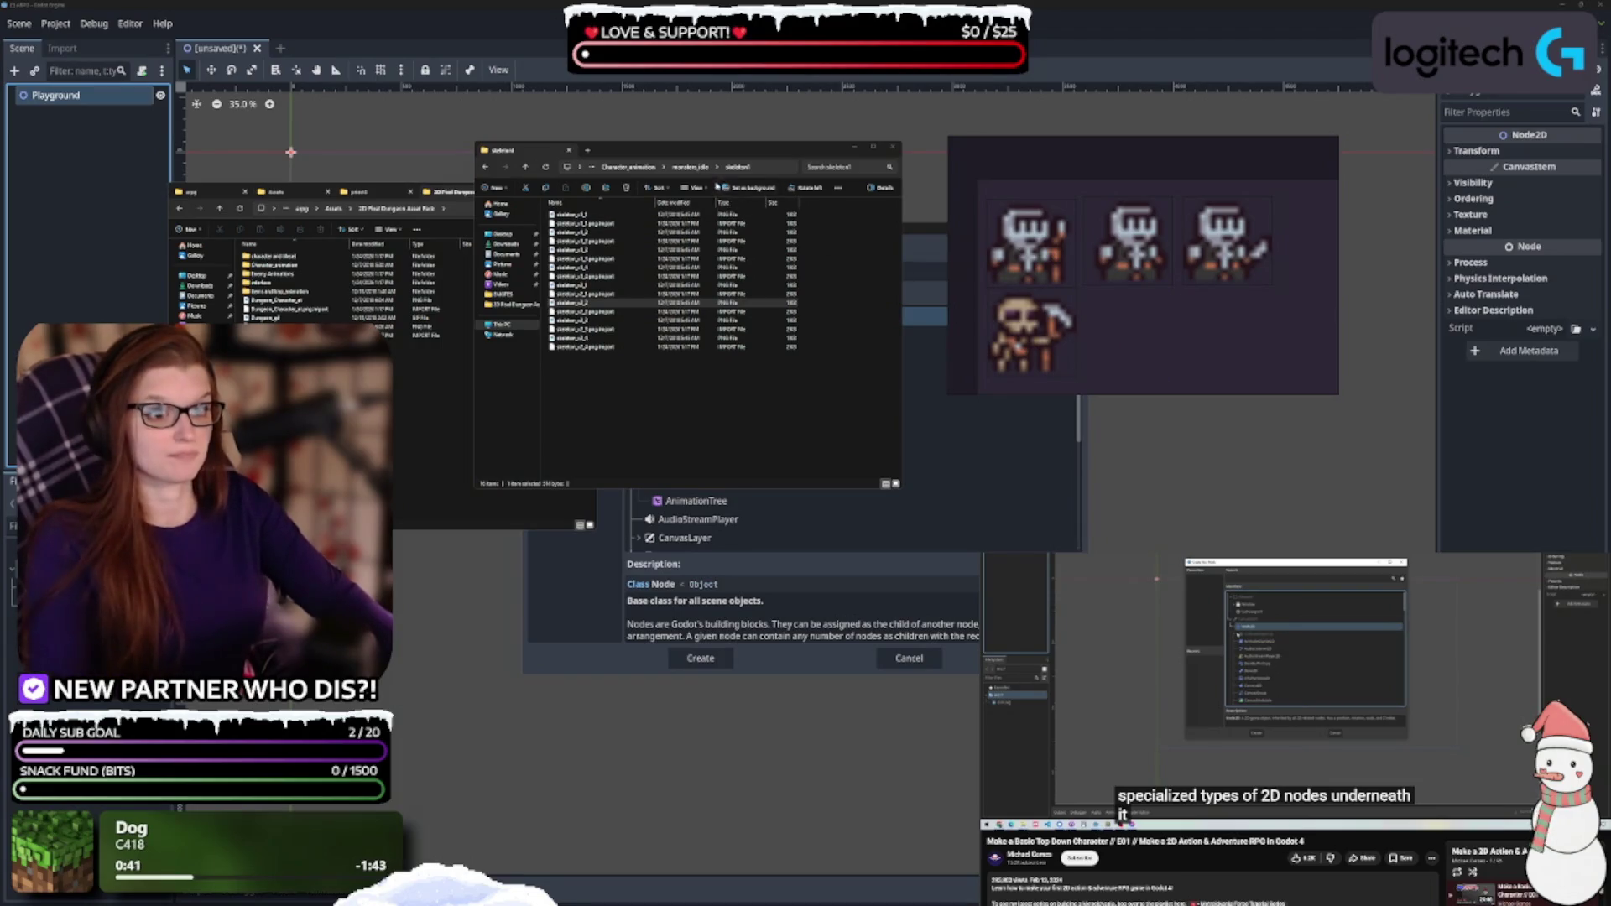
Open the skeleton2 folder and add one of its images as the fifth frame
left_click(699, 168)
left_click(696, 168)
left_click(692, 167)
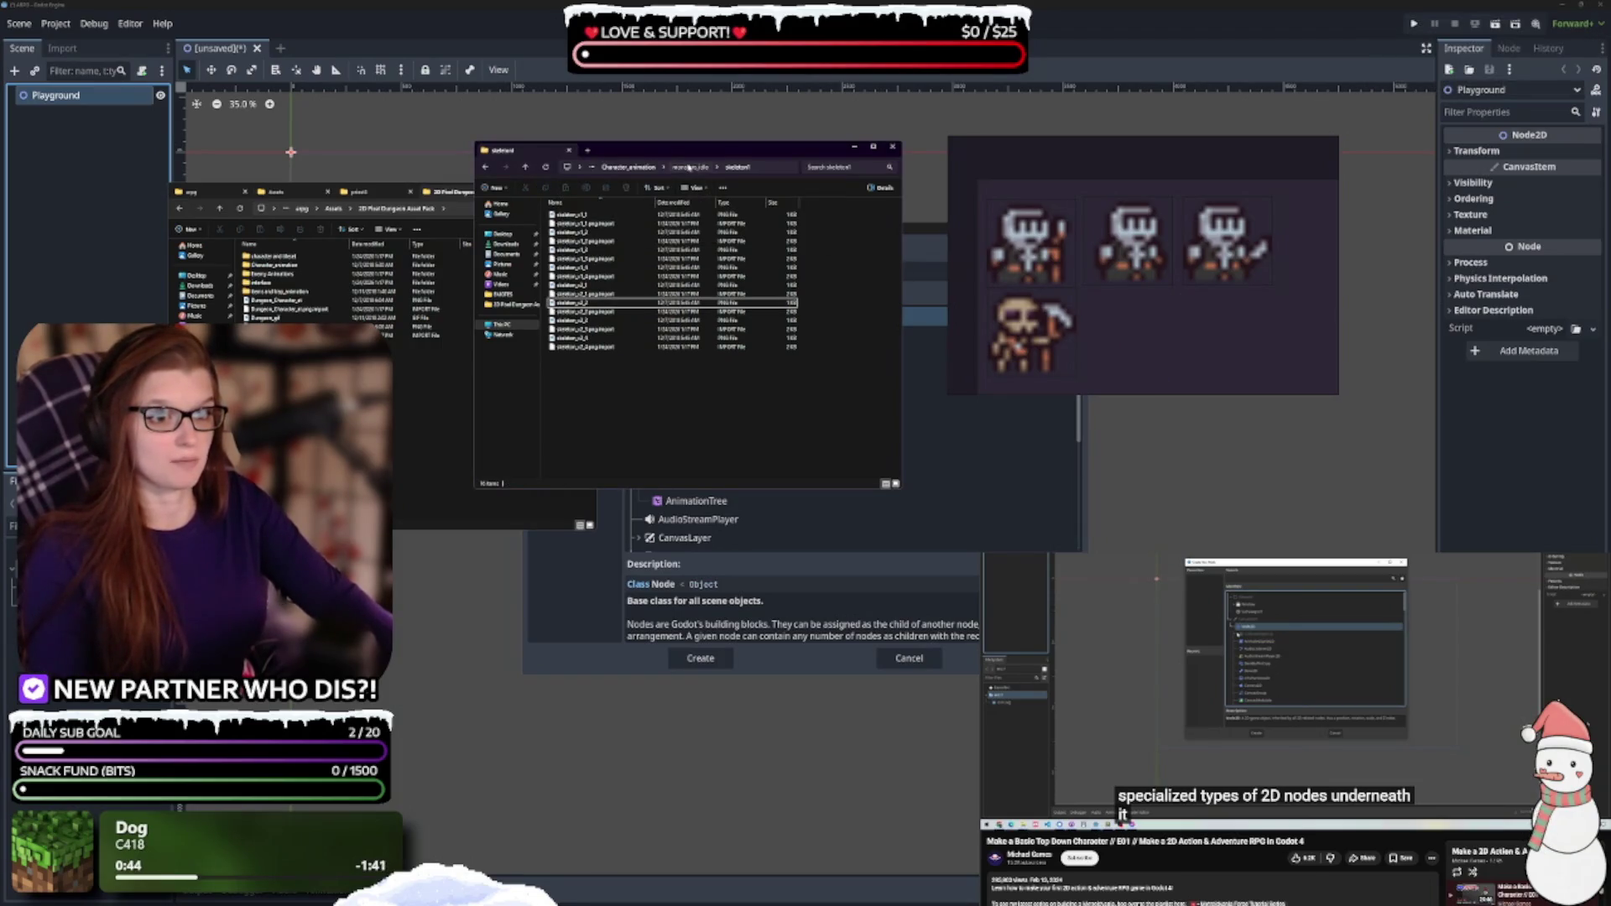
double_click(587, 224)
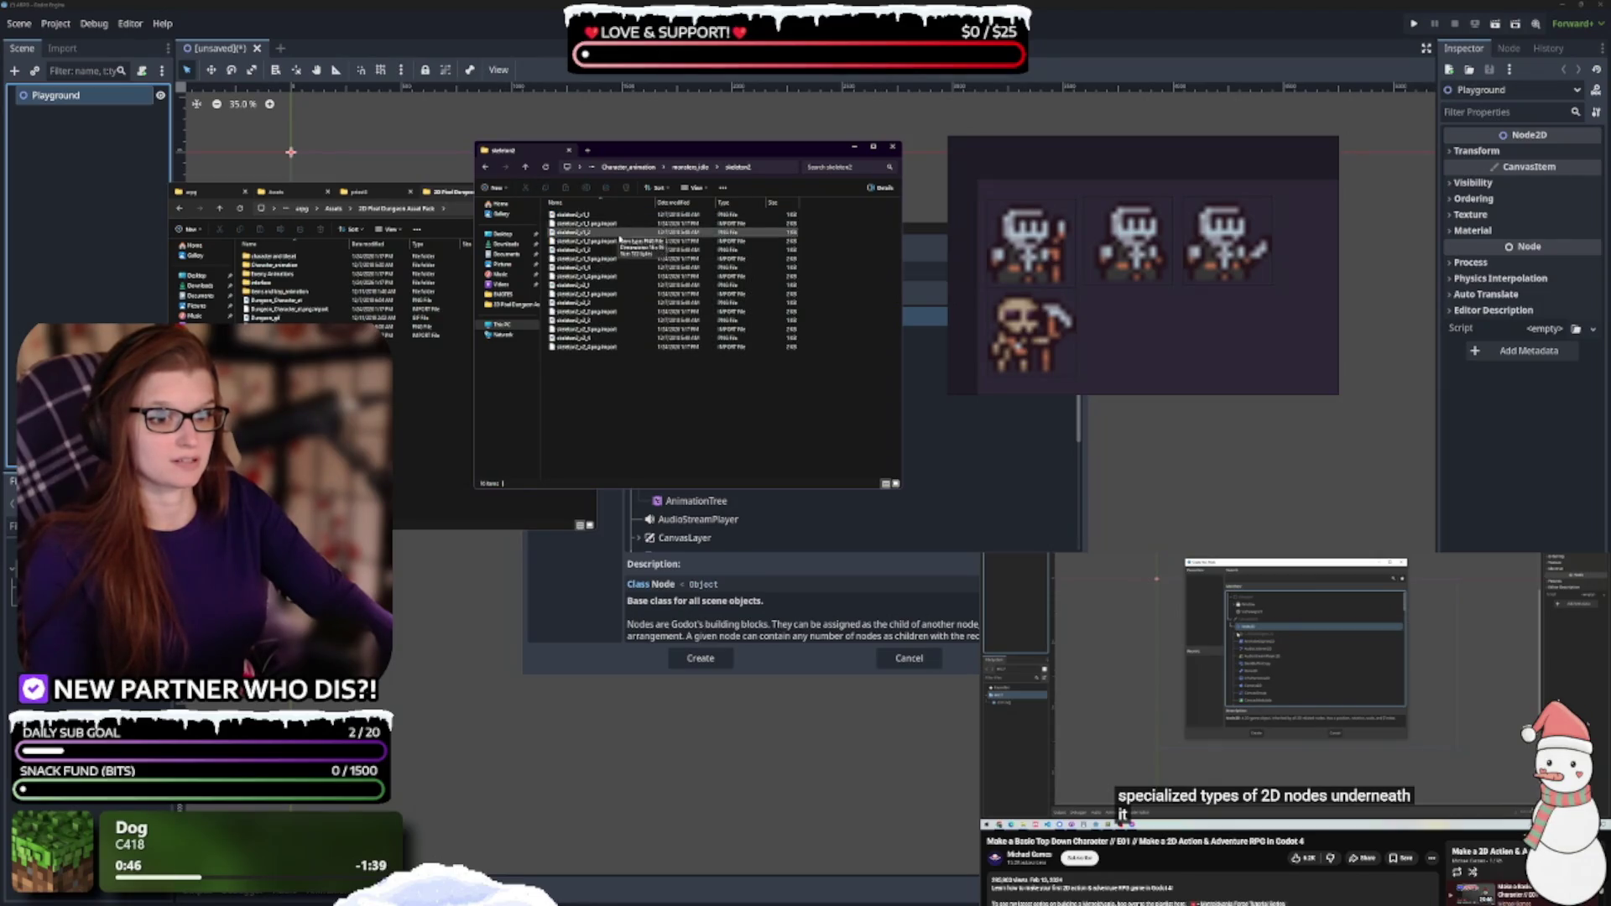
left_click(596, 286)
mouse_move(598, 292)
left_mouse_down()
mouse_move(1162, 334)
mouse_move(1143, 340)
left_mouse_up()
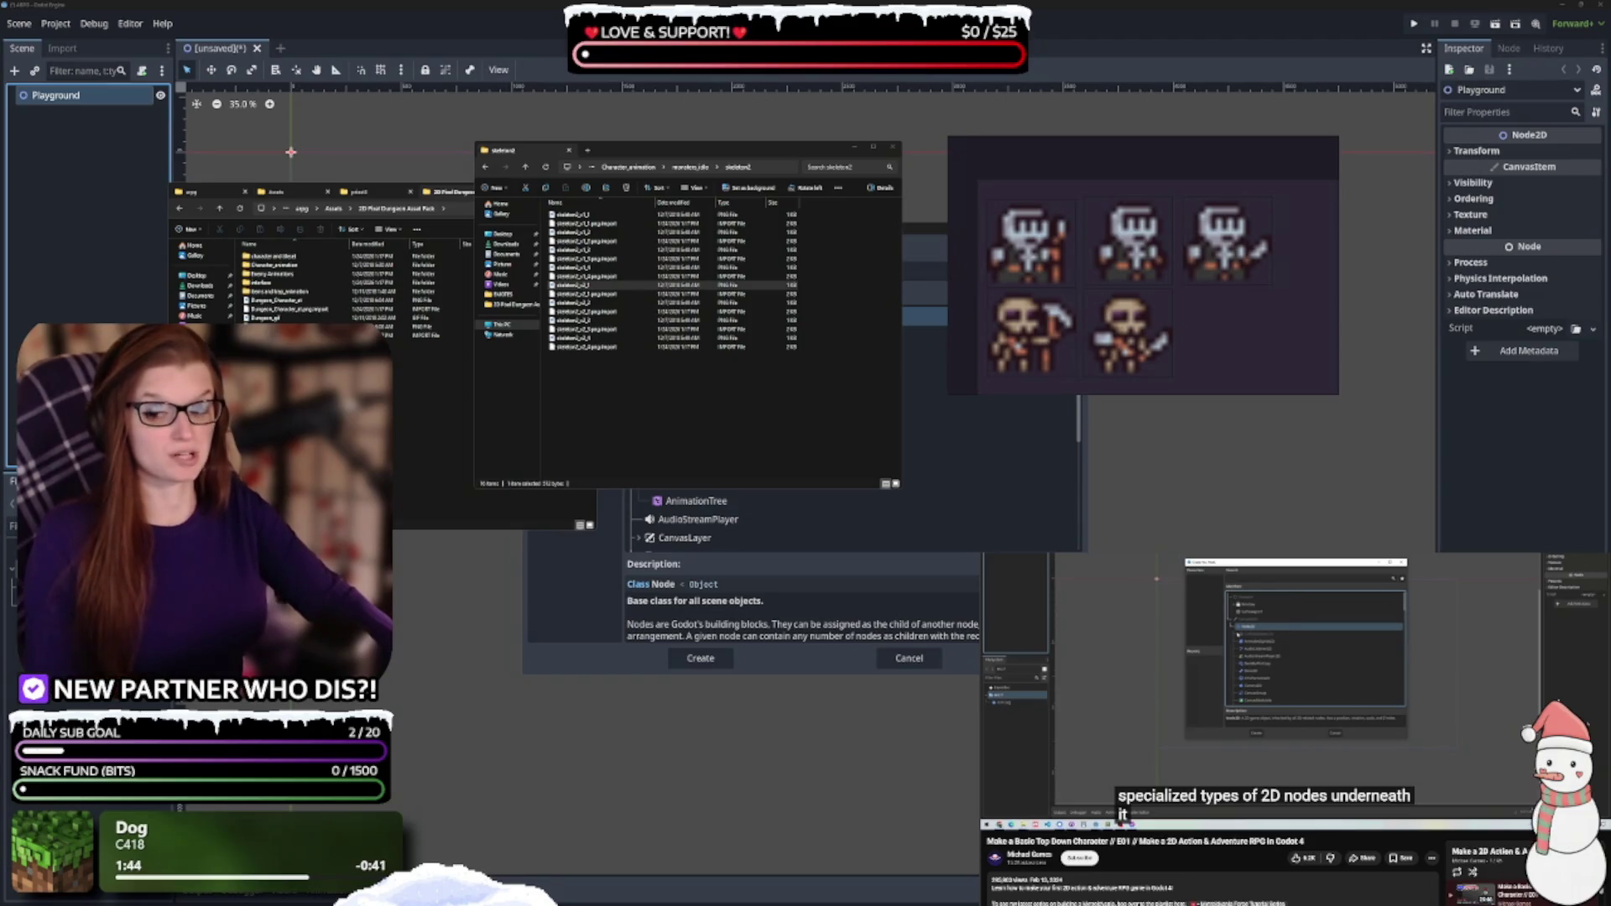
left_click(673, 396)
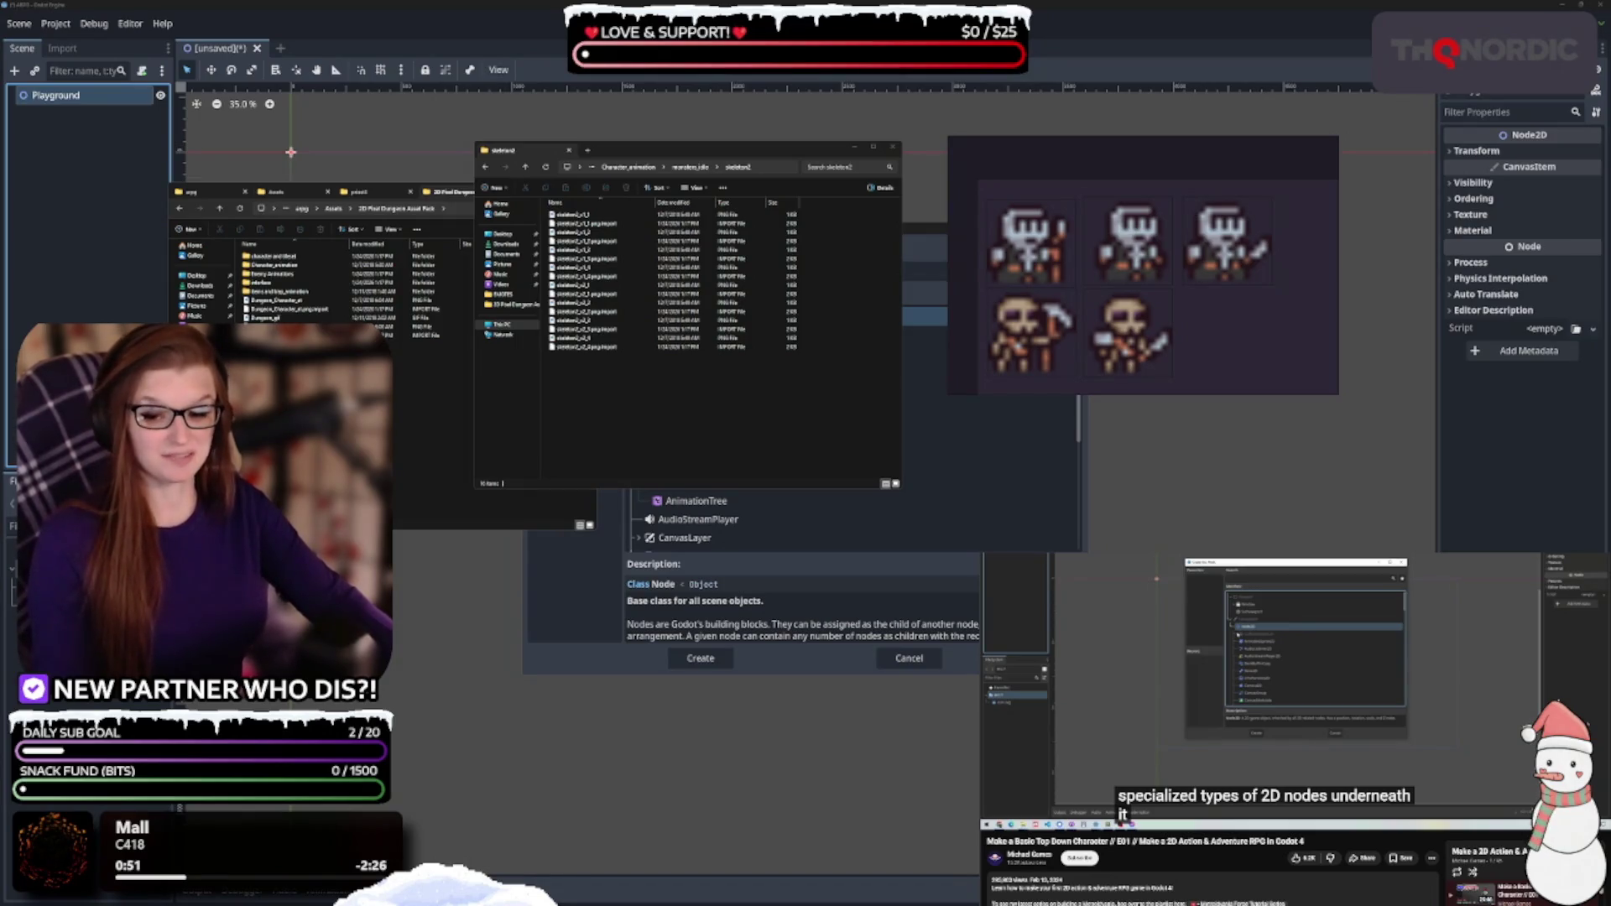
left_click(275, 299)
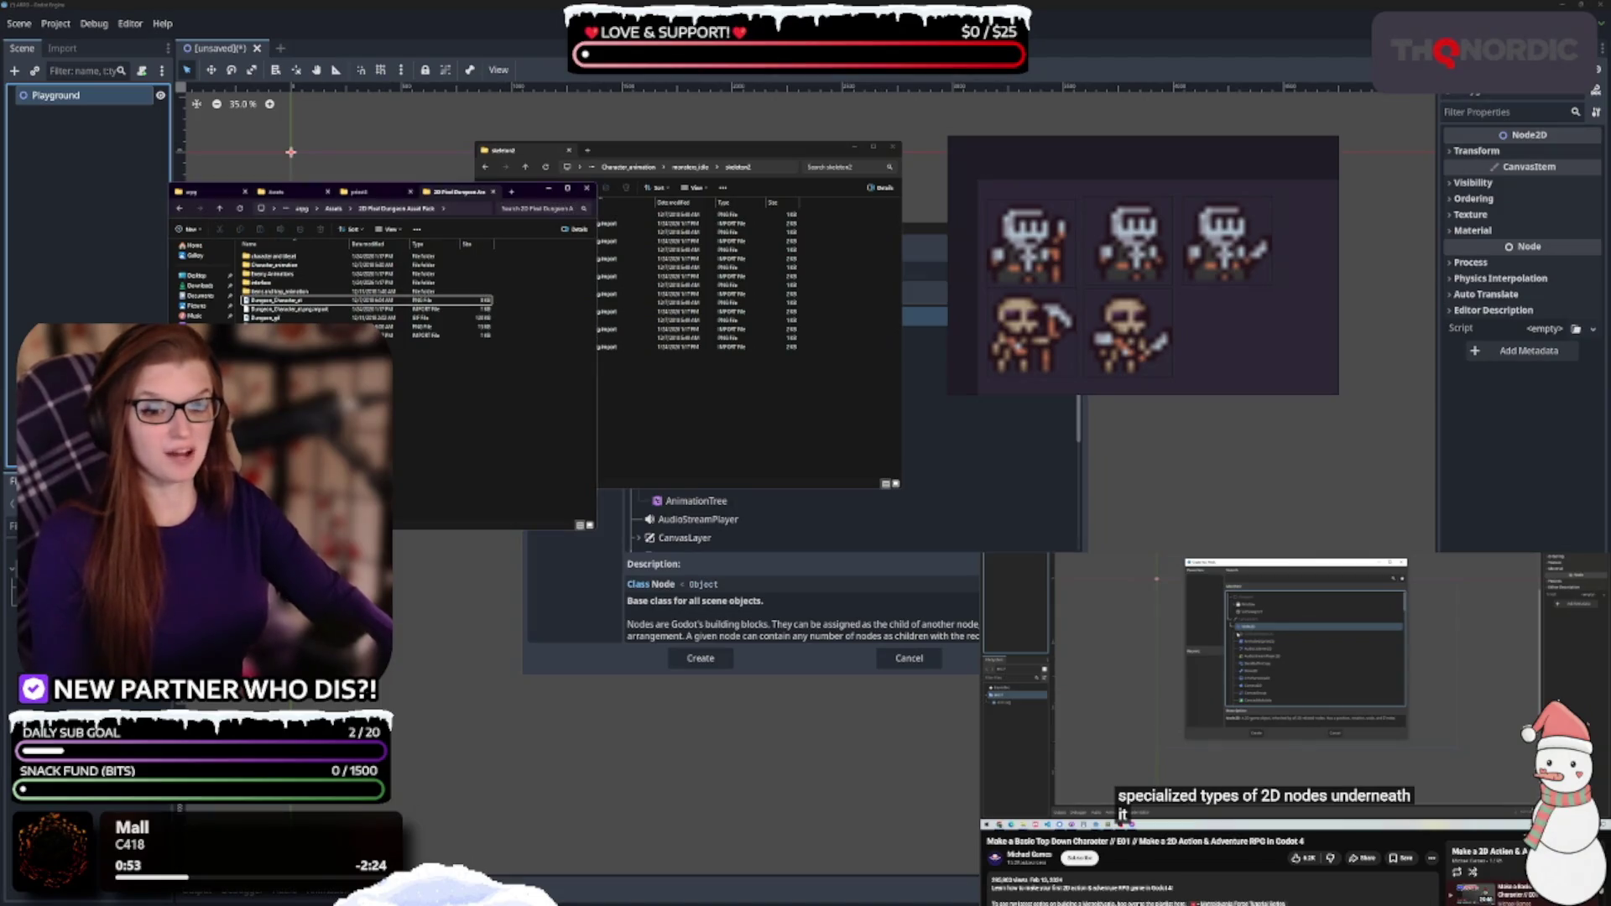
left_click(760, 471)
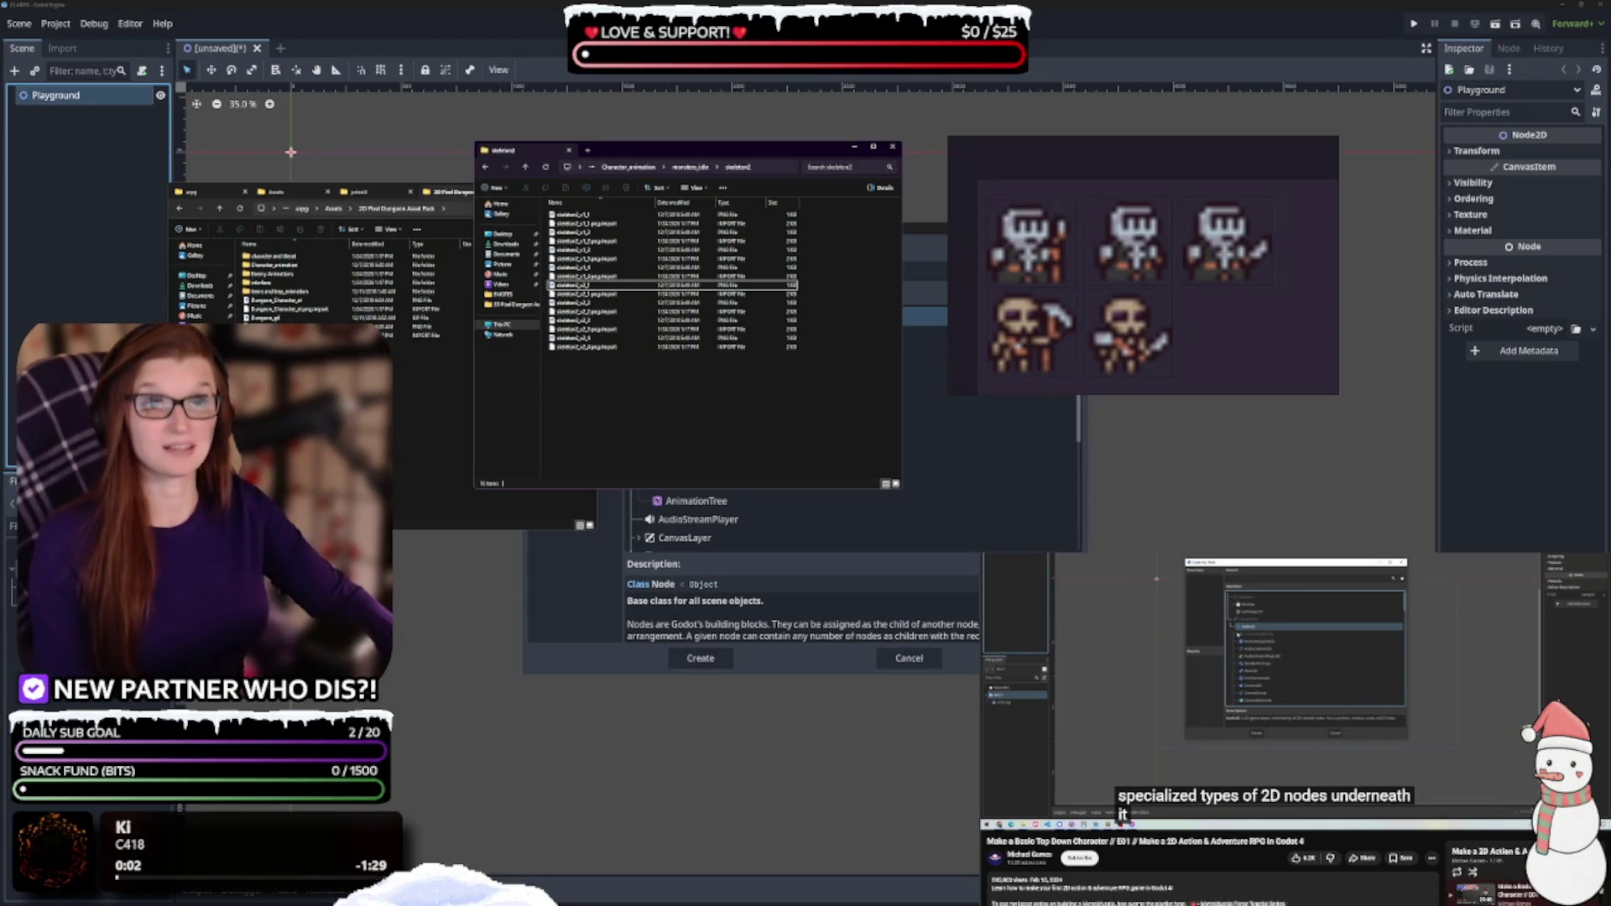
scroll(1250, 730, "up", 1)
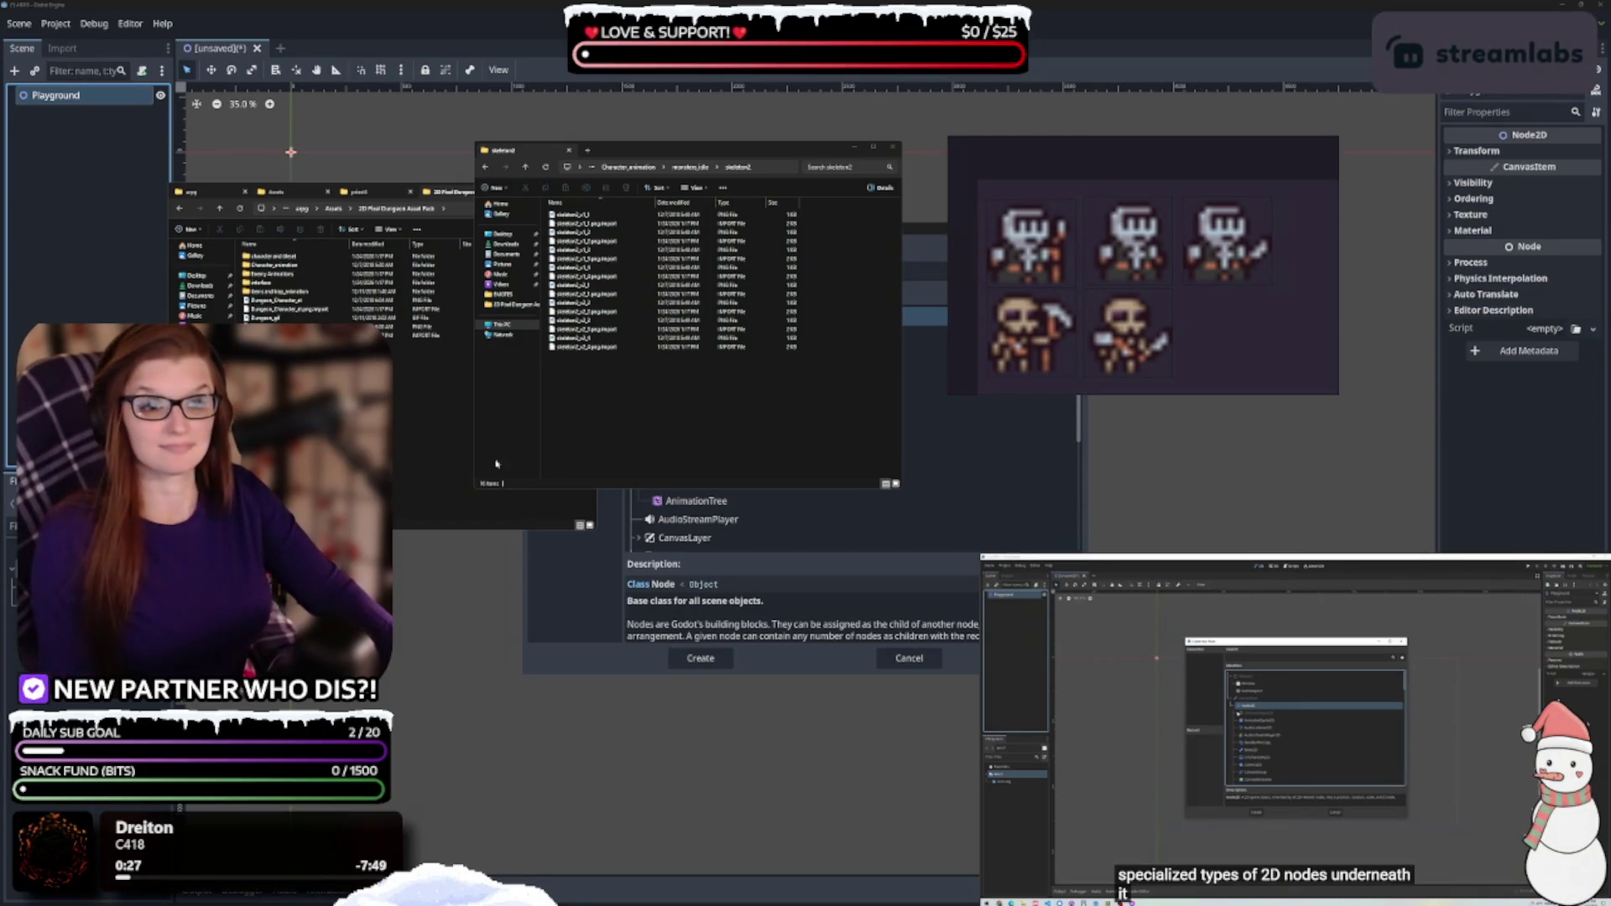
left_click(648, 427)
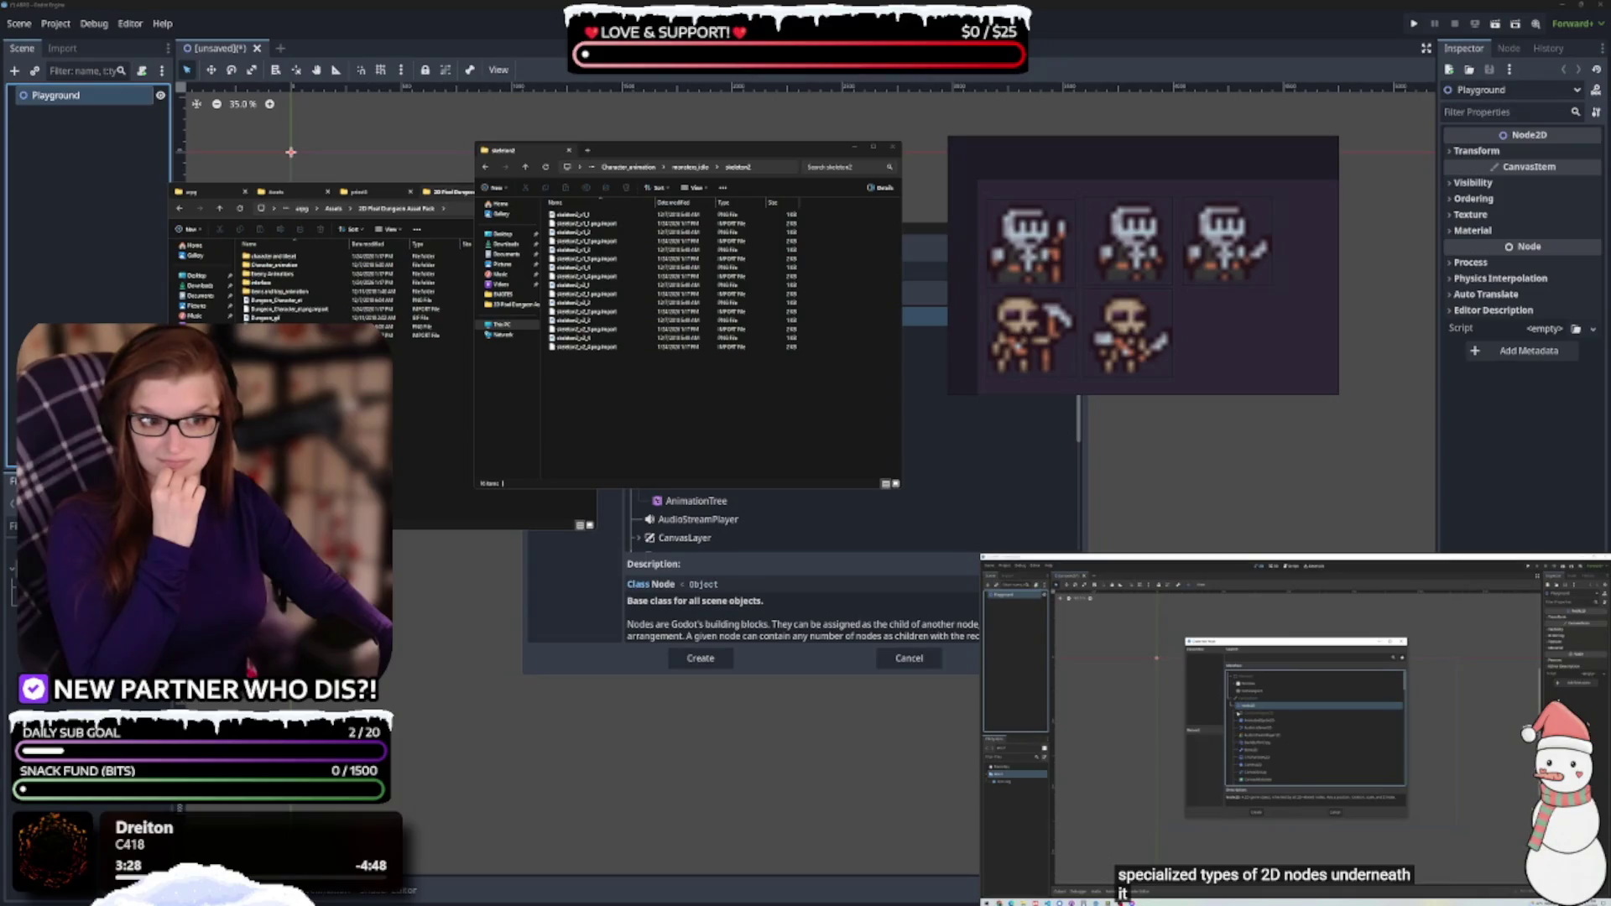
left_click(572, 322)
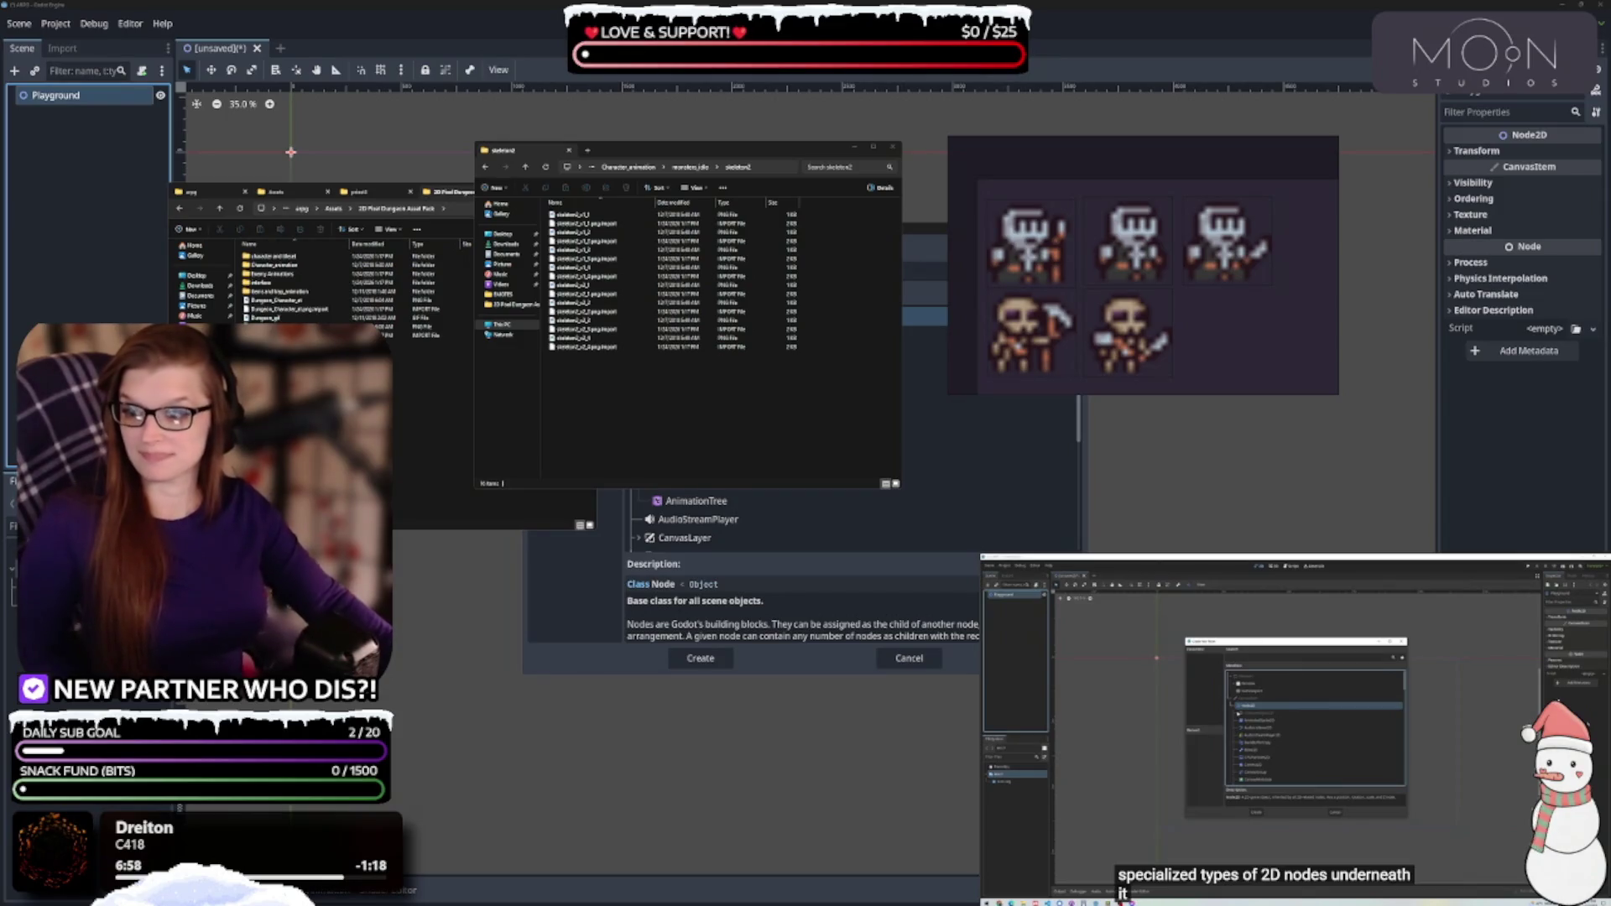
Paste the Puny Characters folder into the 2D Pixel Dungeon Asset Pack folder
key("super+e")
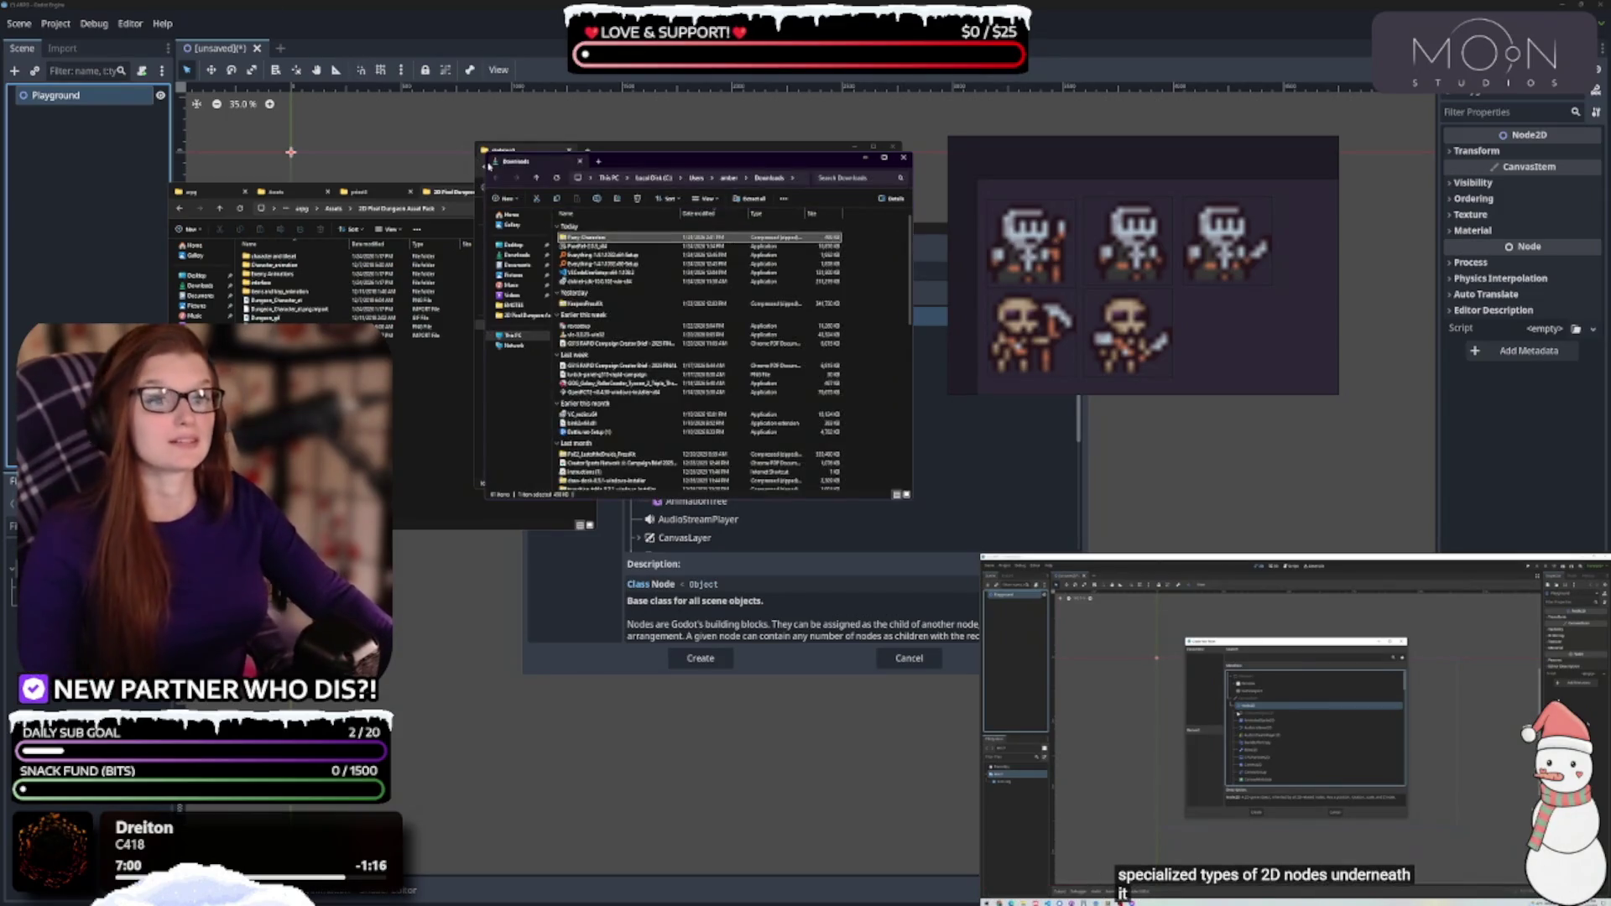
key("ctrl+w")
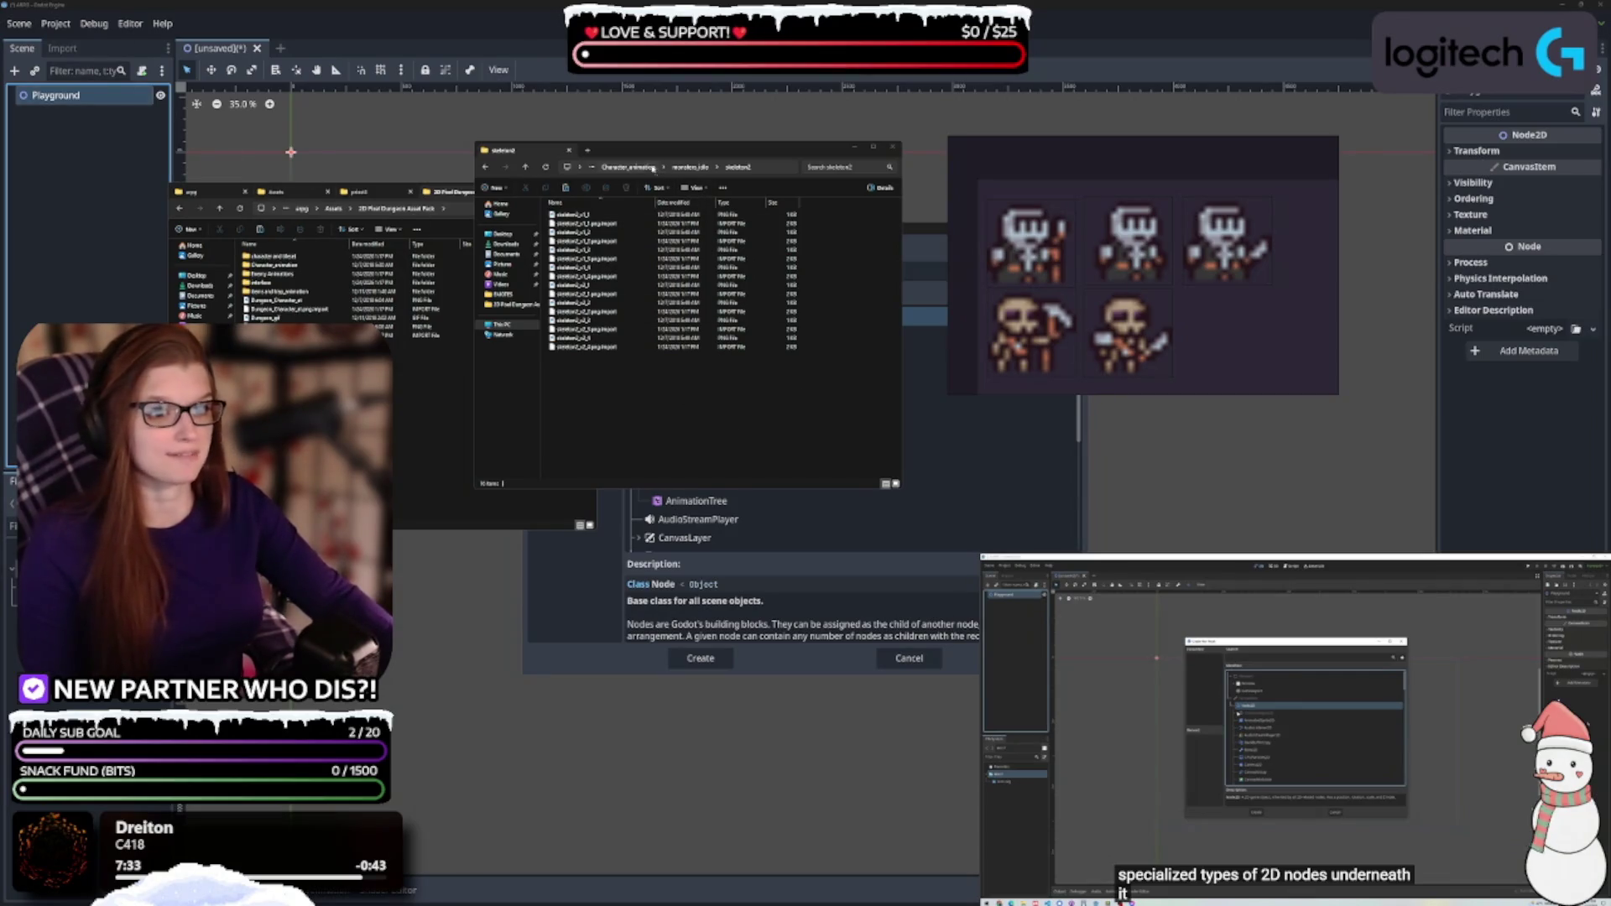
key("alt+Up")
key("alt+Up")
key("alt+Up")
left_click(671, 331)
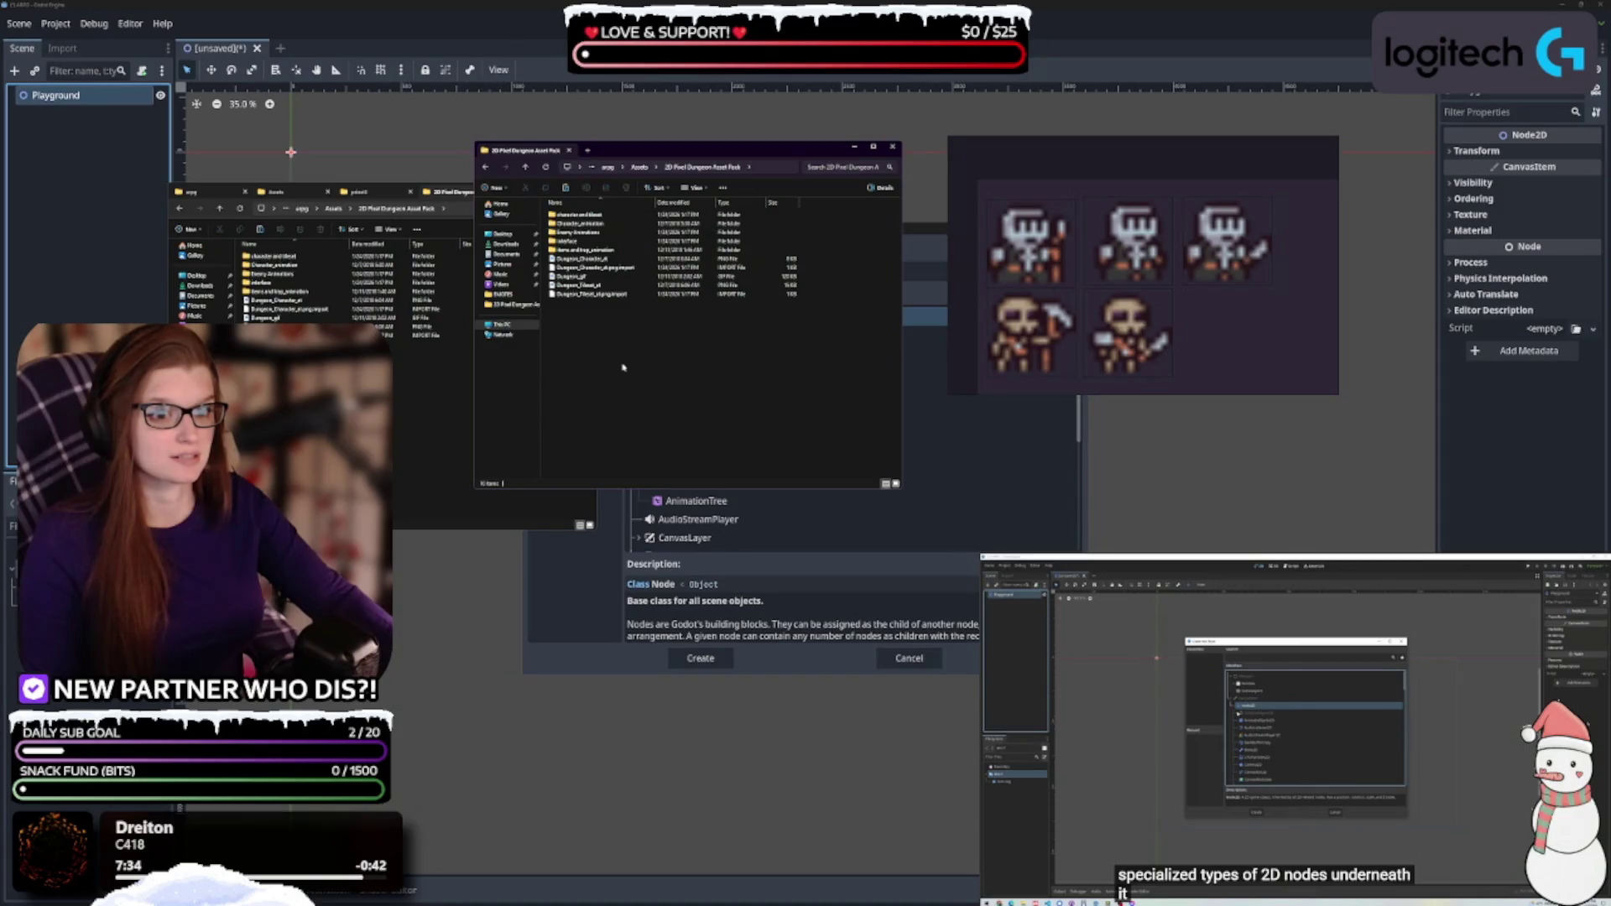
key("ctrl+v")
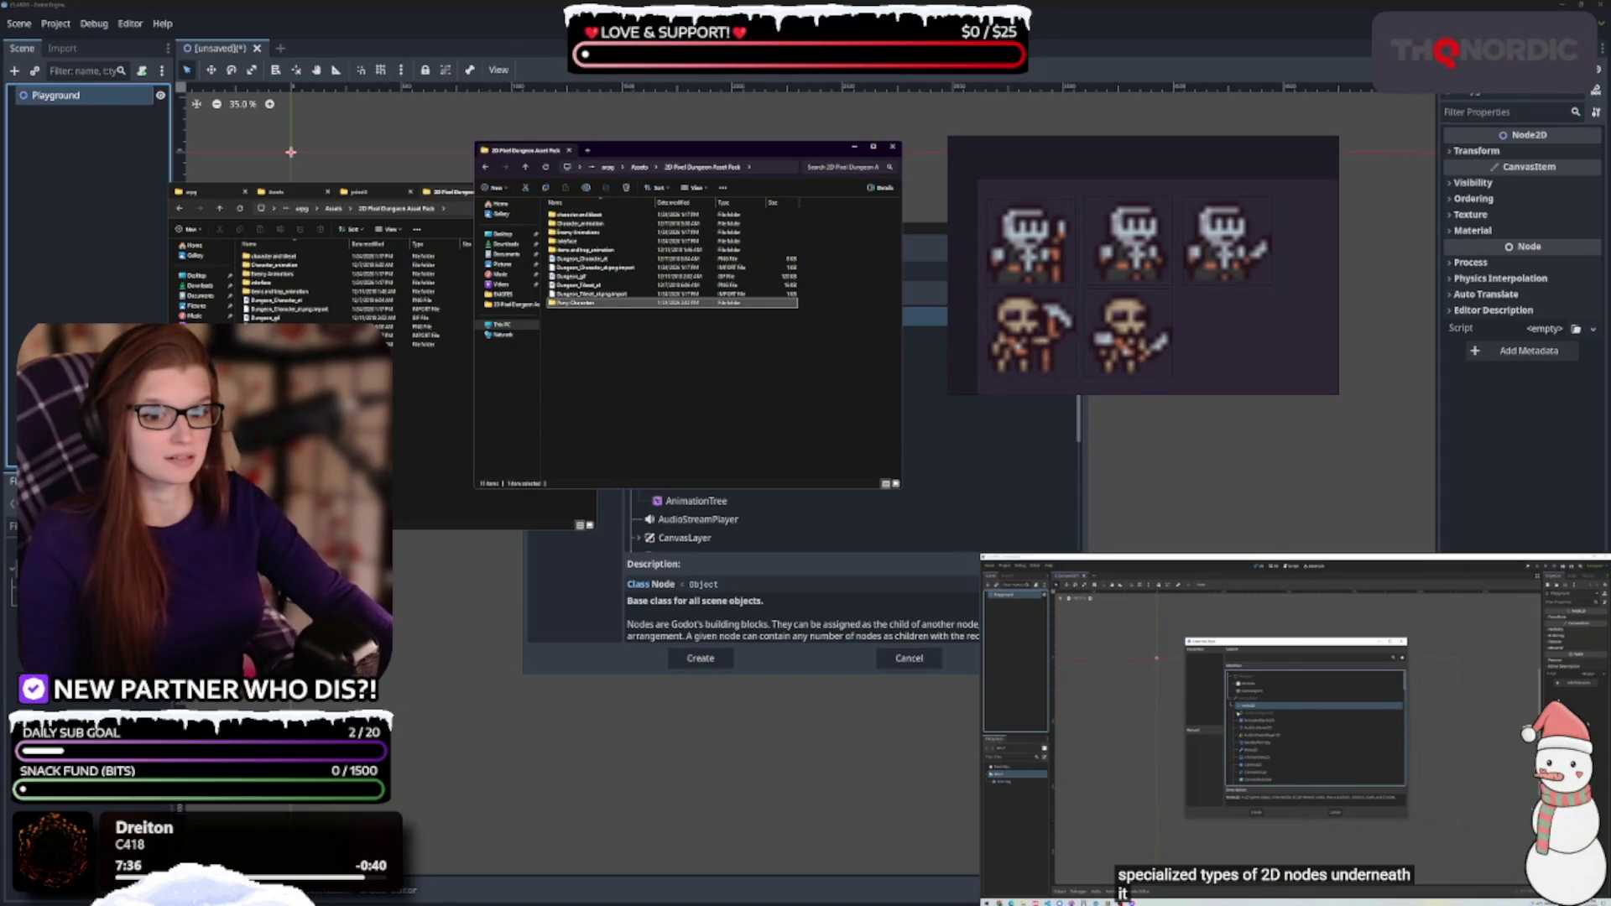
key("alt+Tab")
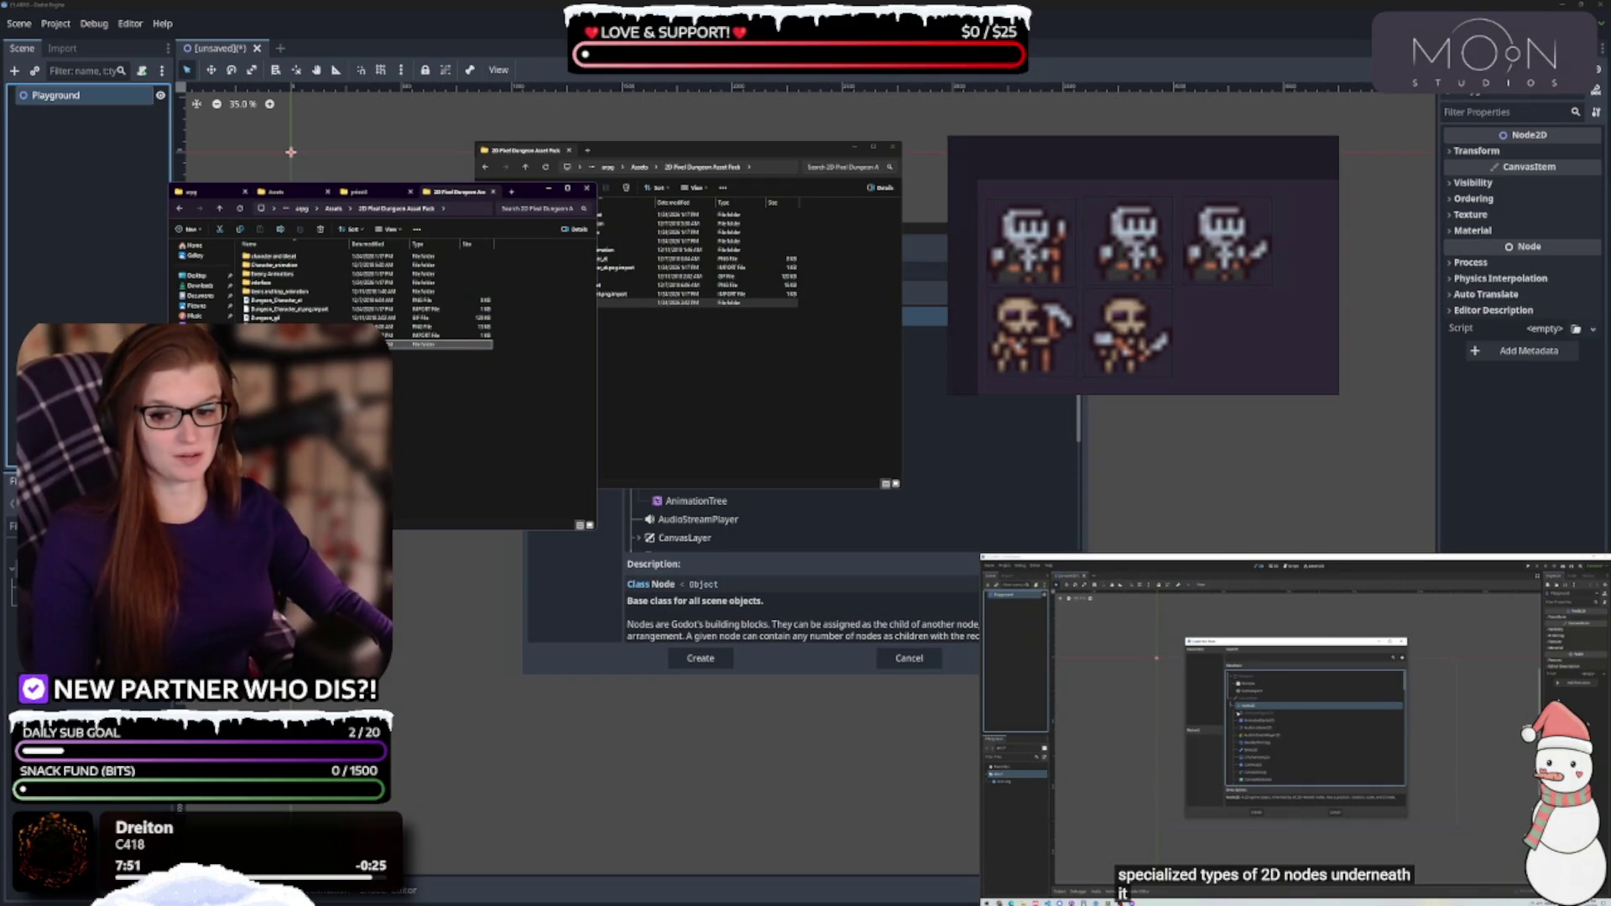
Open the Puny Characters folder and view the Archer Green sprite sheet in Photos
double_click(436, 344)
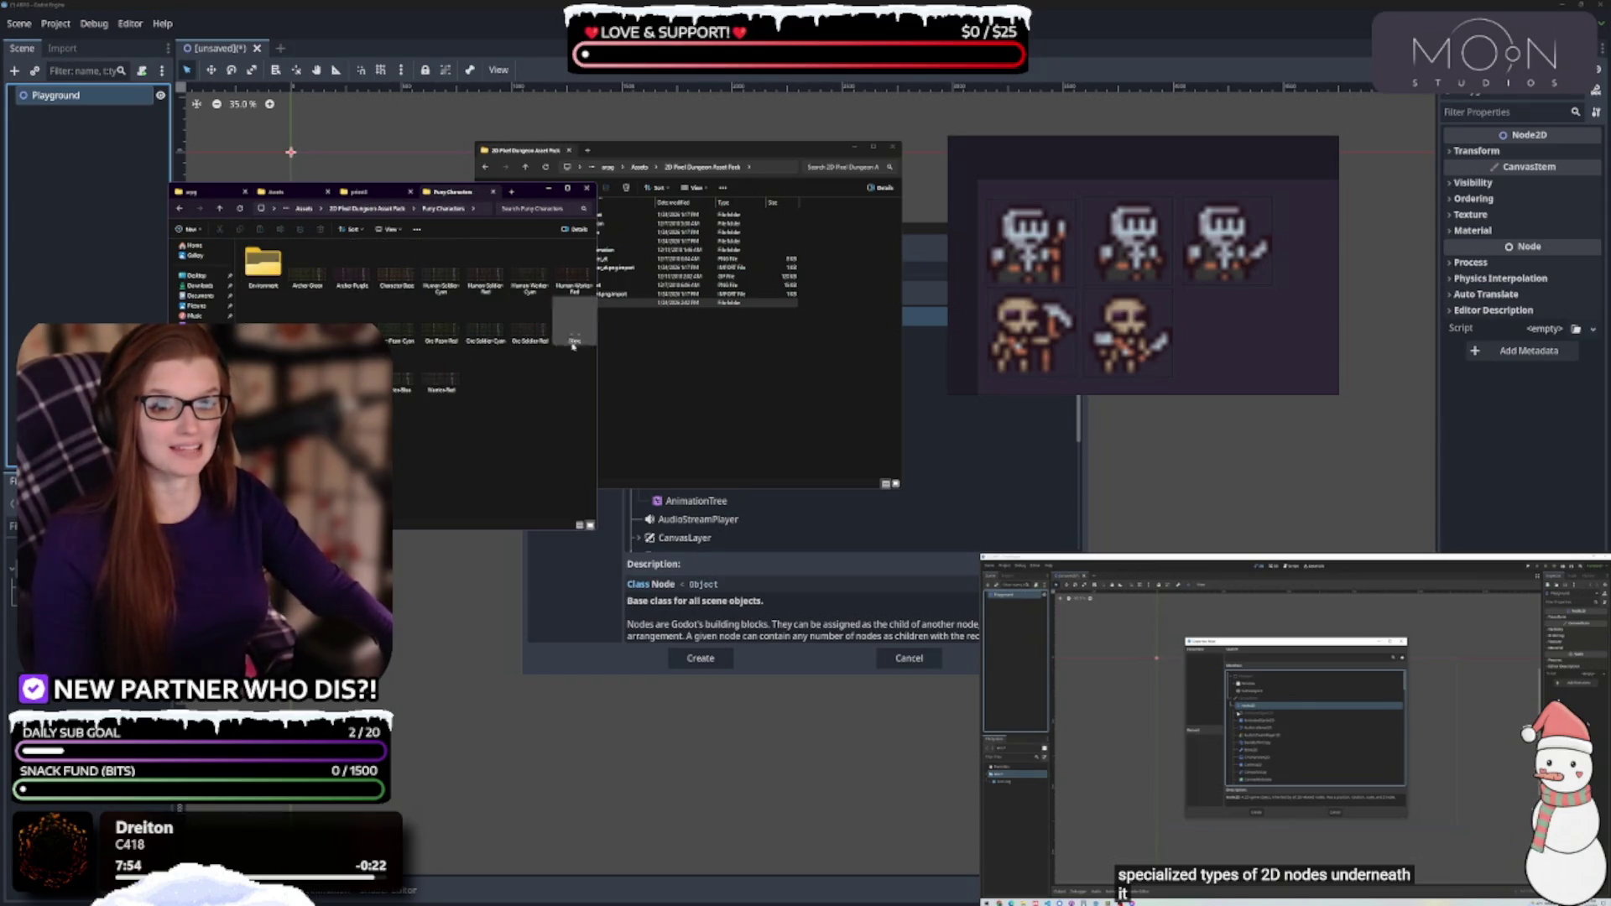
left_click(319, 275)
double_click(319, 274)
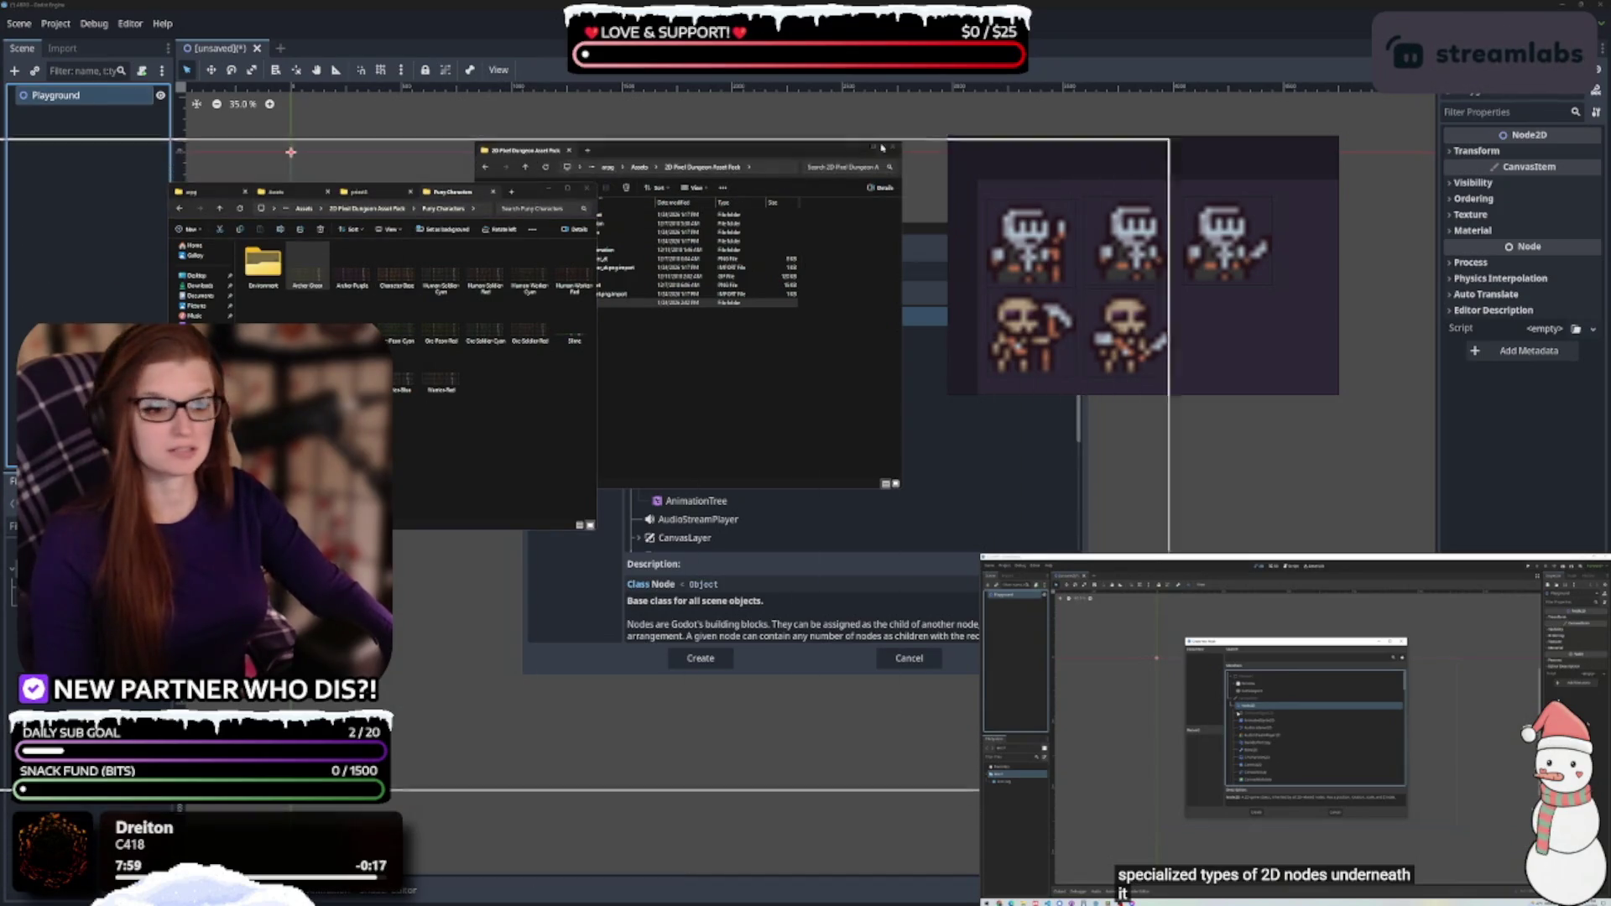
Browse the sprite sheets in turn: archers, character base, soldiers, workers, mage and goblins
scroll(759, 476, "up", 2)
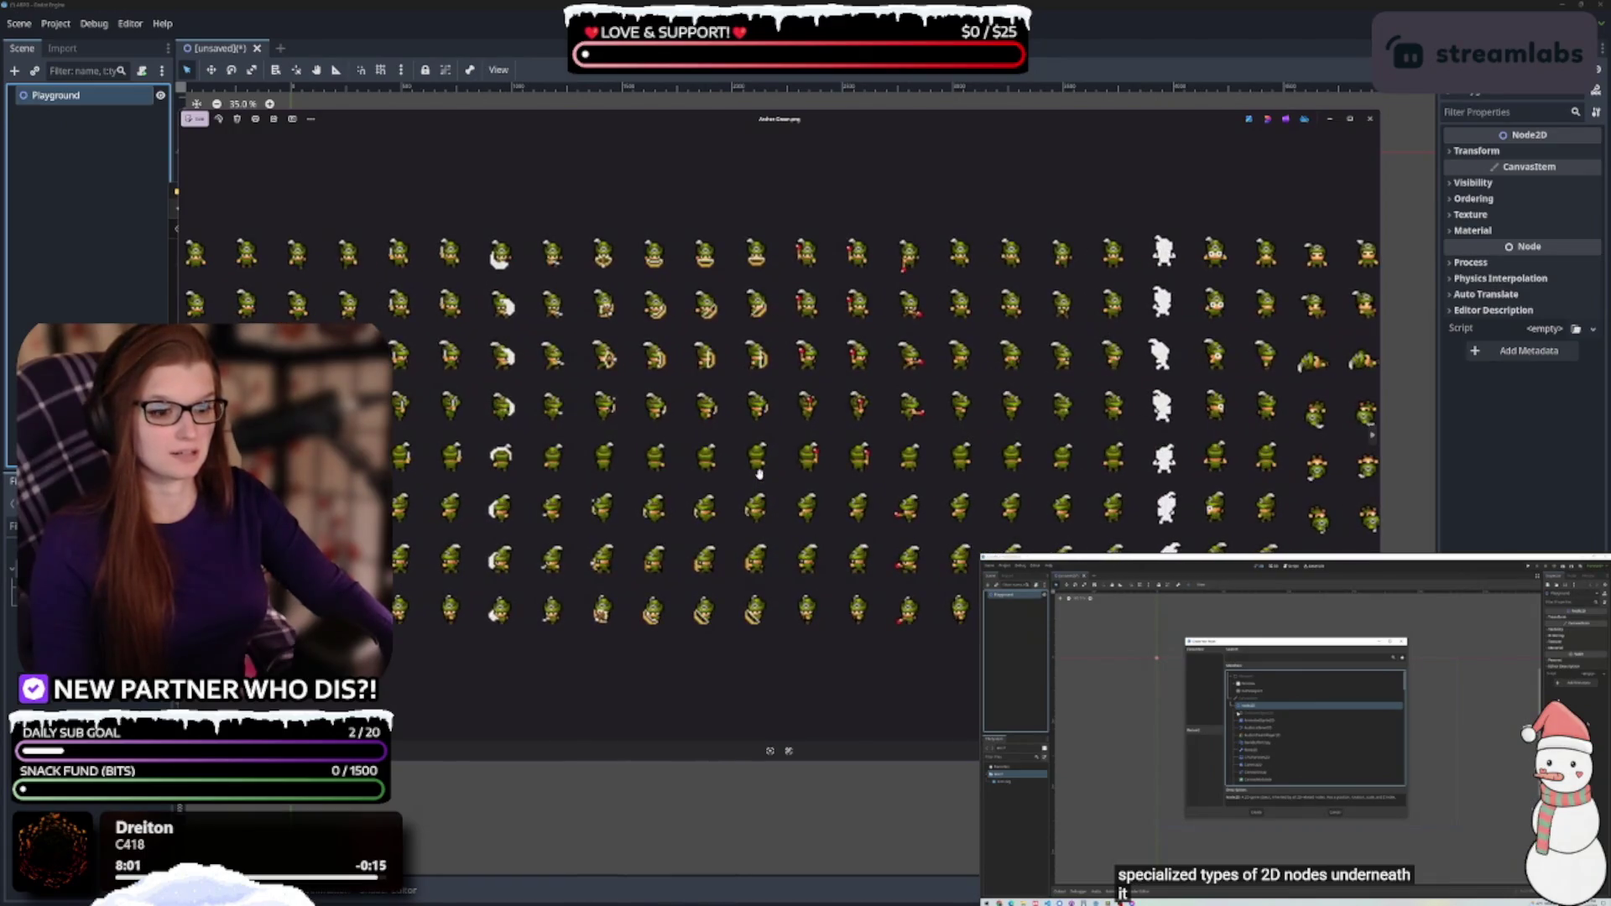
scroll(797, 516, "up", 3)
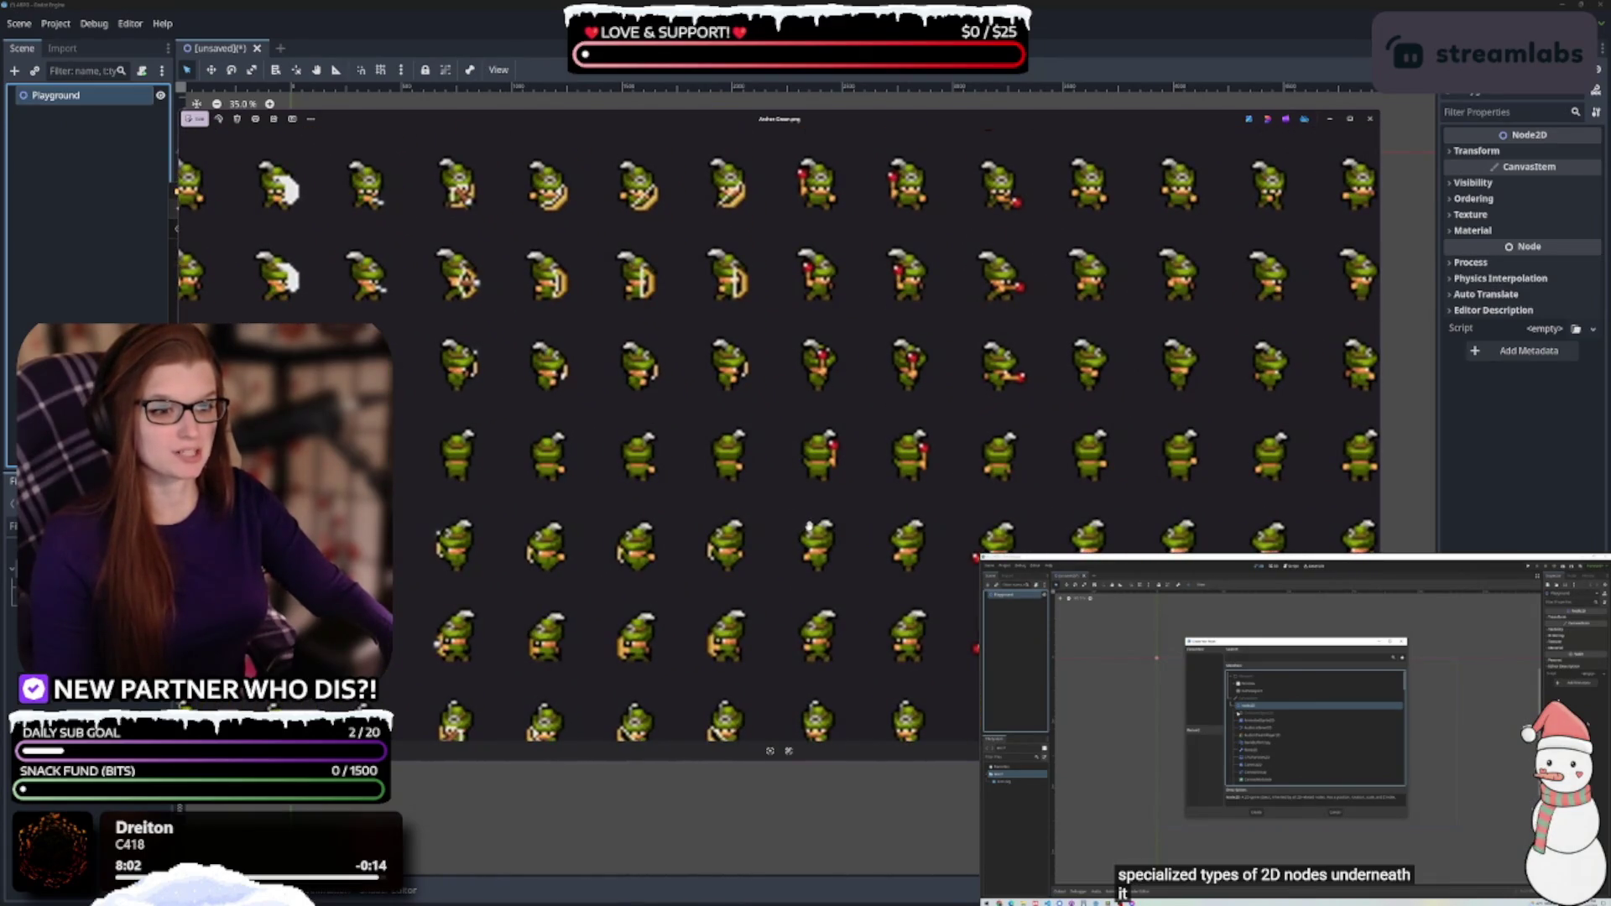
scroll(808, 527, "down", 2)
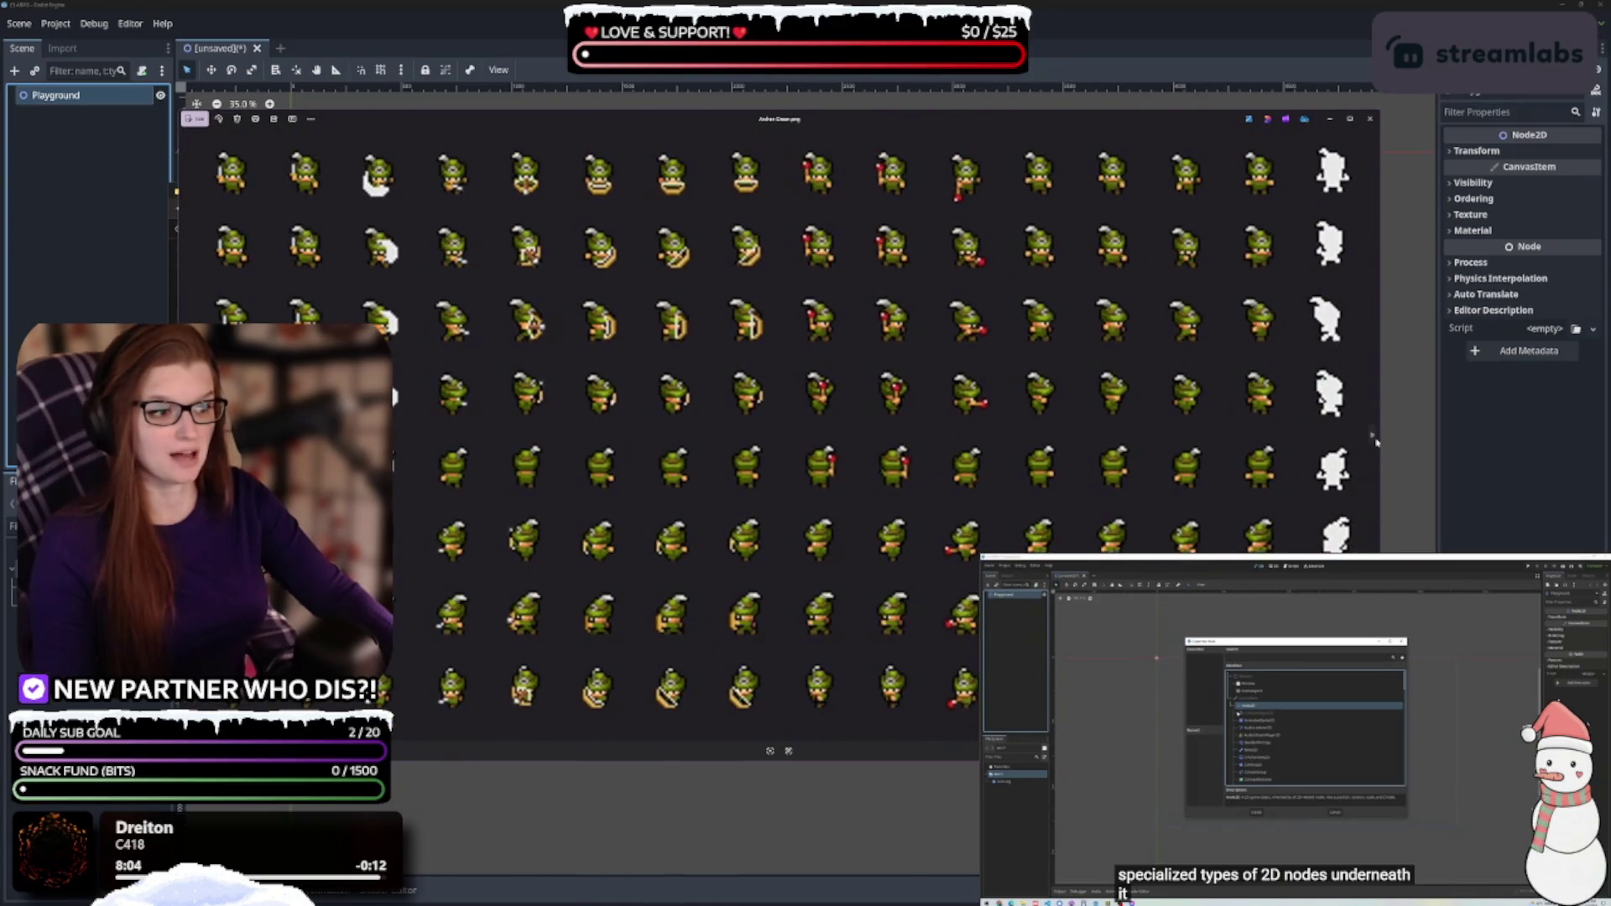
left_click(1374, 437)
left_click(1373, 437)
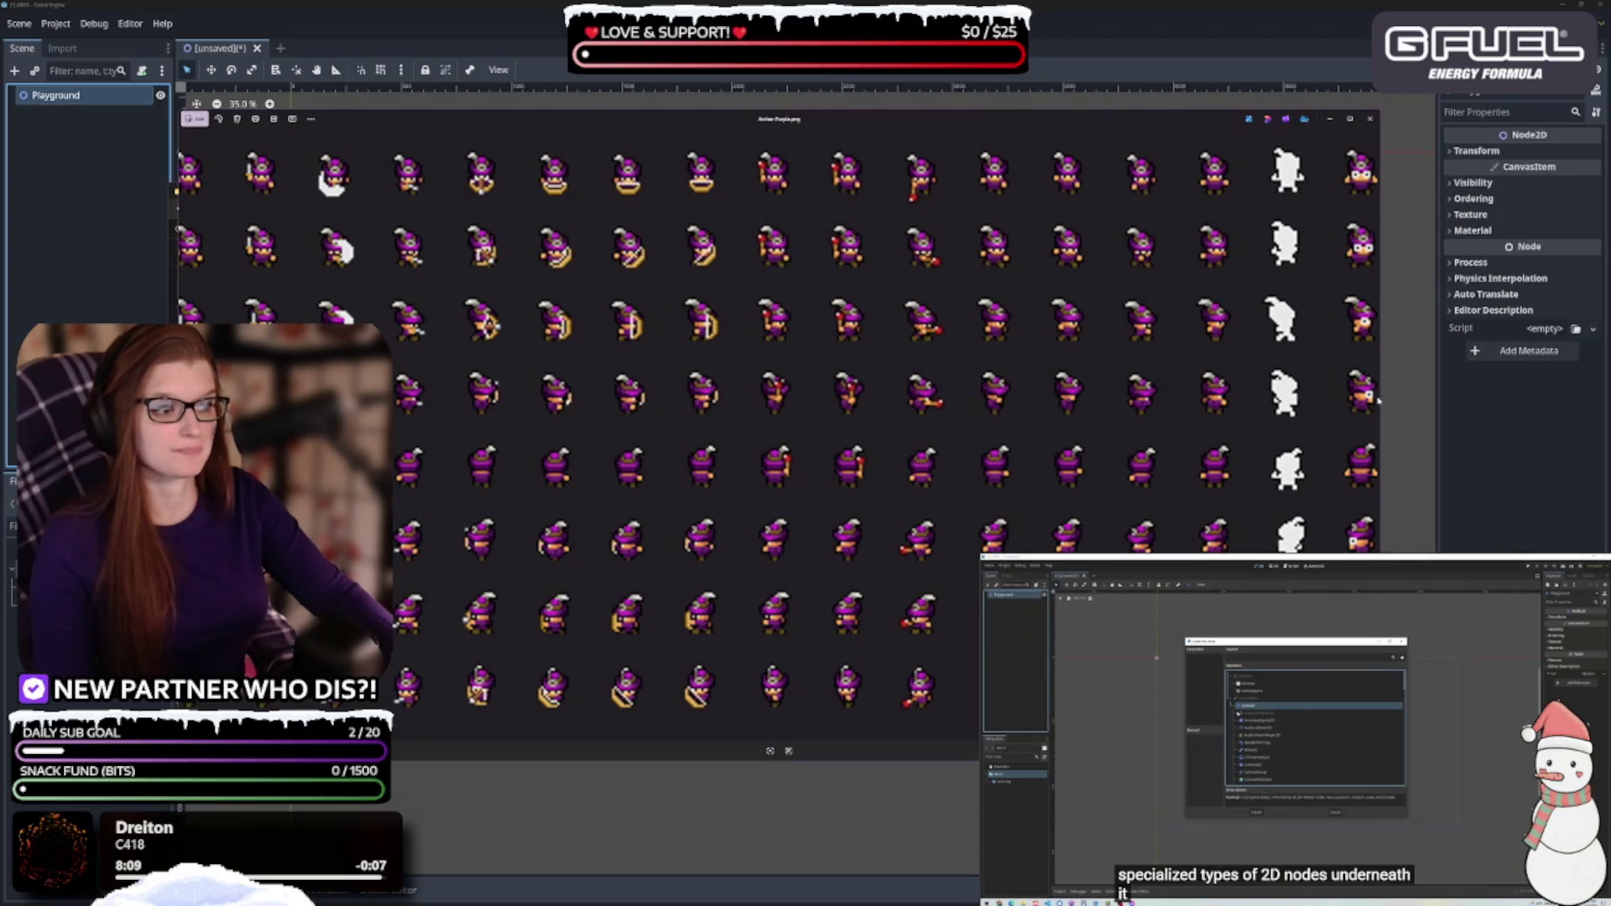
left_click(1370, 435)
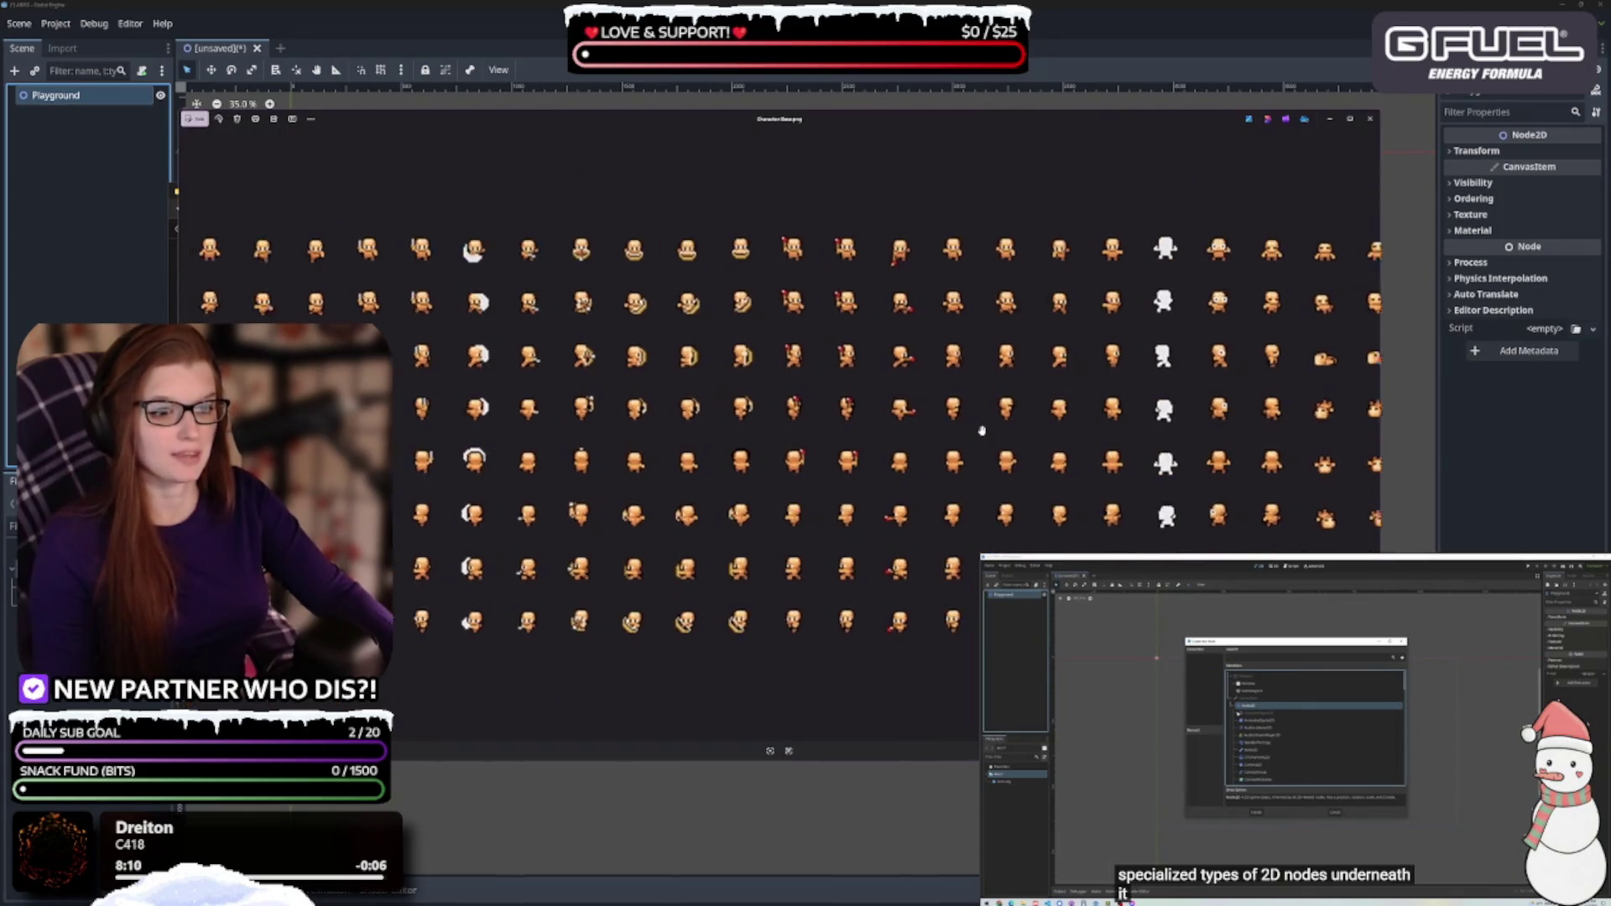
left_click(1376, 432)
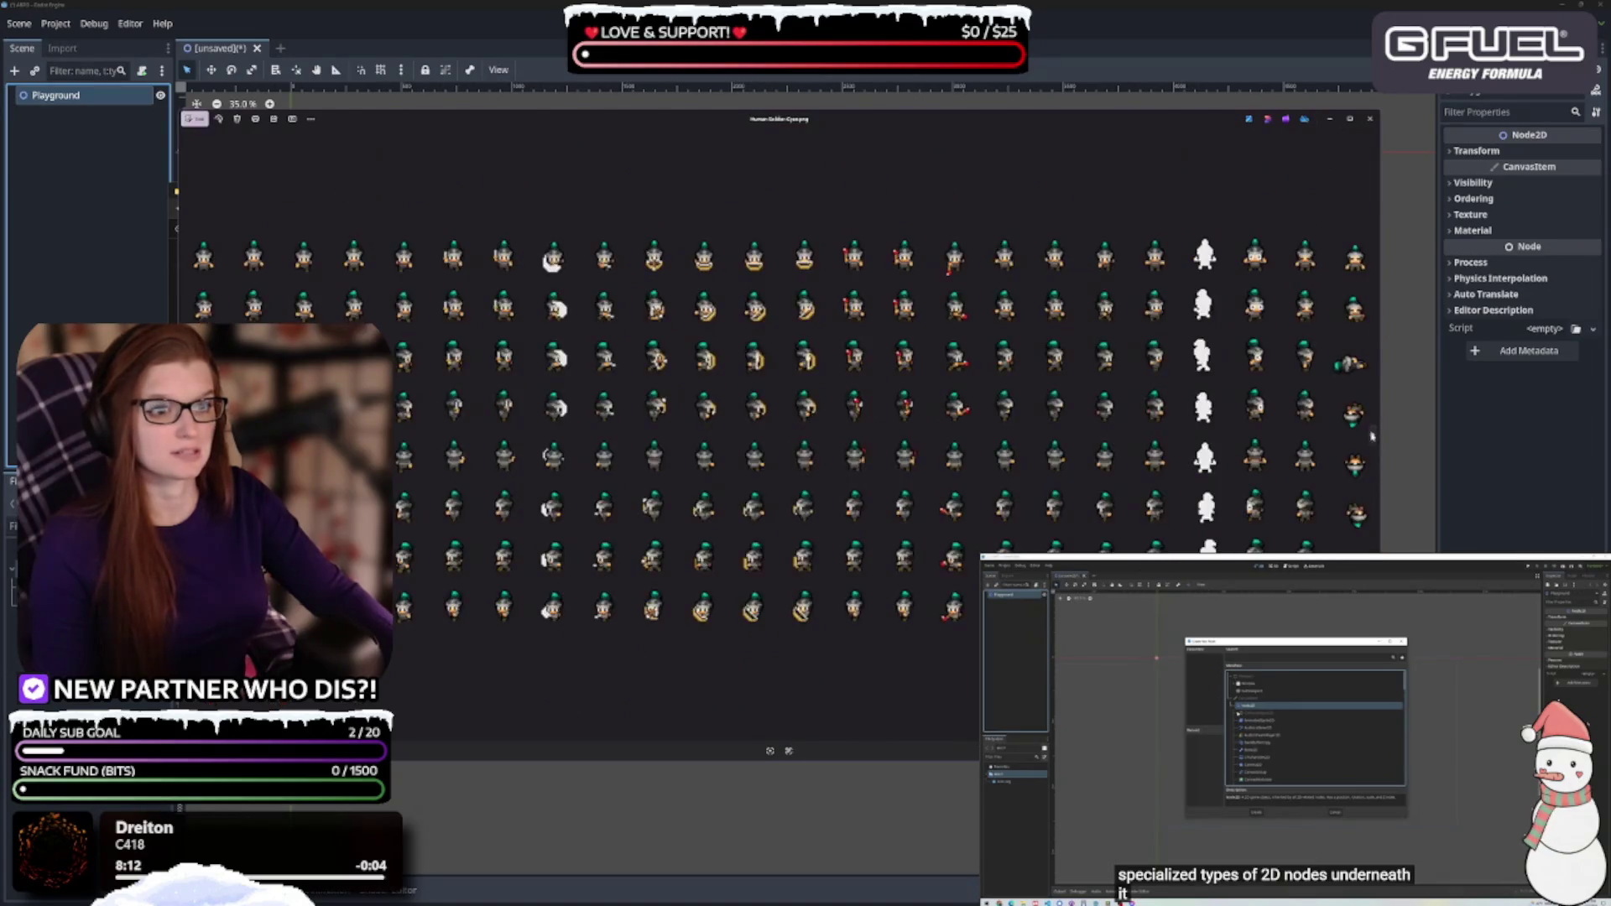
key("Right")
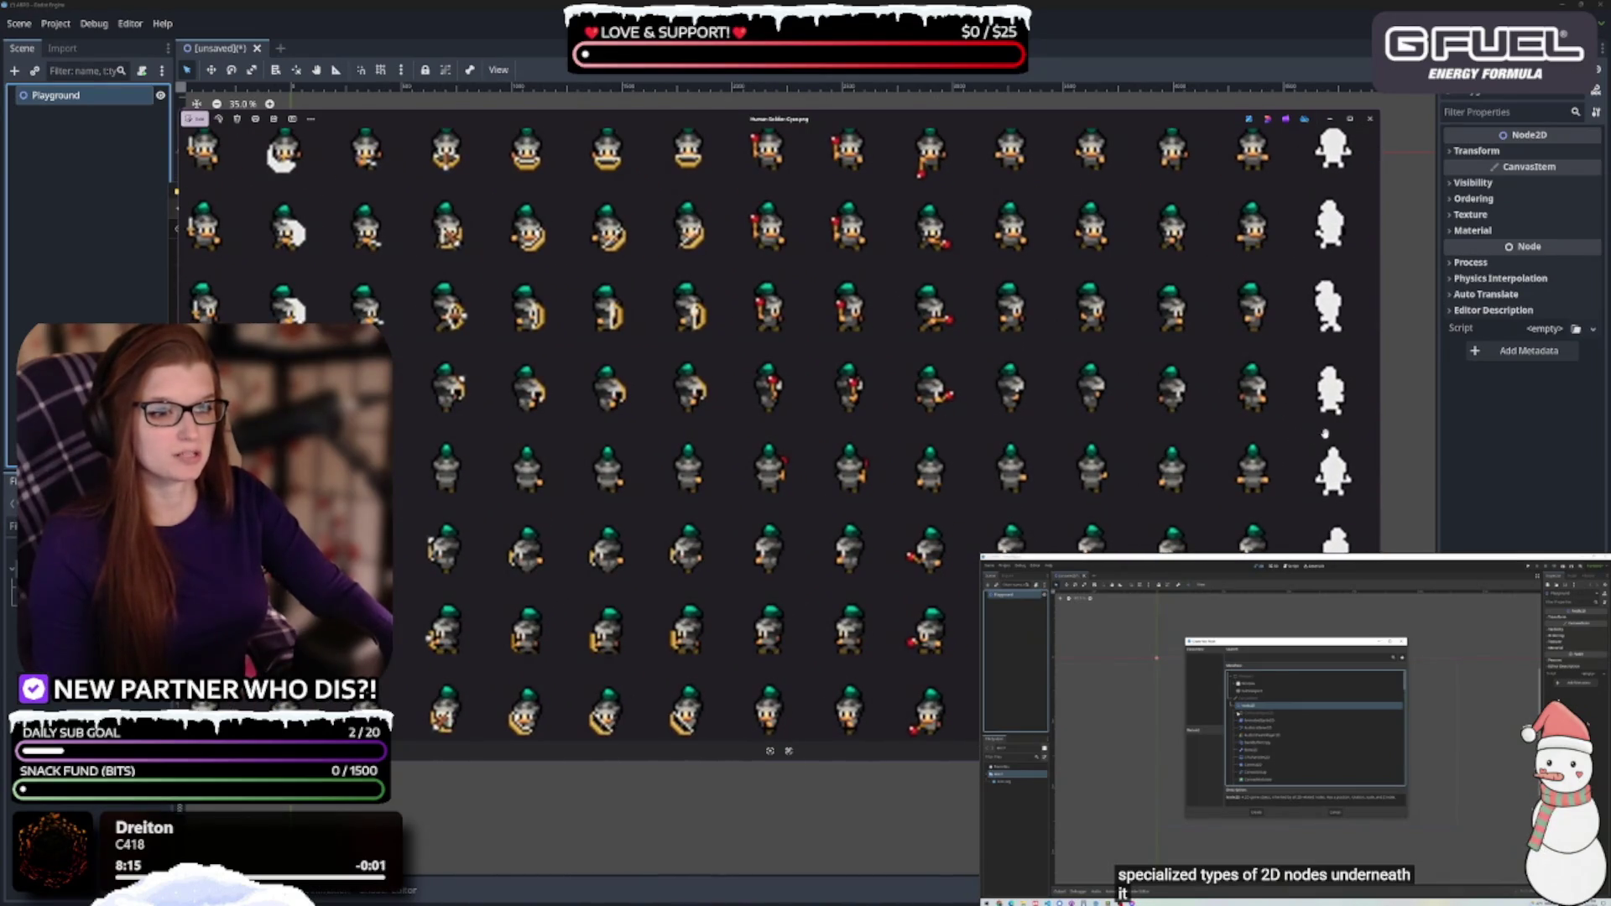
left_click(1372, 437)
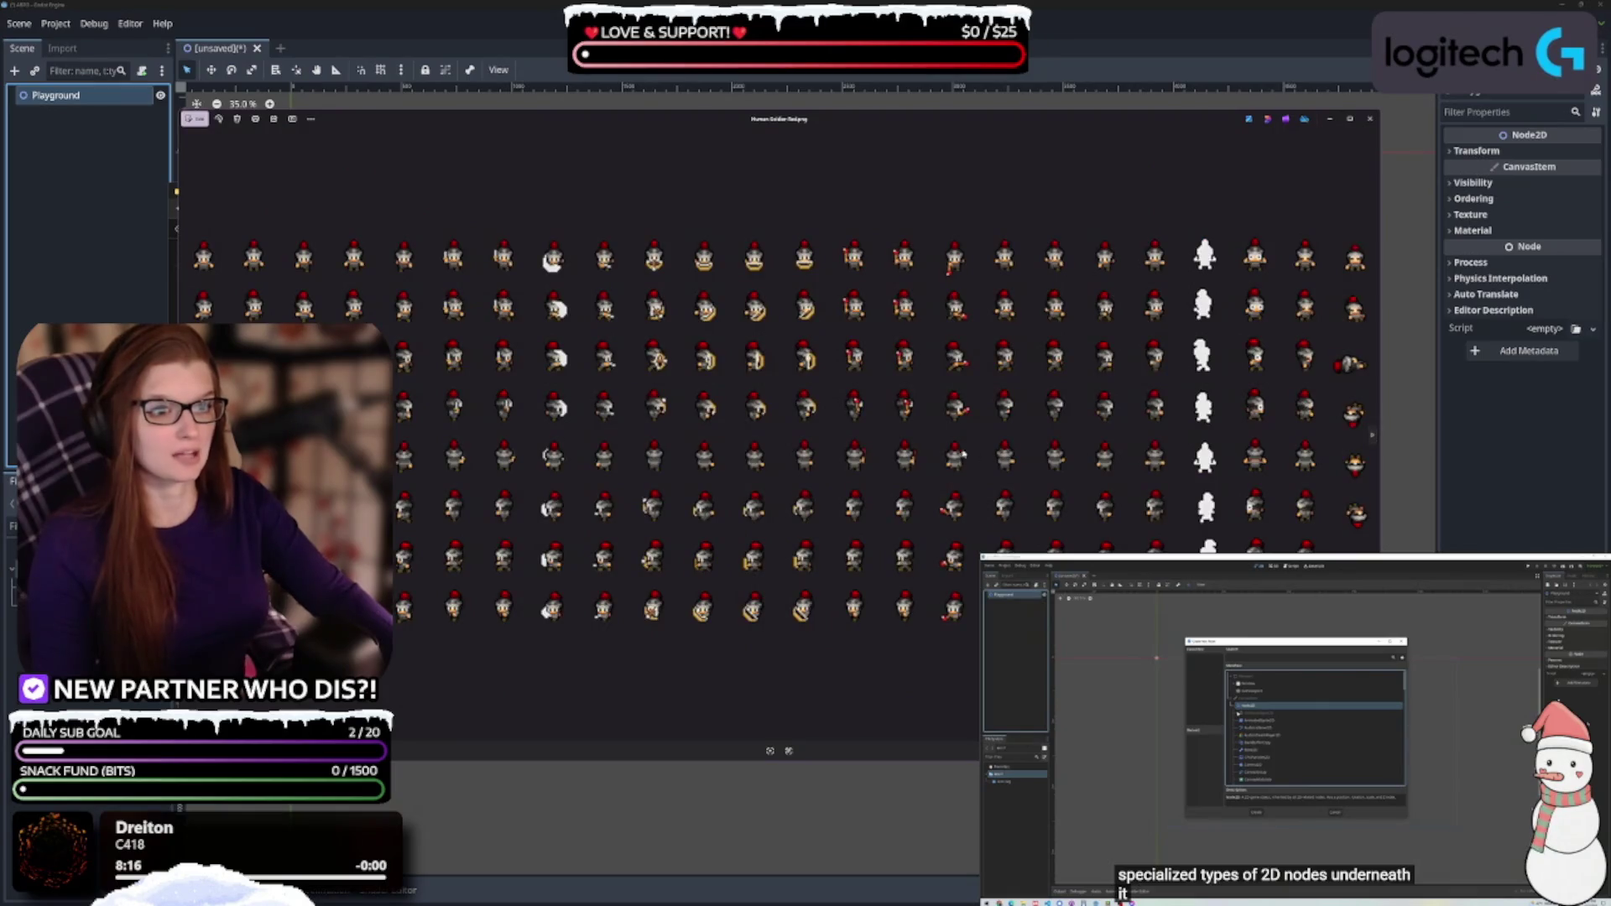
scroll(1278, 442, "up", 3)
key("Right")
key("Right")
key("Right")
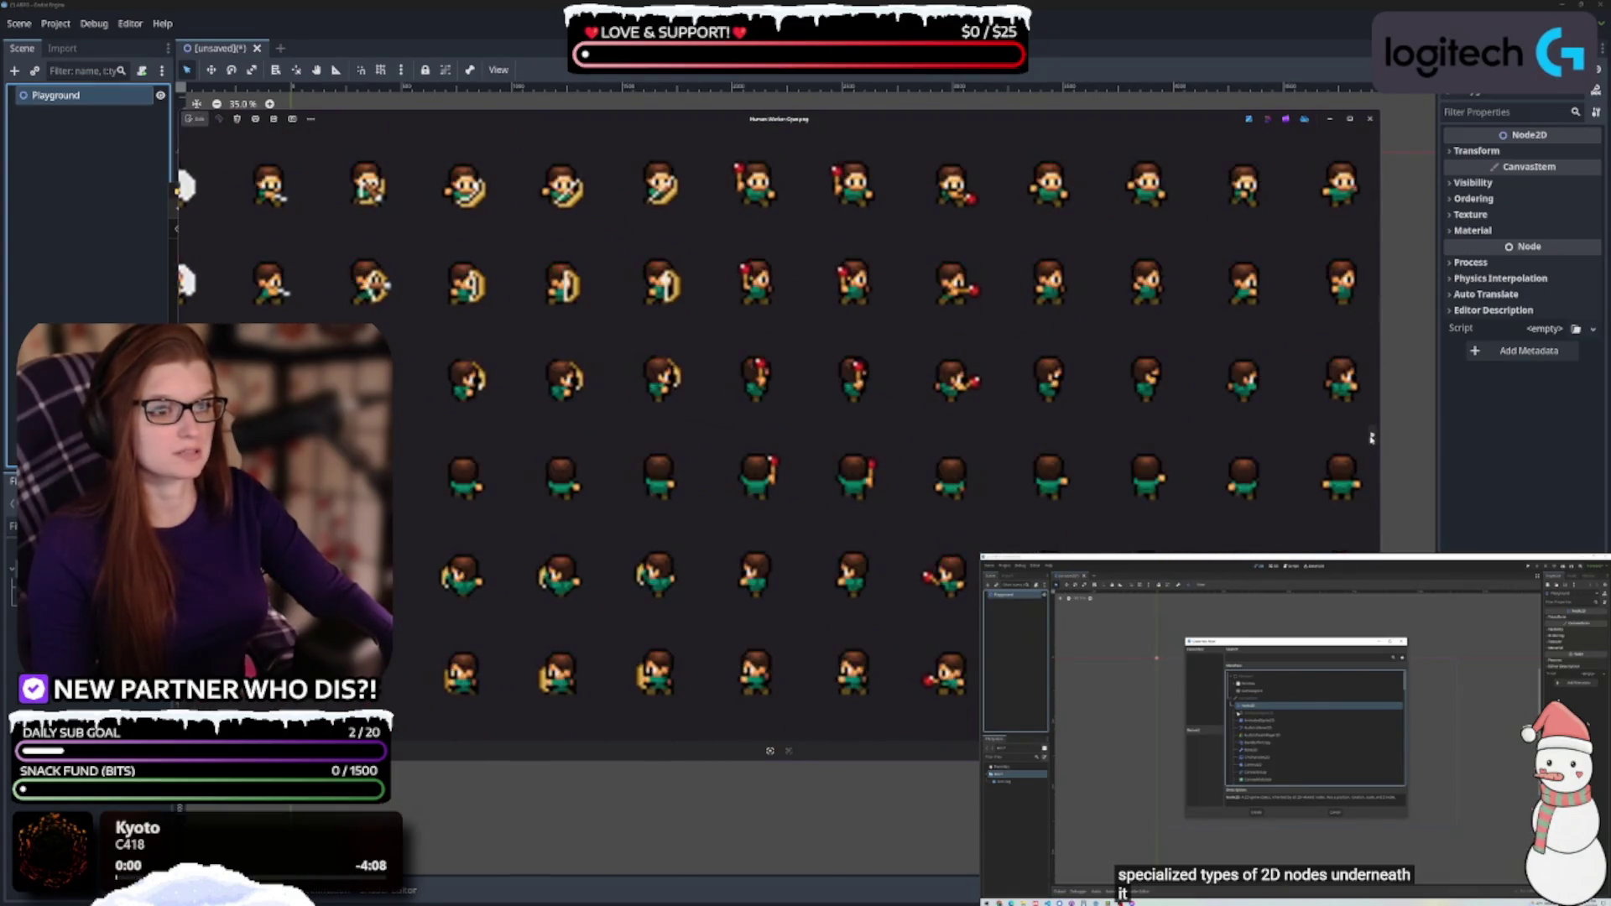
scroll(933, 441, "up", 3)
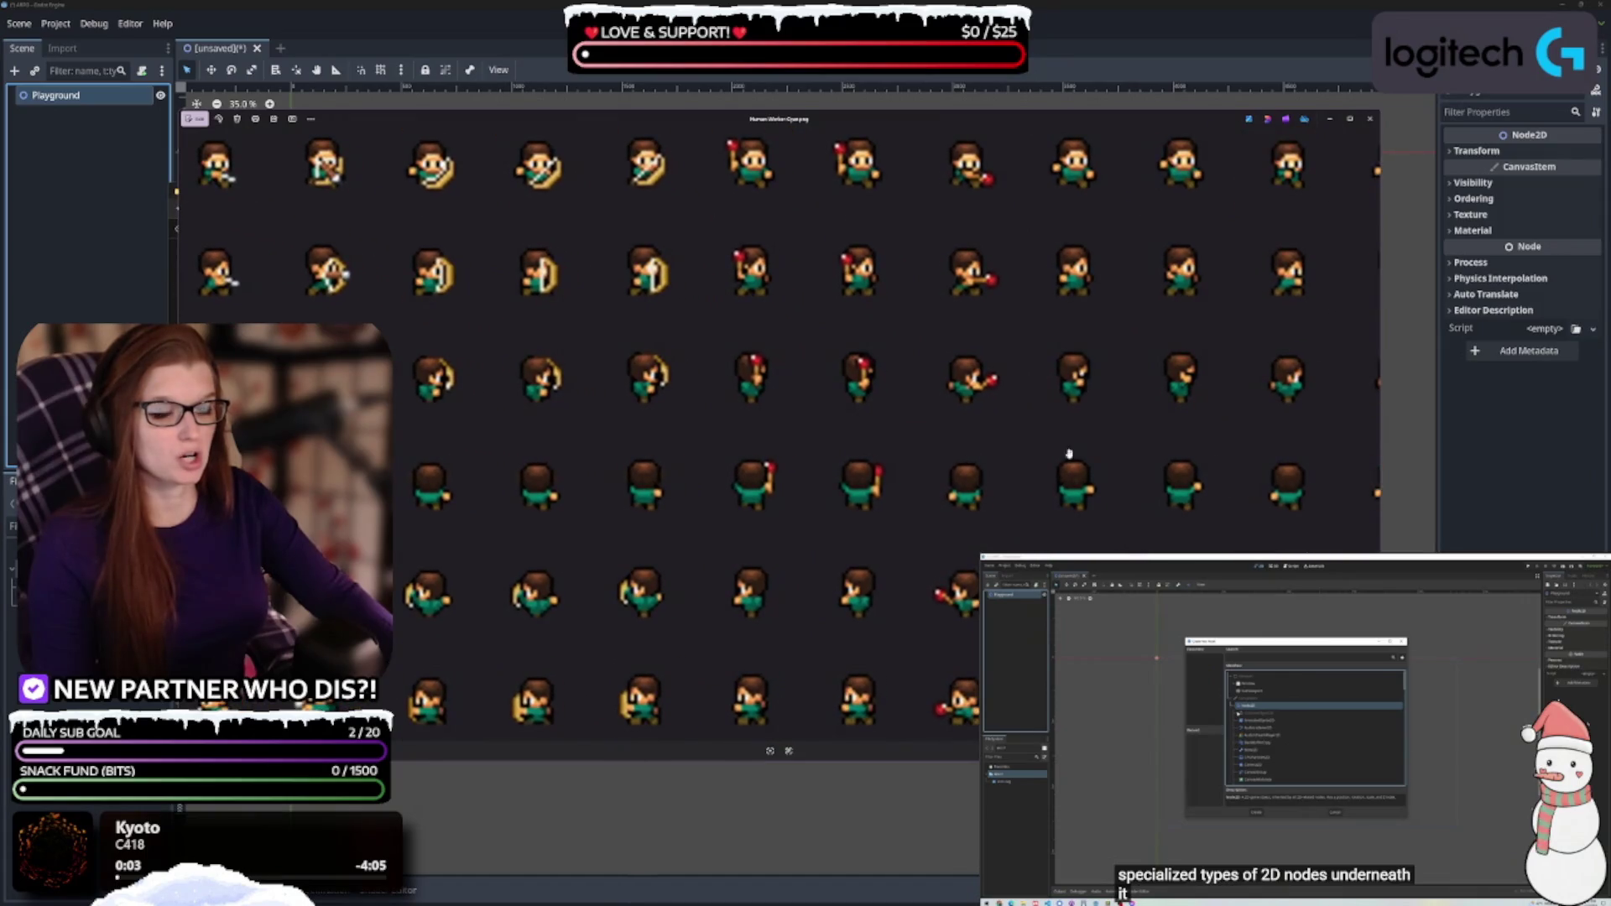
left_click(1372, 436)
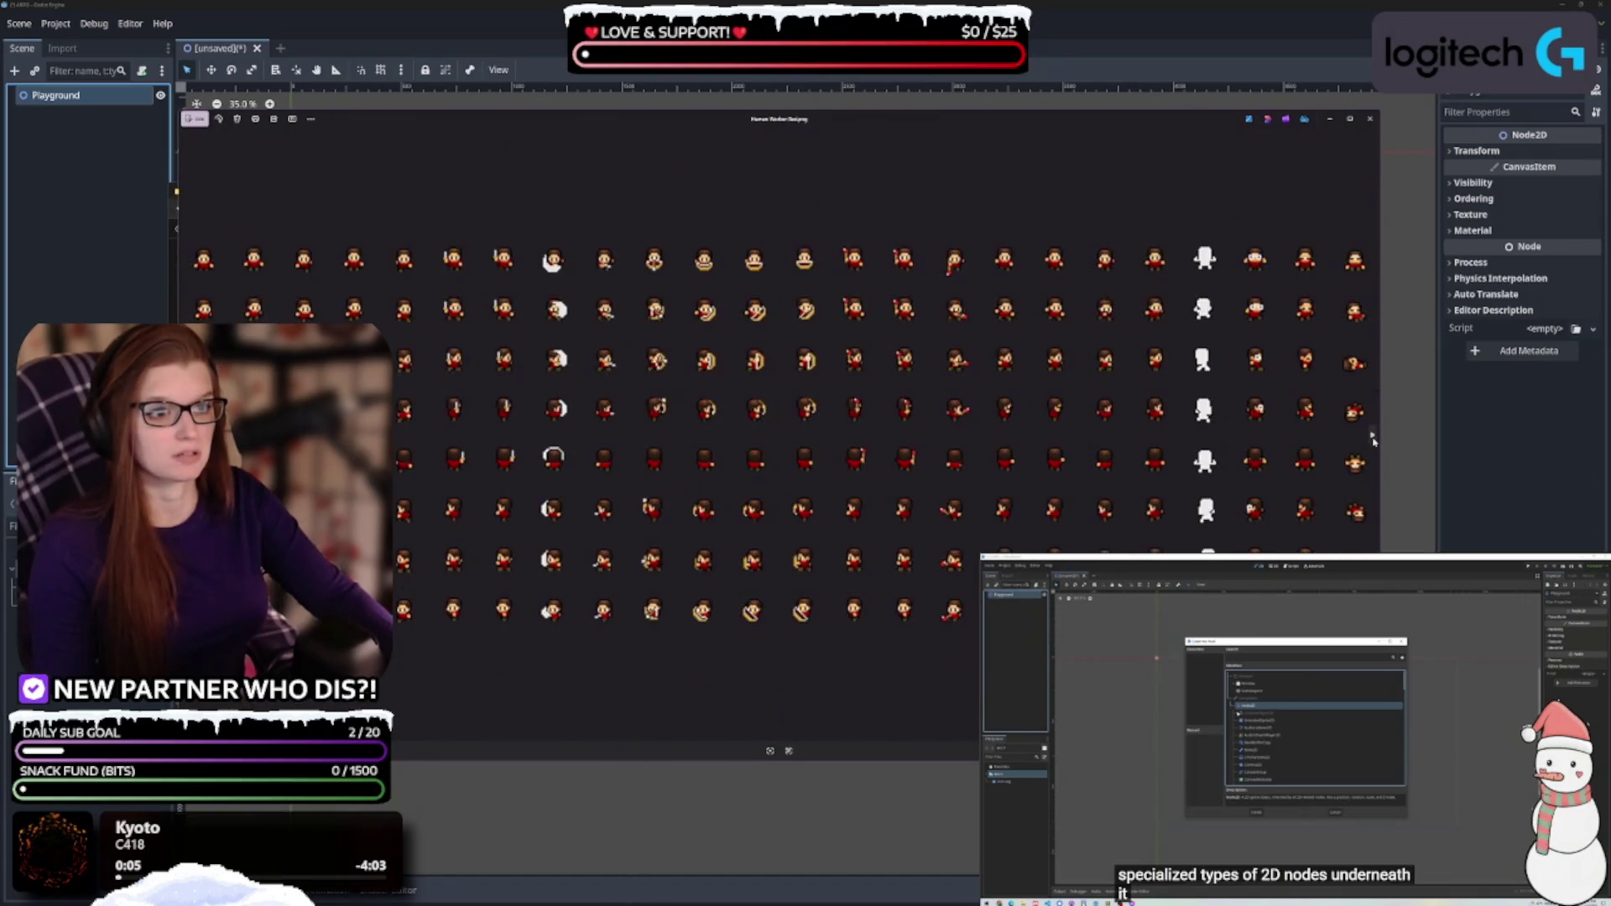
left_click(1372, 438)
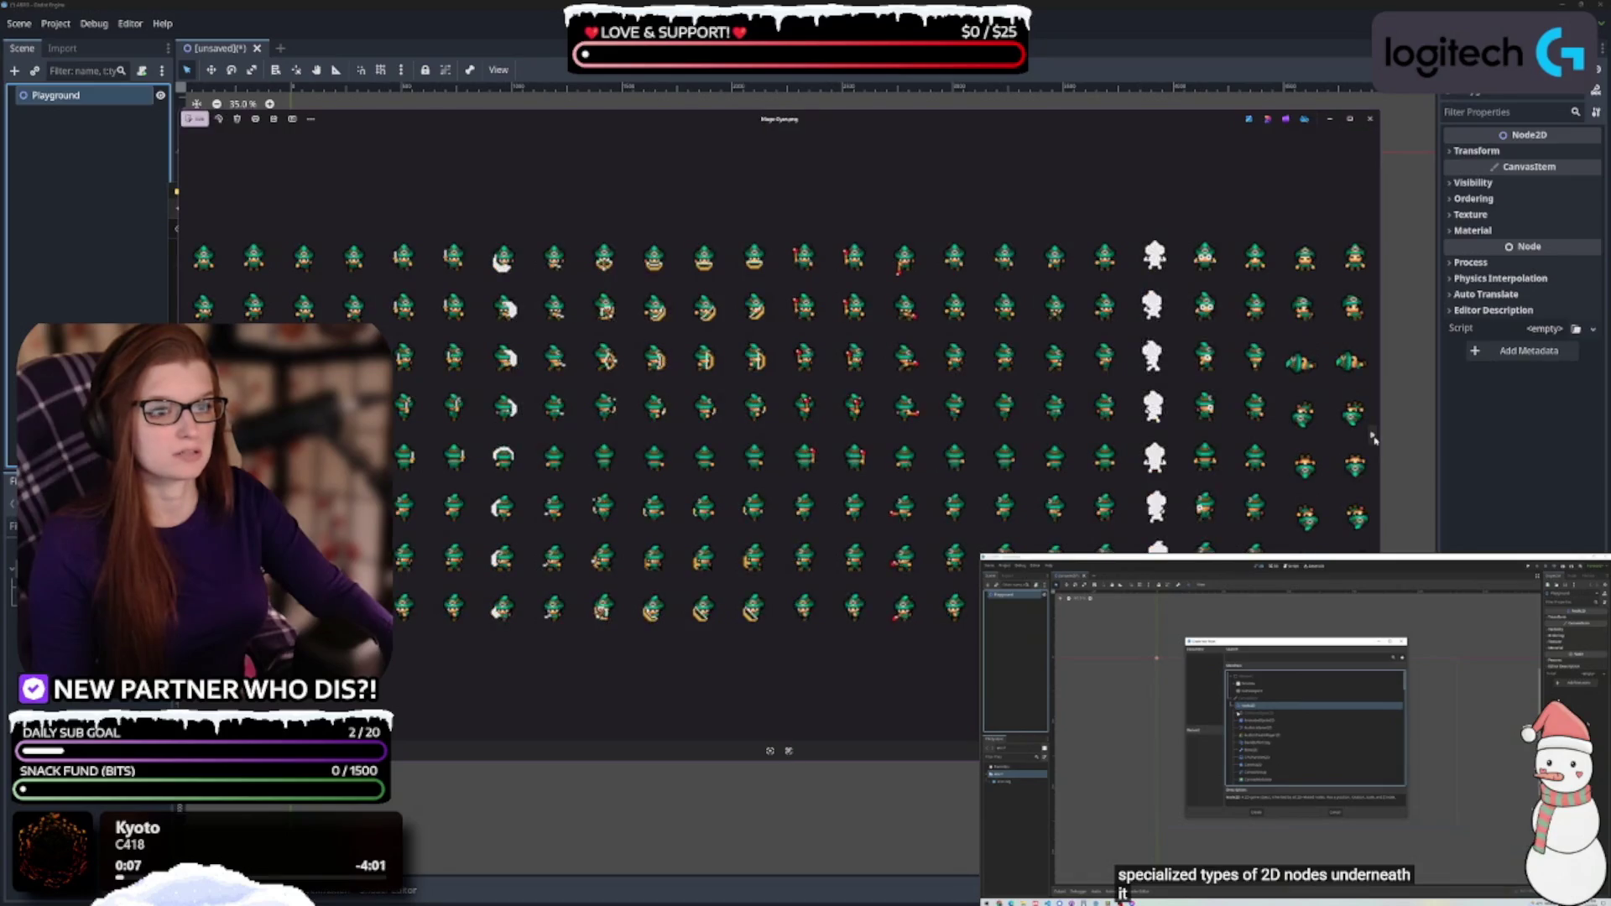
scroll(1225, 445, "up", 2)
left_click(1372, 436)
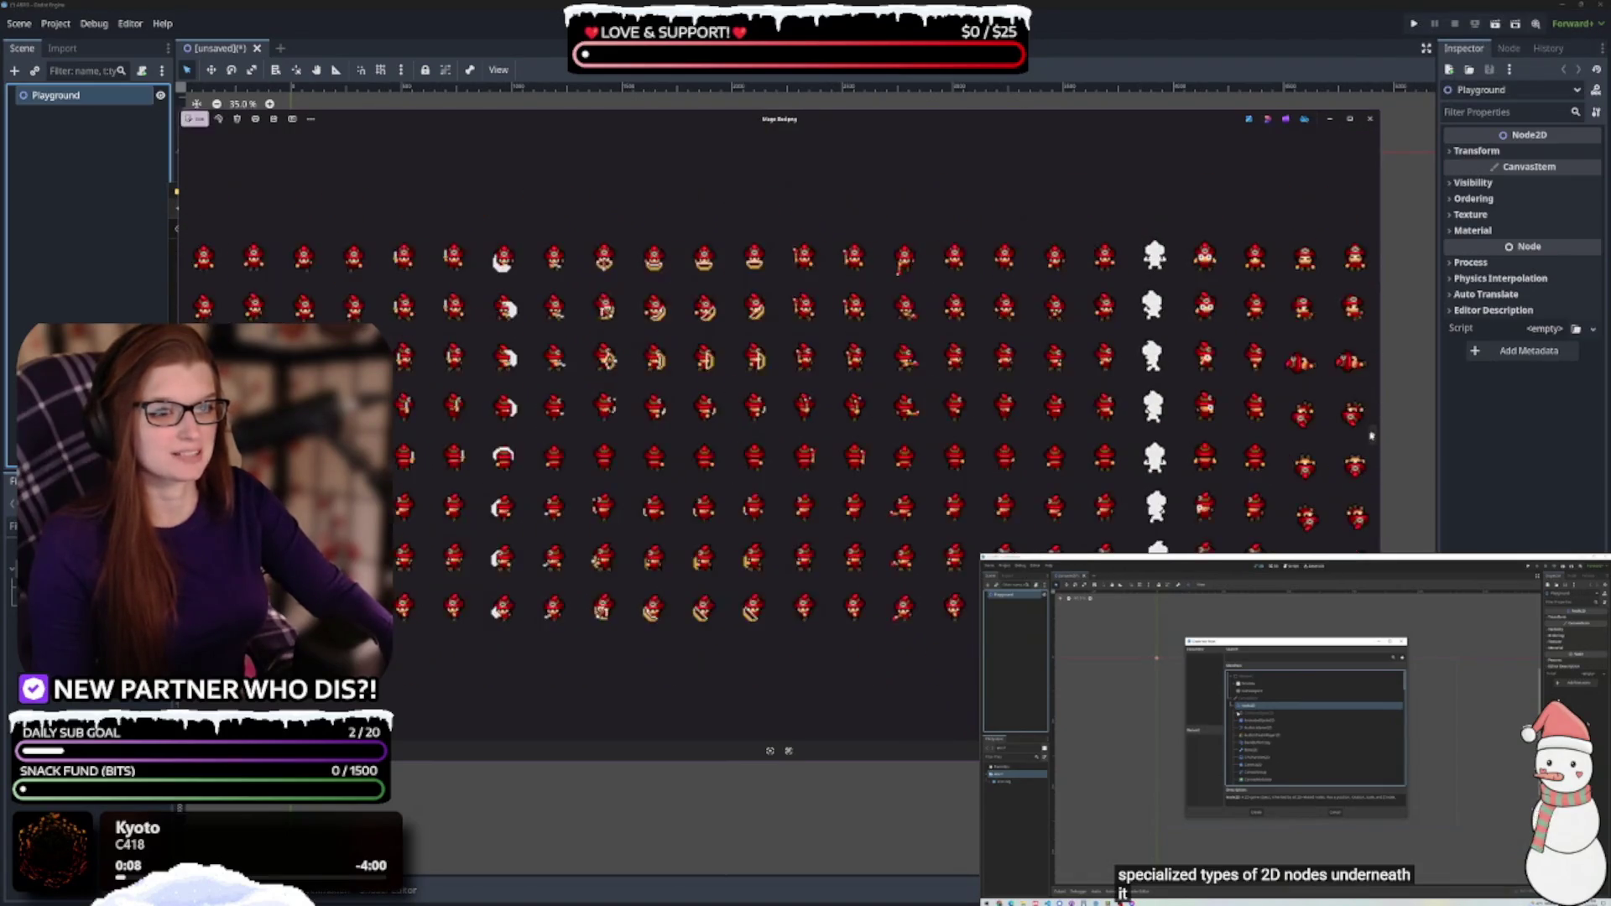
left_click(1372, 436)
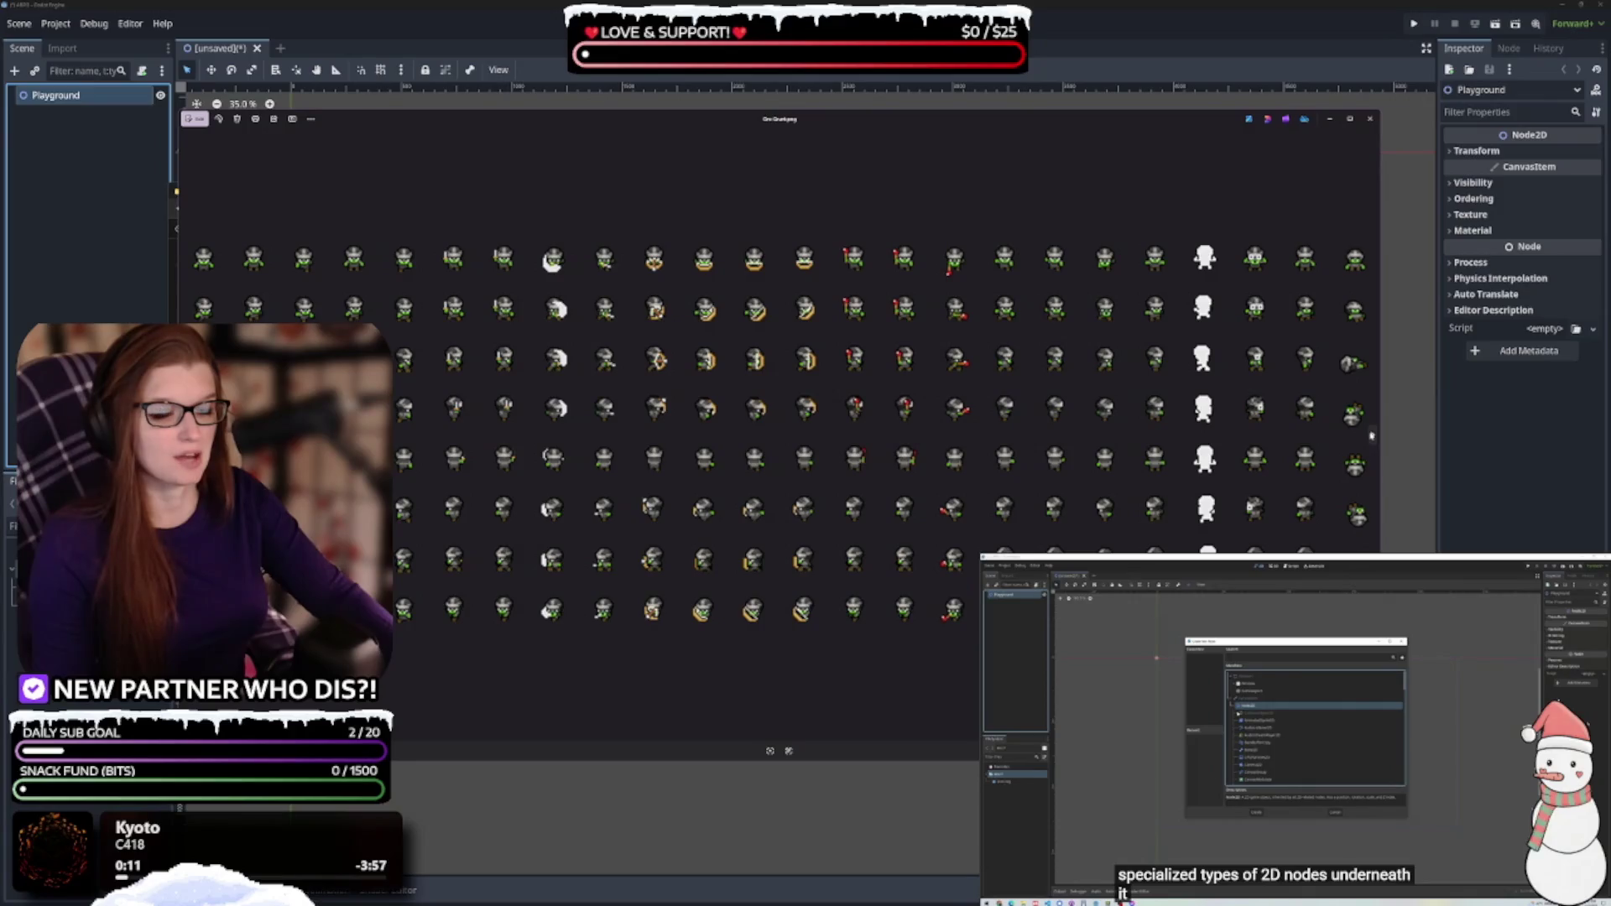
scroll(1114, 440, "up", 2)
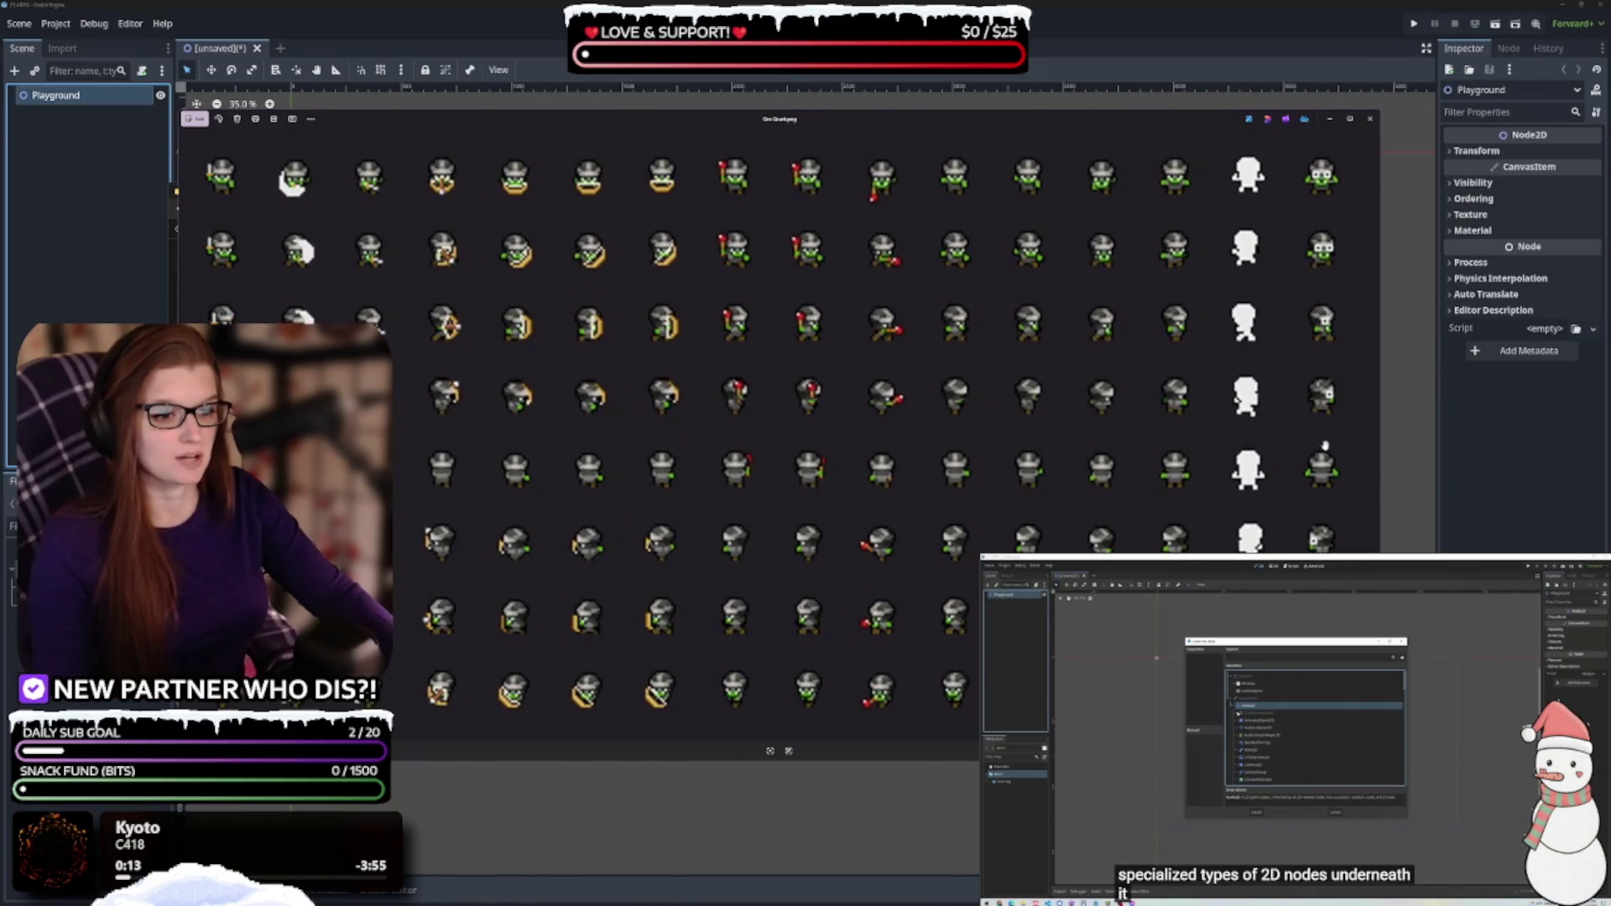
left_click(1373, 436)
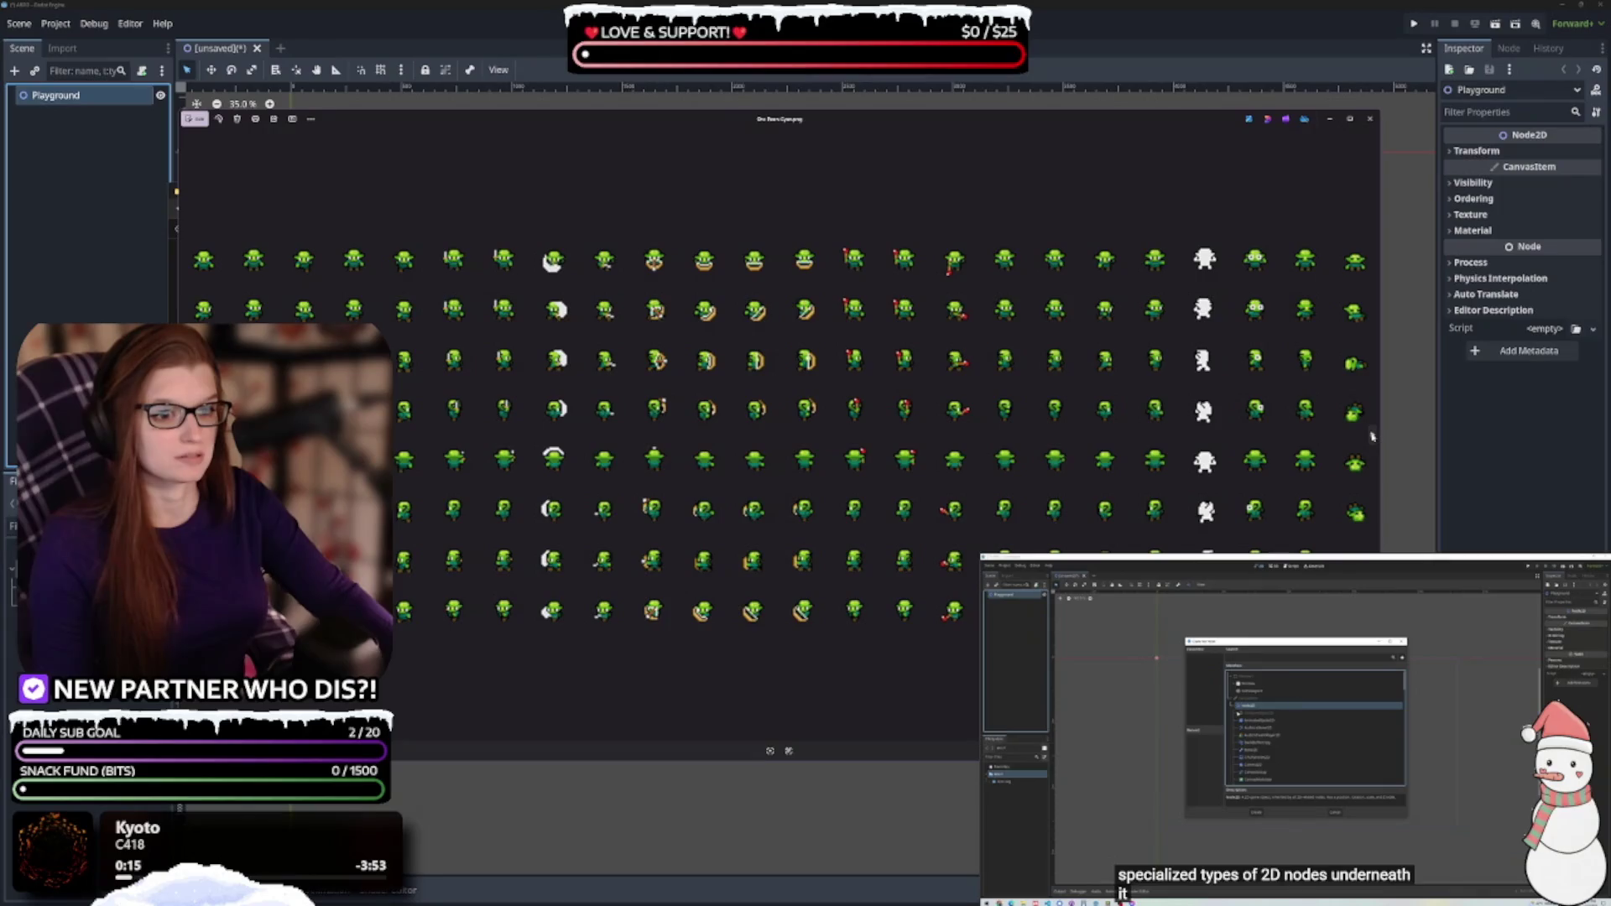
scroll(1028, 407, "up", 3)
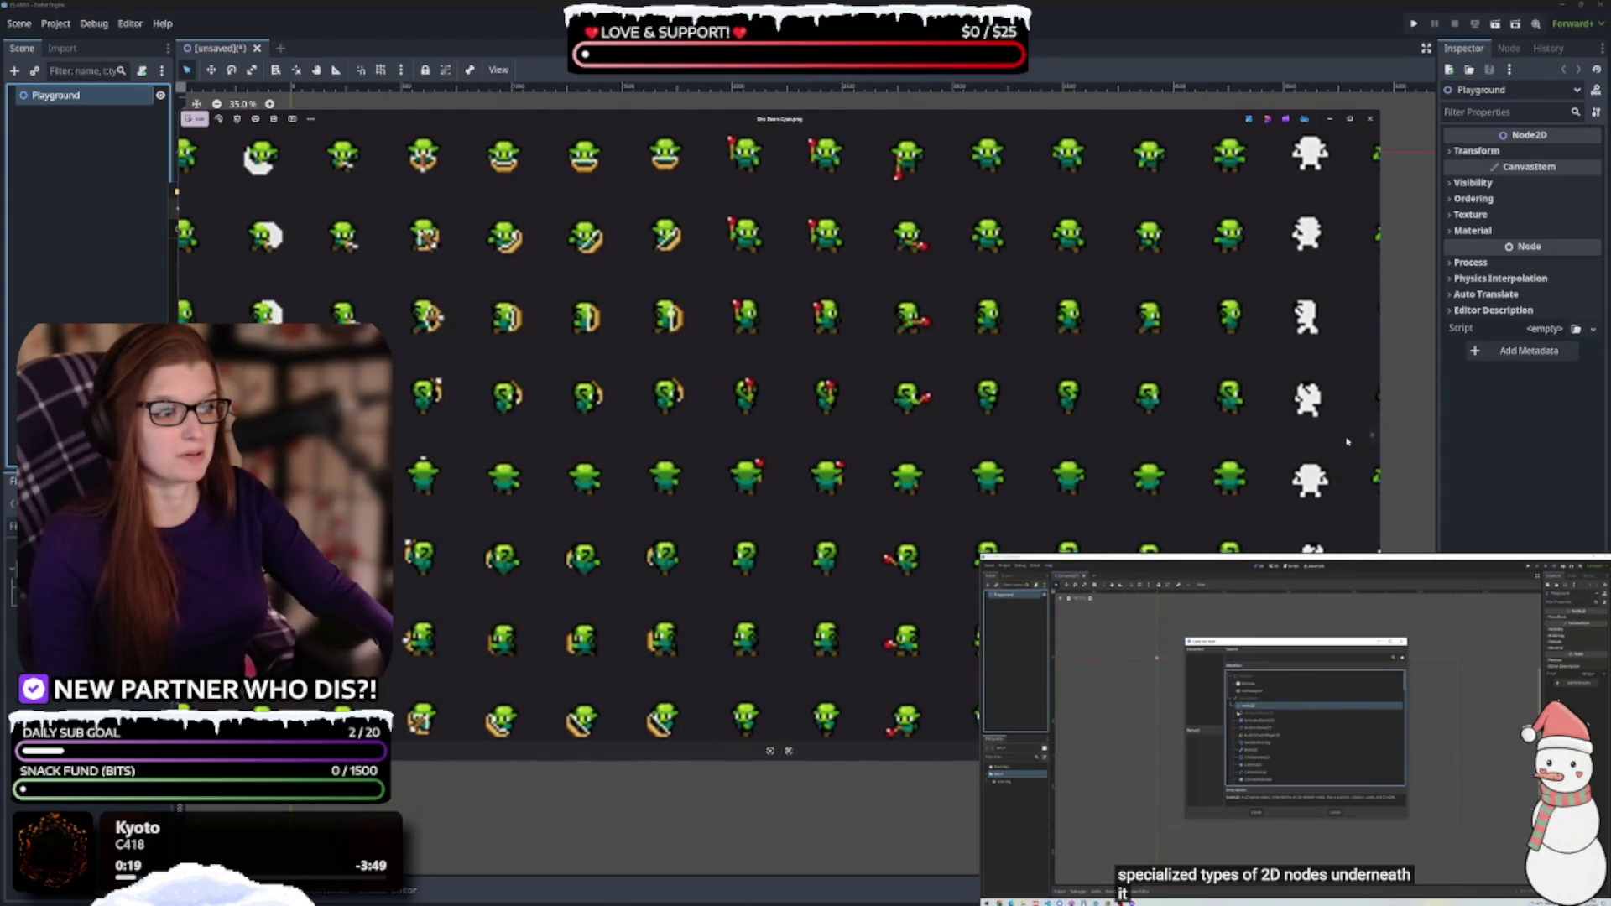
left_click(1373, 436)
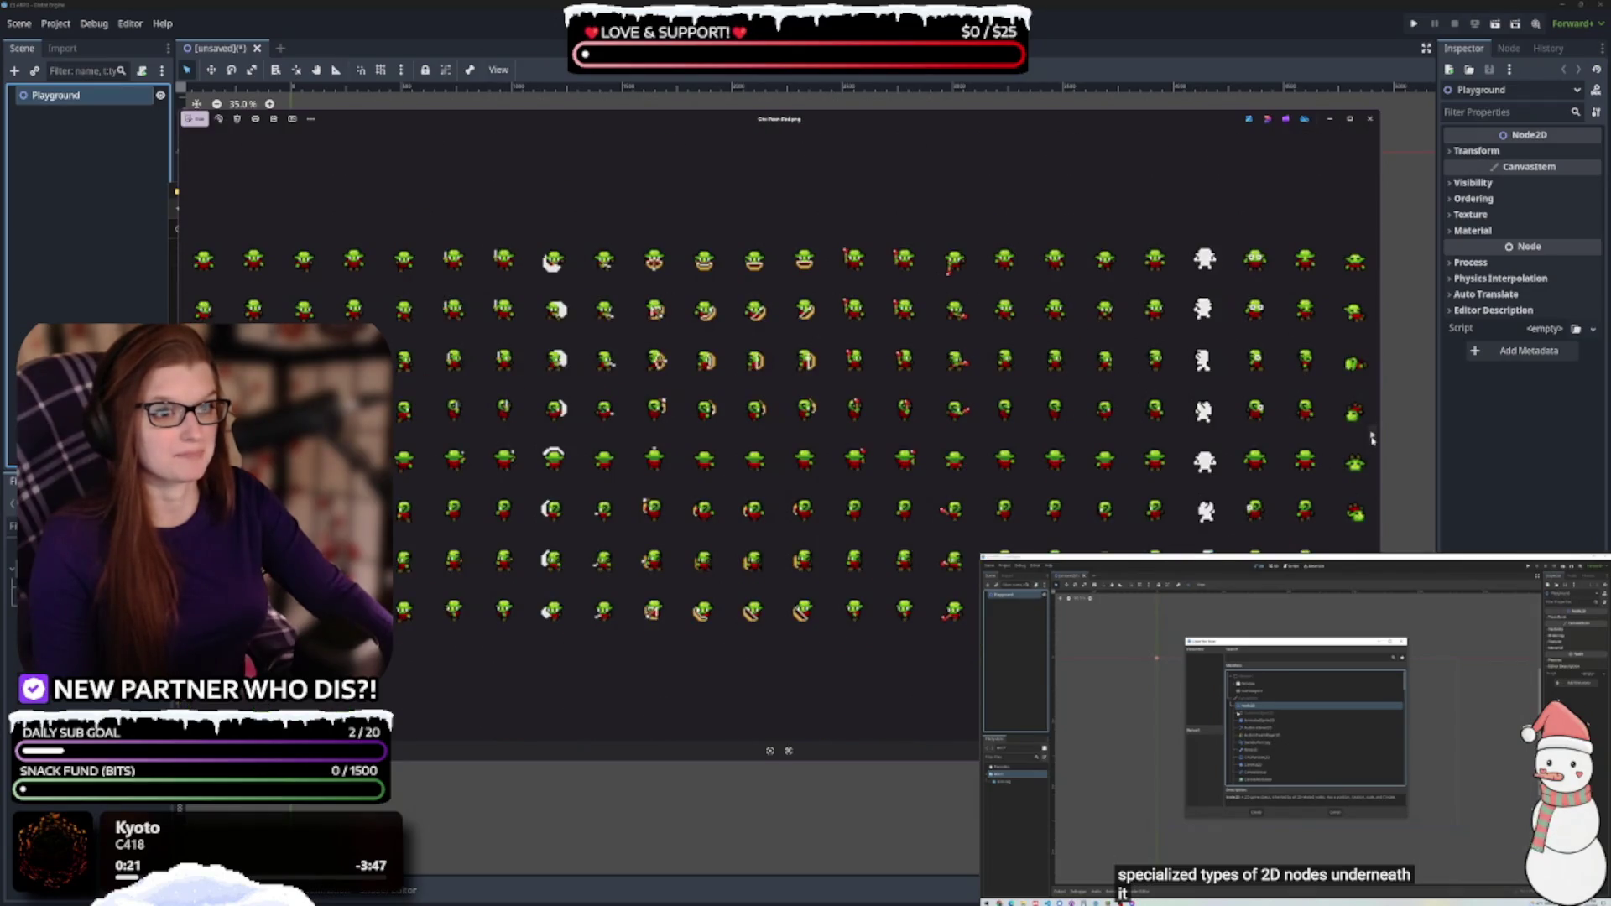
left_click(1373, 435)
left_click(1372, 436)
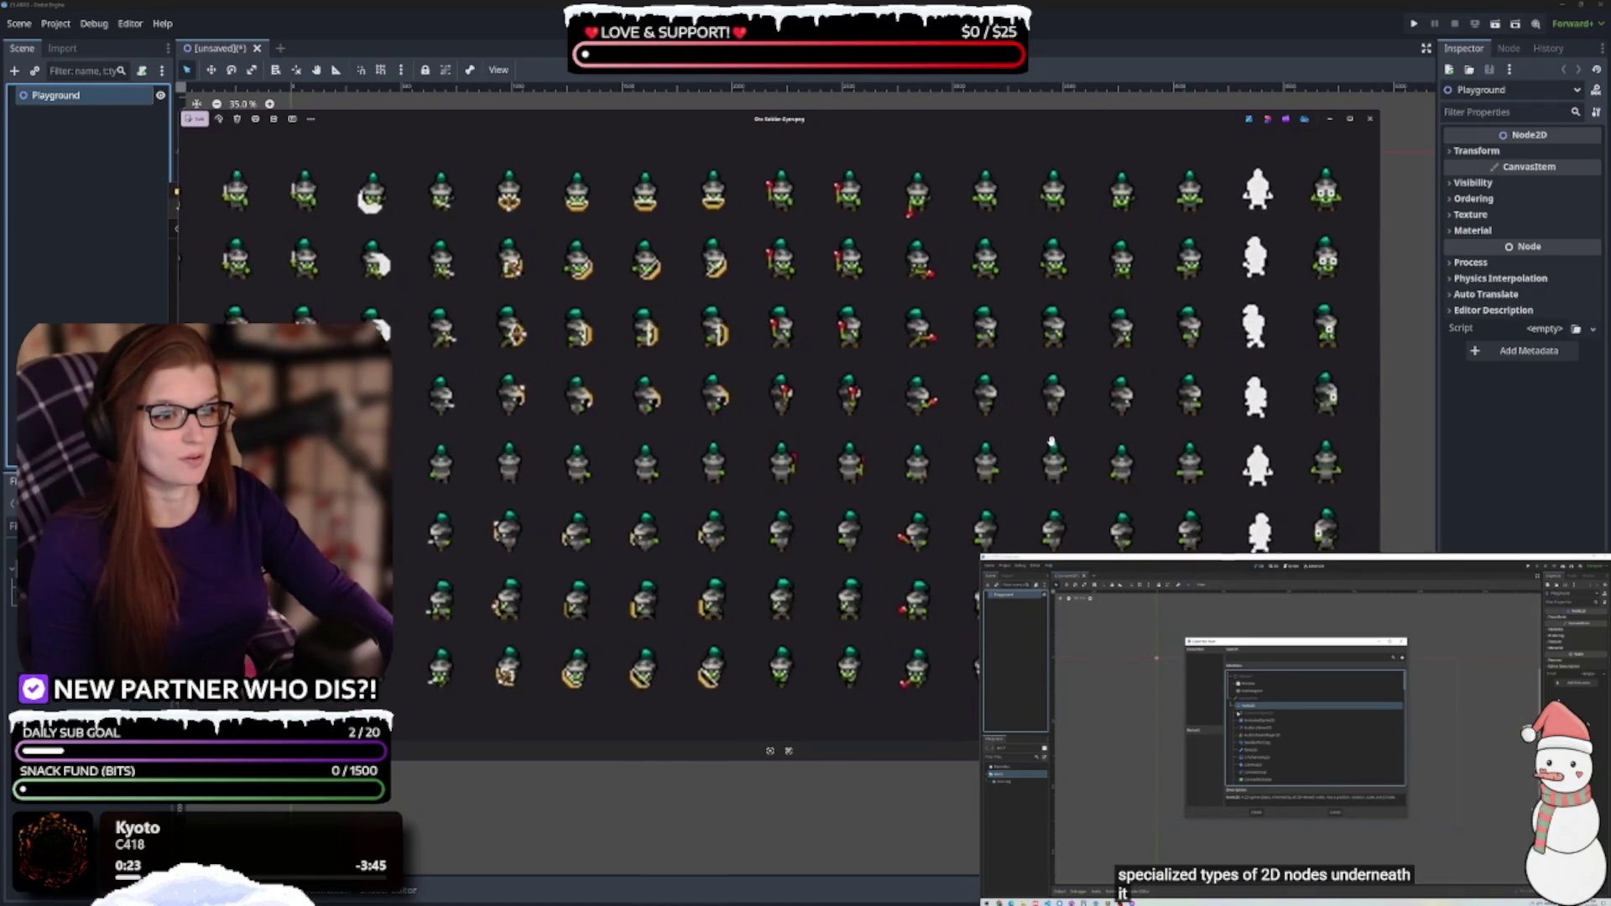
Close Photos, refresh the asset pack folder, and discard the untitled sprite window's changes
left_click(1370, 122)
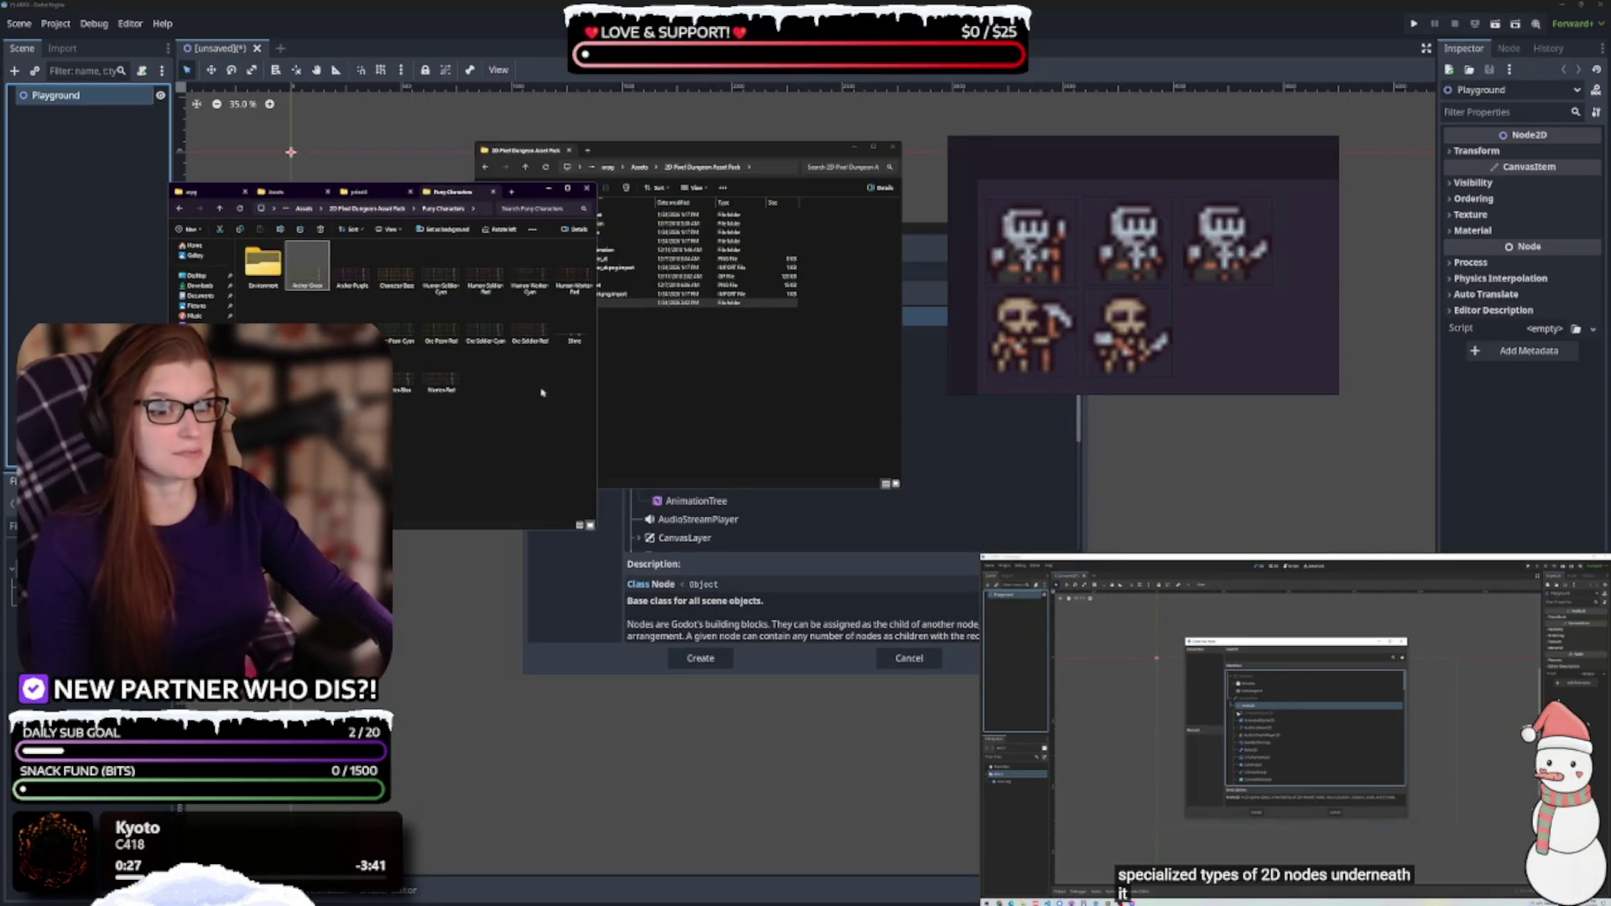
left_click(733, 354)
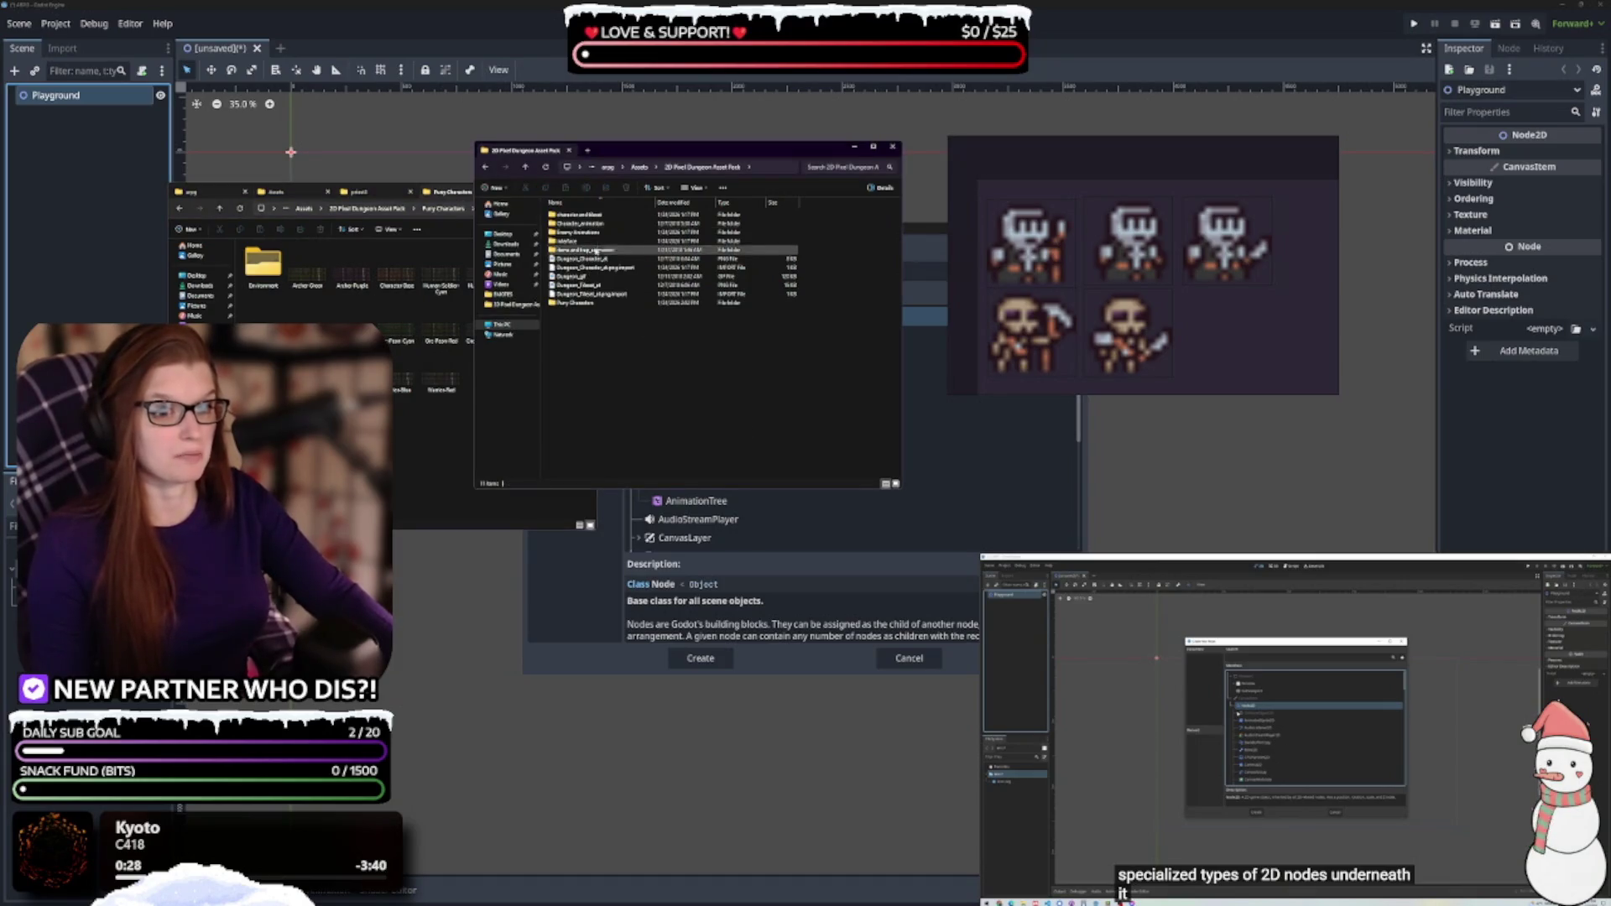
left_click(545, 167)
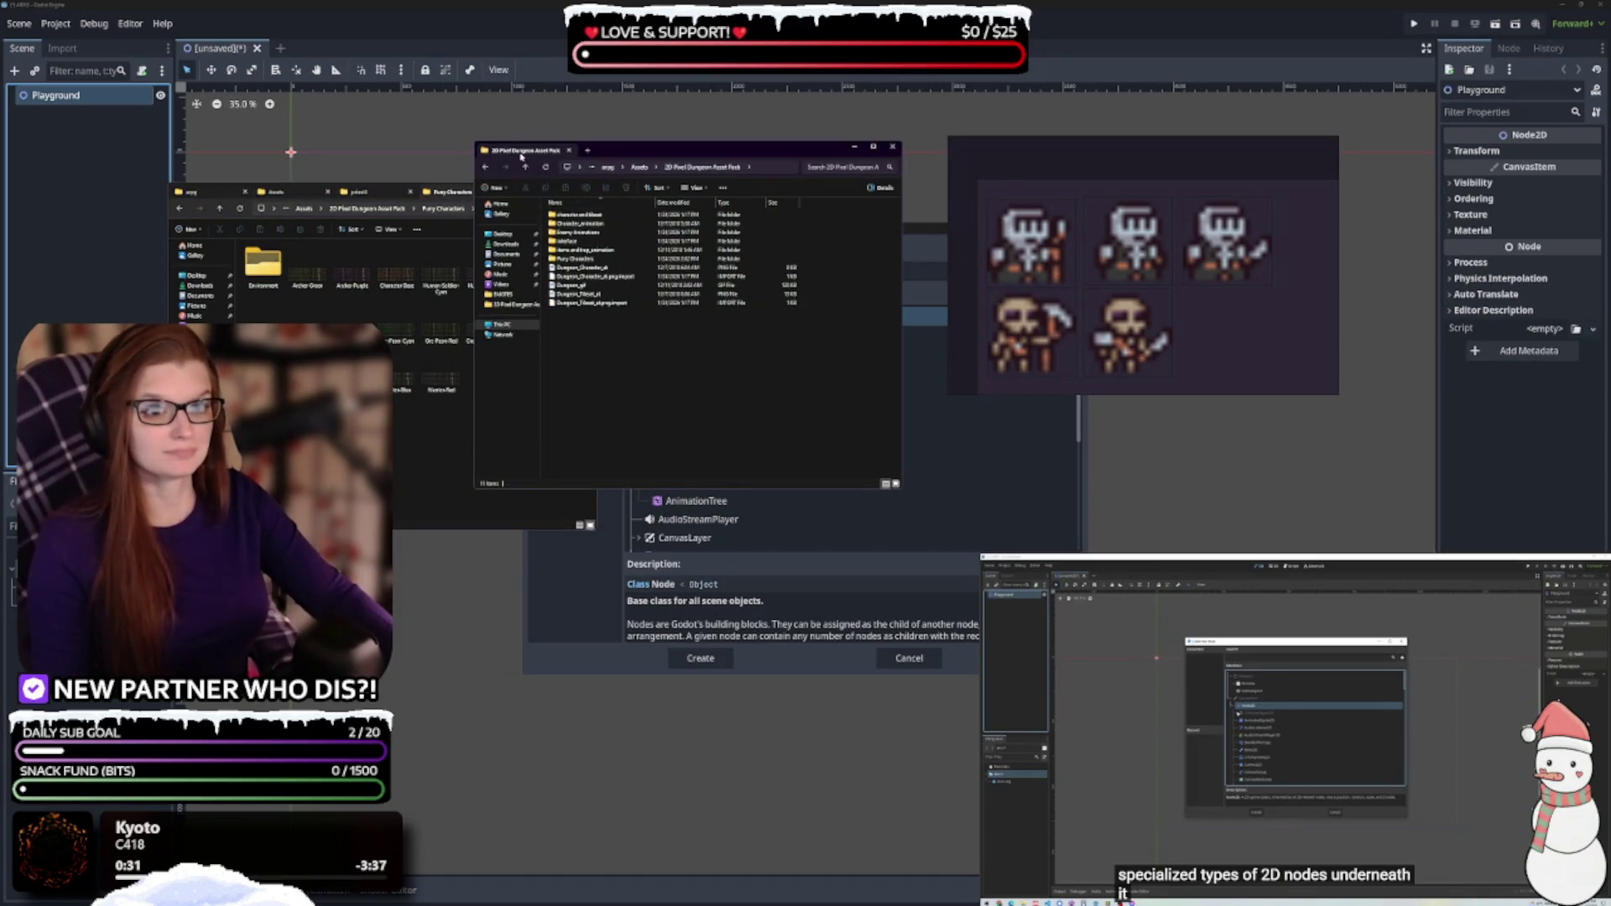
mouse_move(1332, 144)
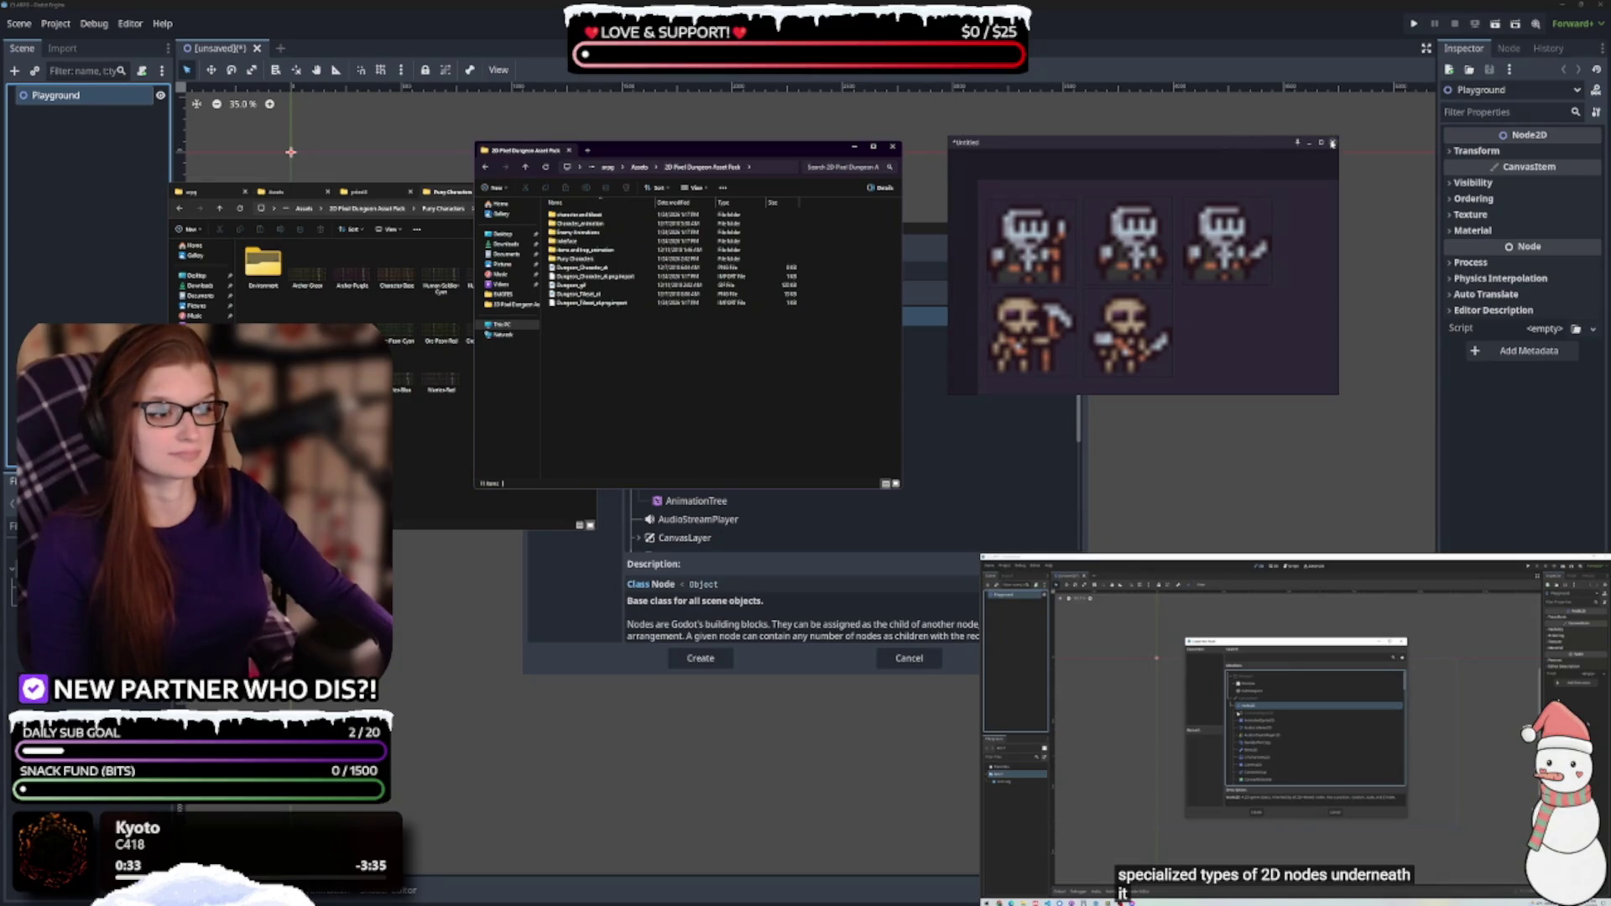
left_click(1332, 144)
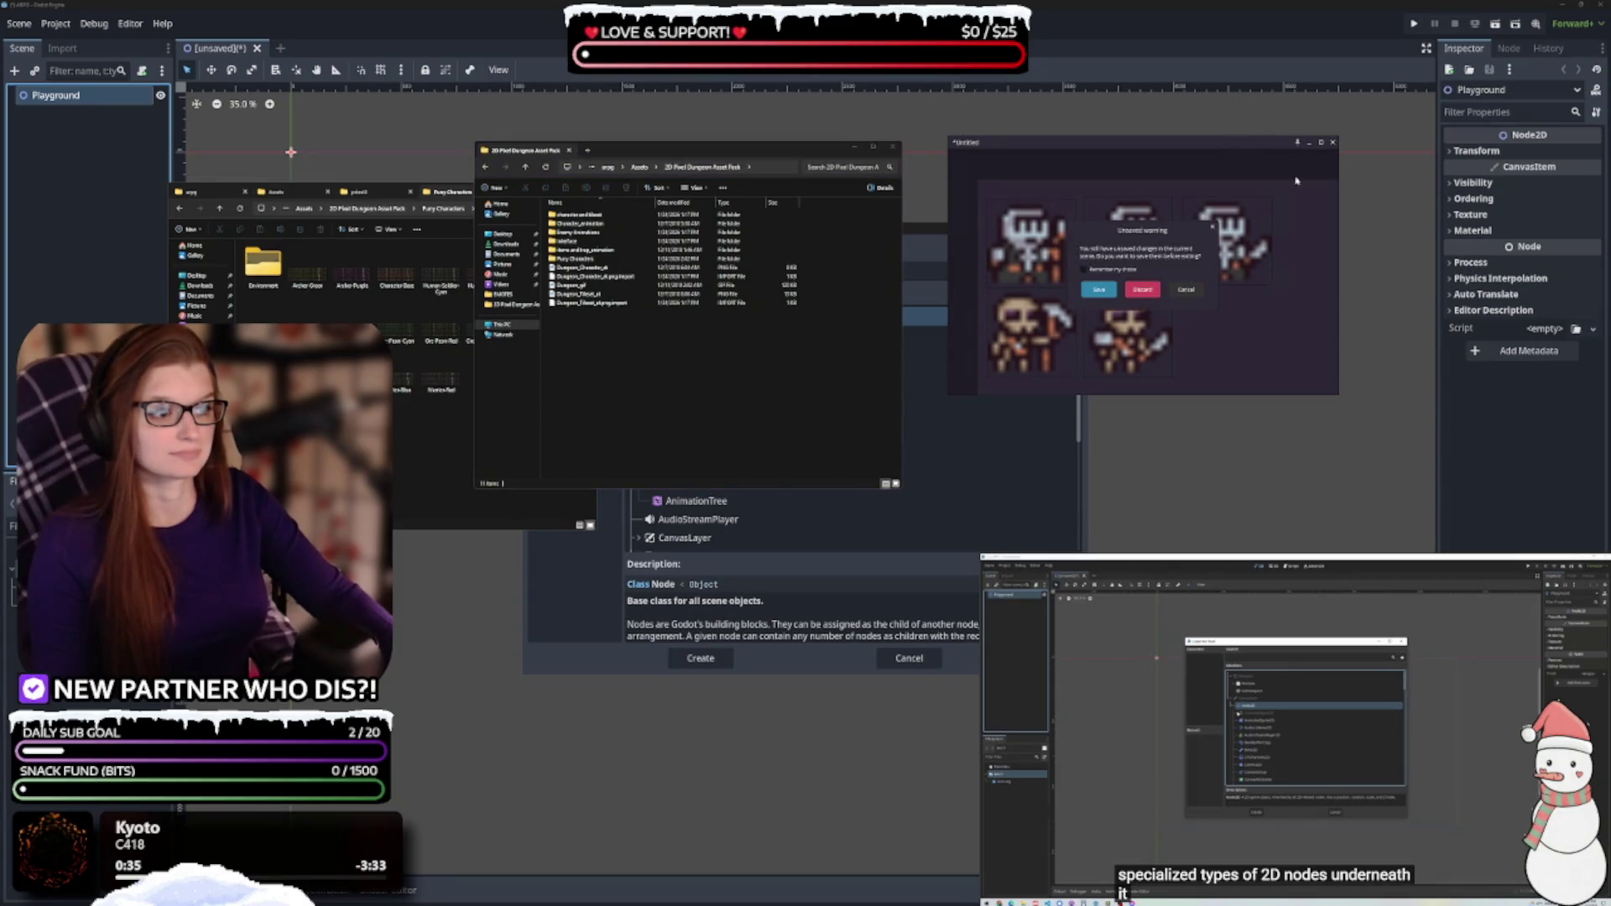
left_click(1142, 290)
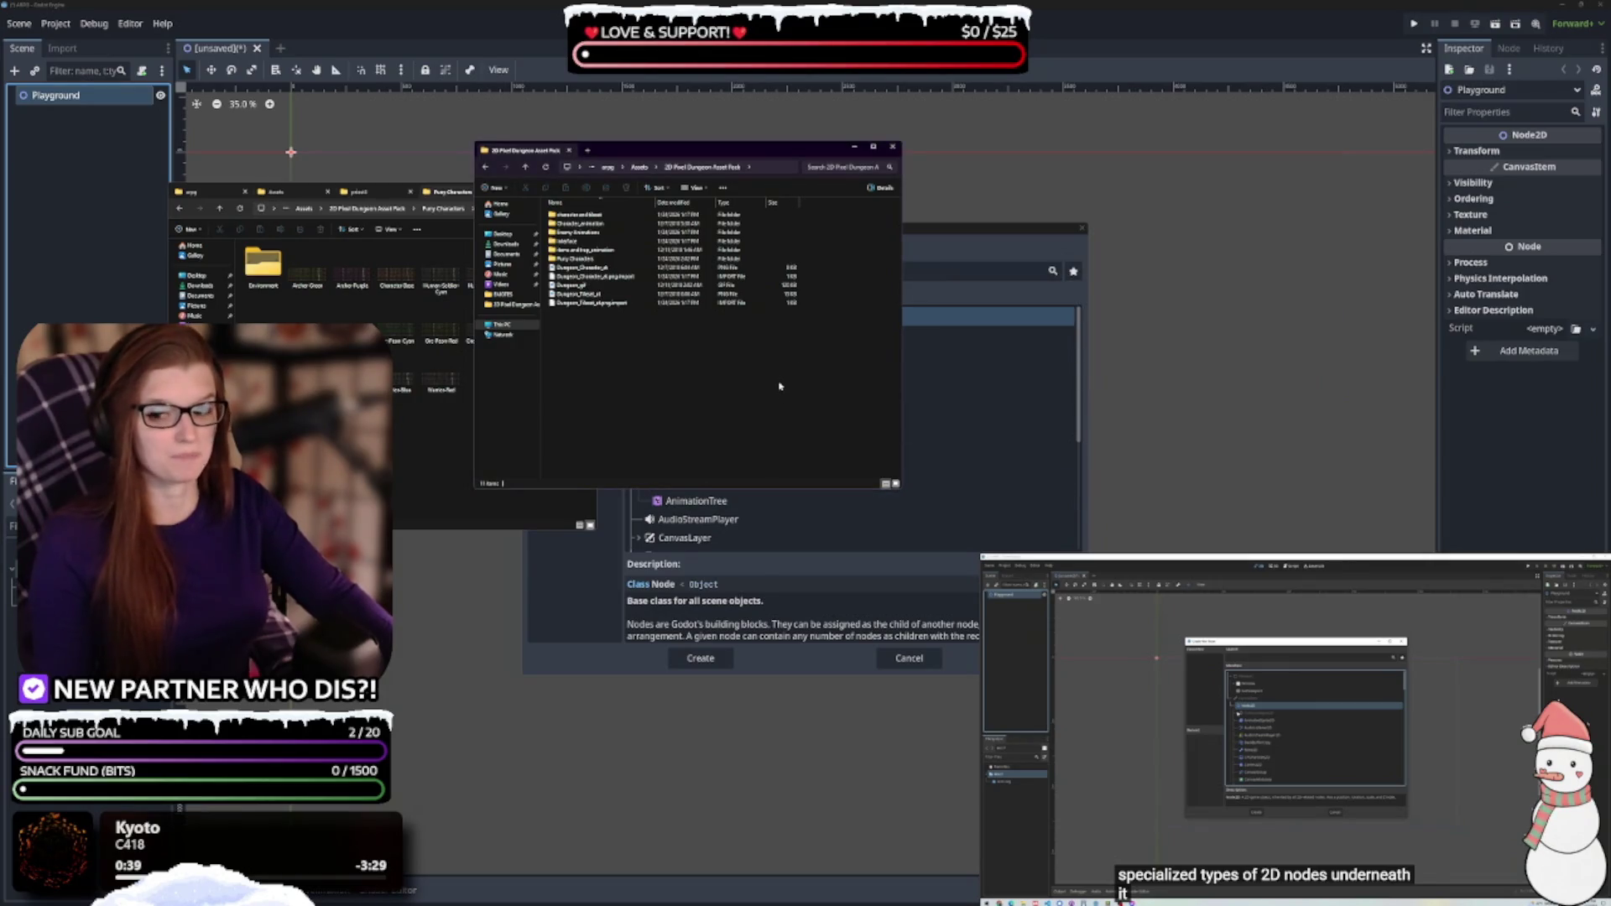
Close the extra folder tabs and the character sprites folder window
left_click(403, 319)
left_click(409, 192)
left_click(292, 192)
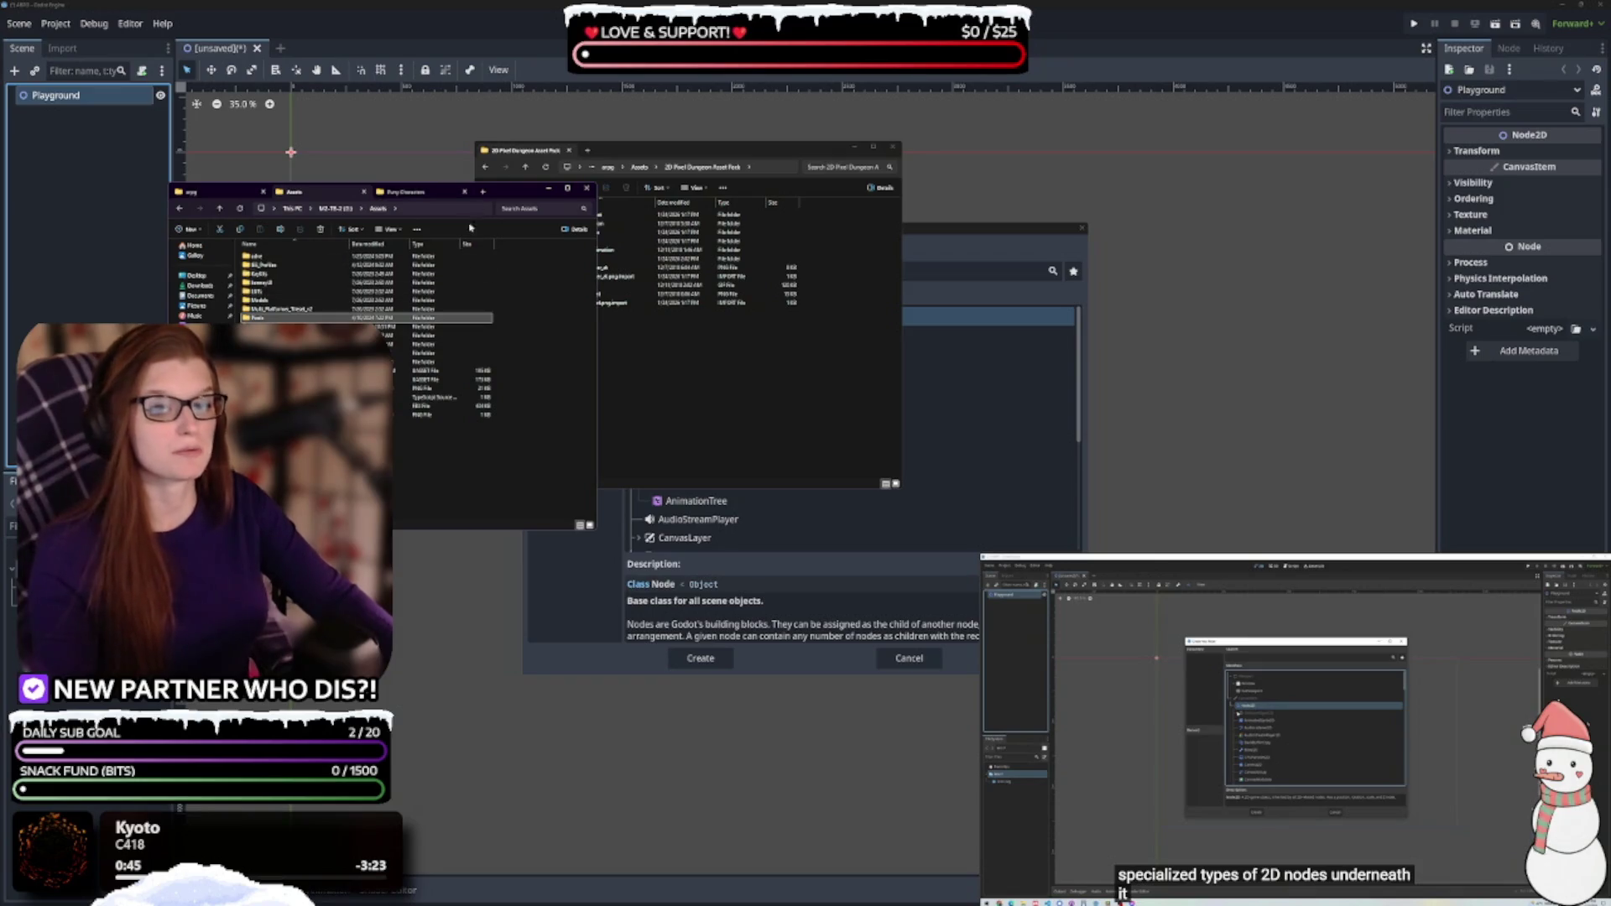
left_click(406, 191)
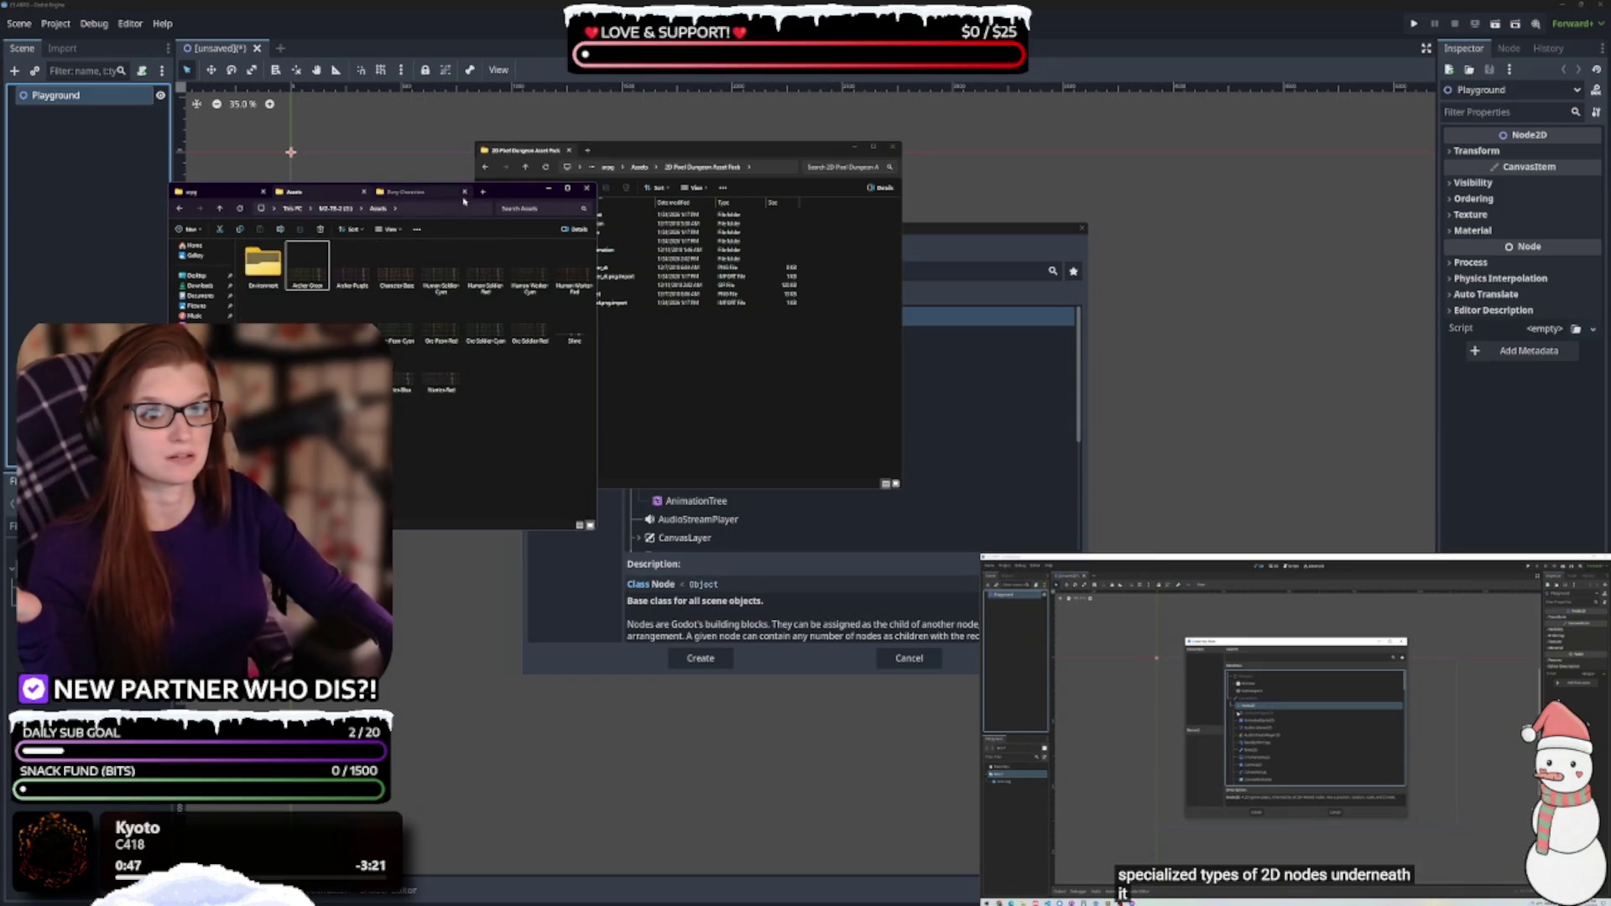
left_click(586, 188)
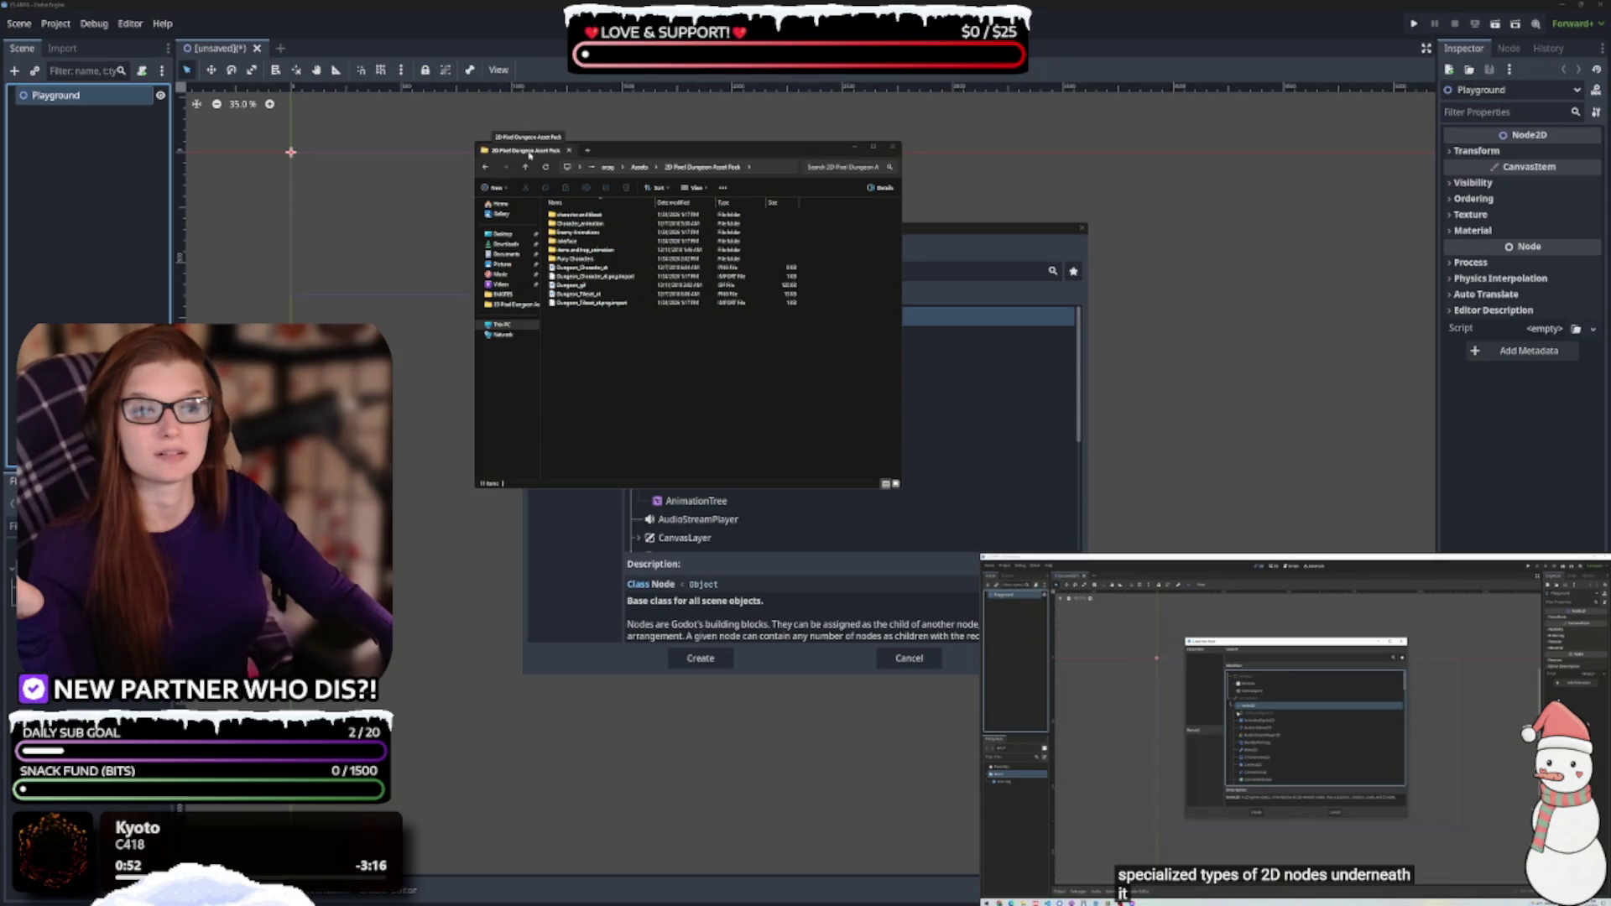
Browse the Assets and 2D Pixel Dungeon Asset Pack folders, then return to Godot
left_click(525, 167)
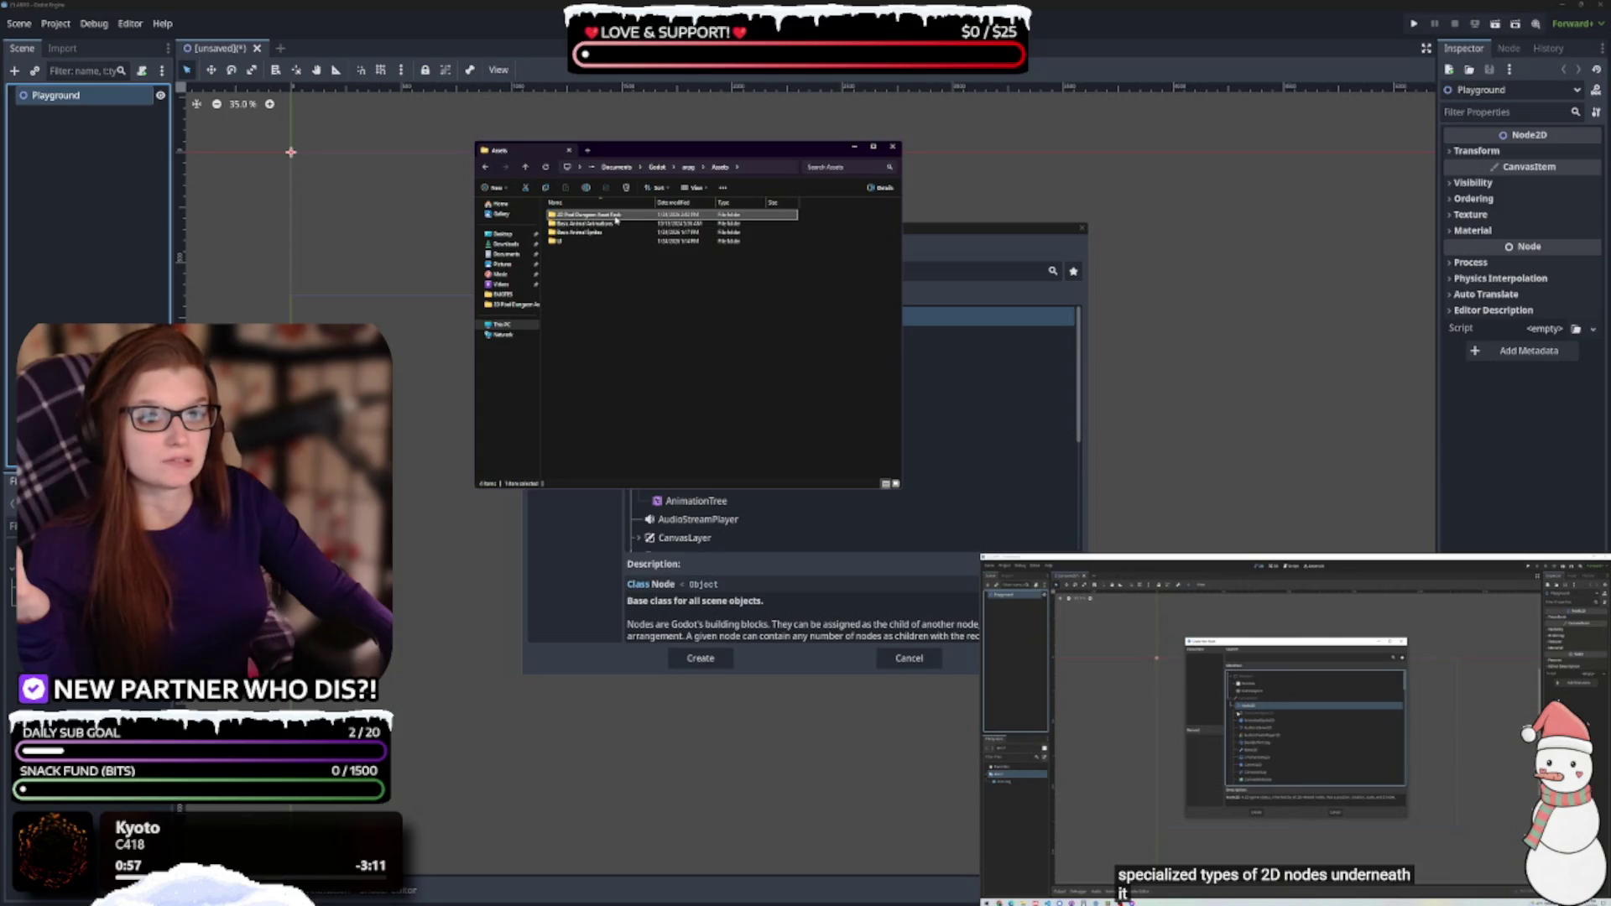
double_click(617, 216)
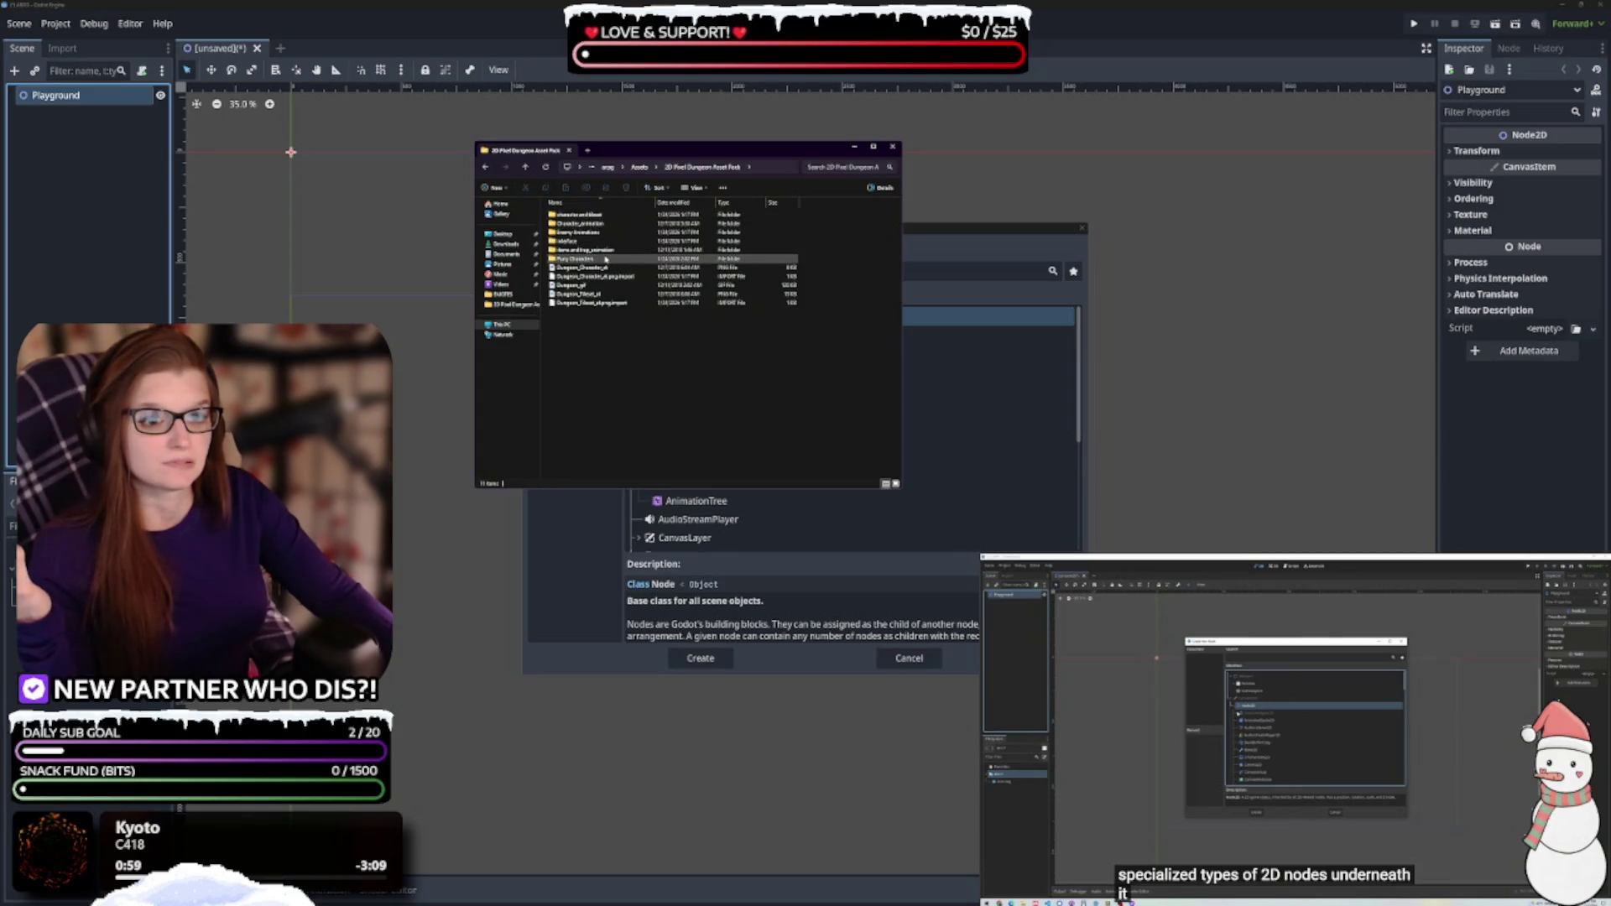
left_click(639, 167)
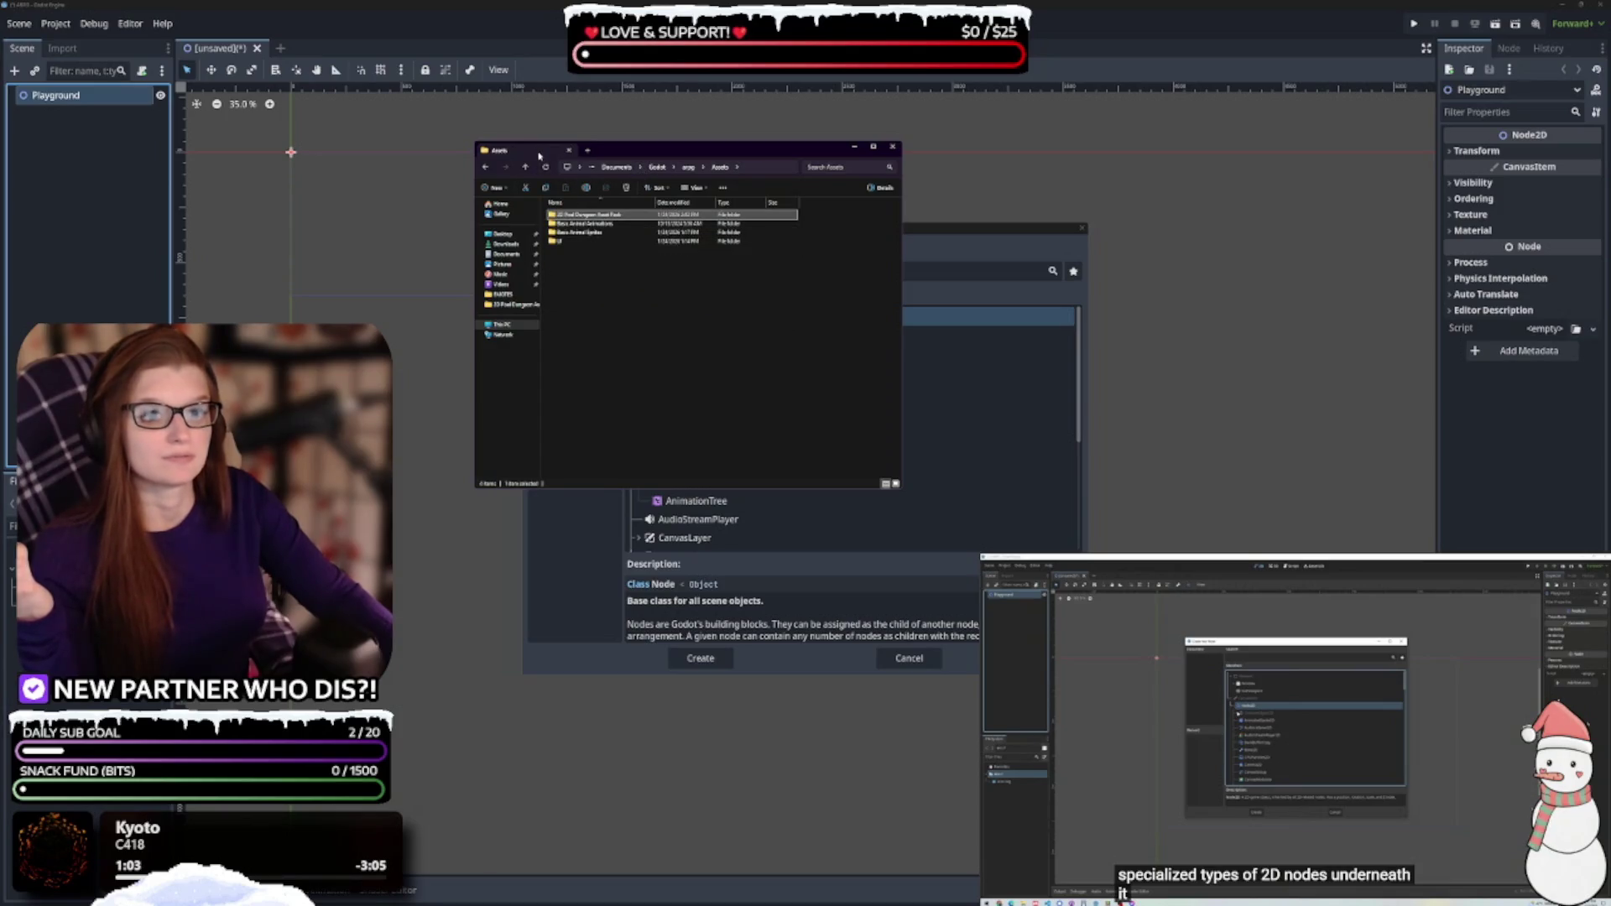
left_click(600, 226)
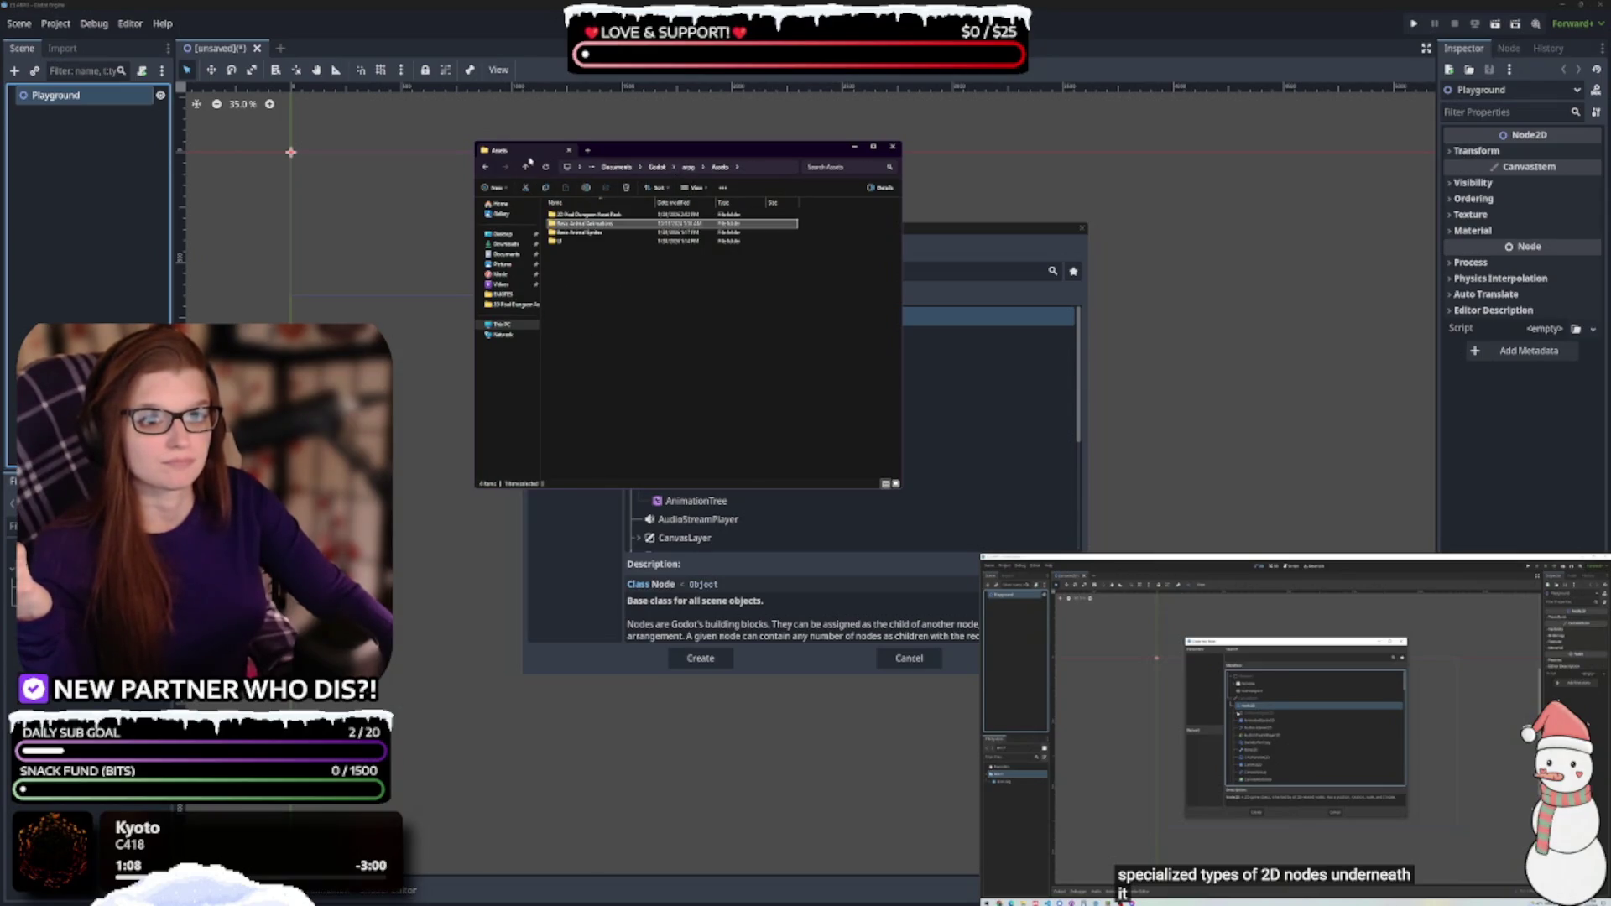
left_click(604, 167)
key("alt+Tab")
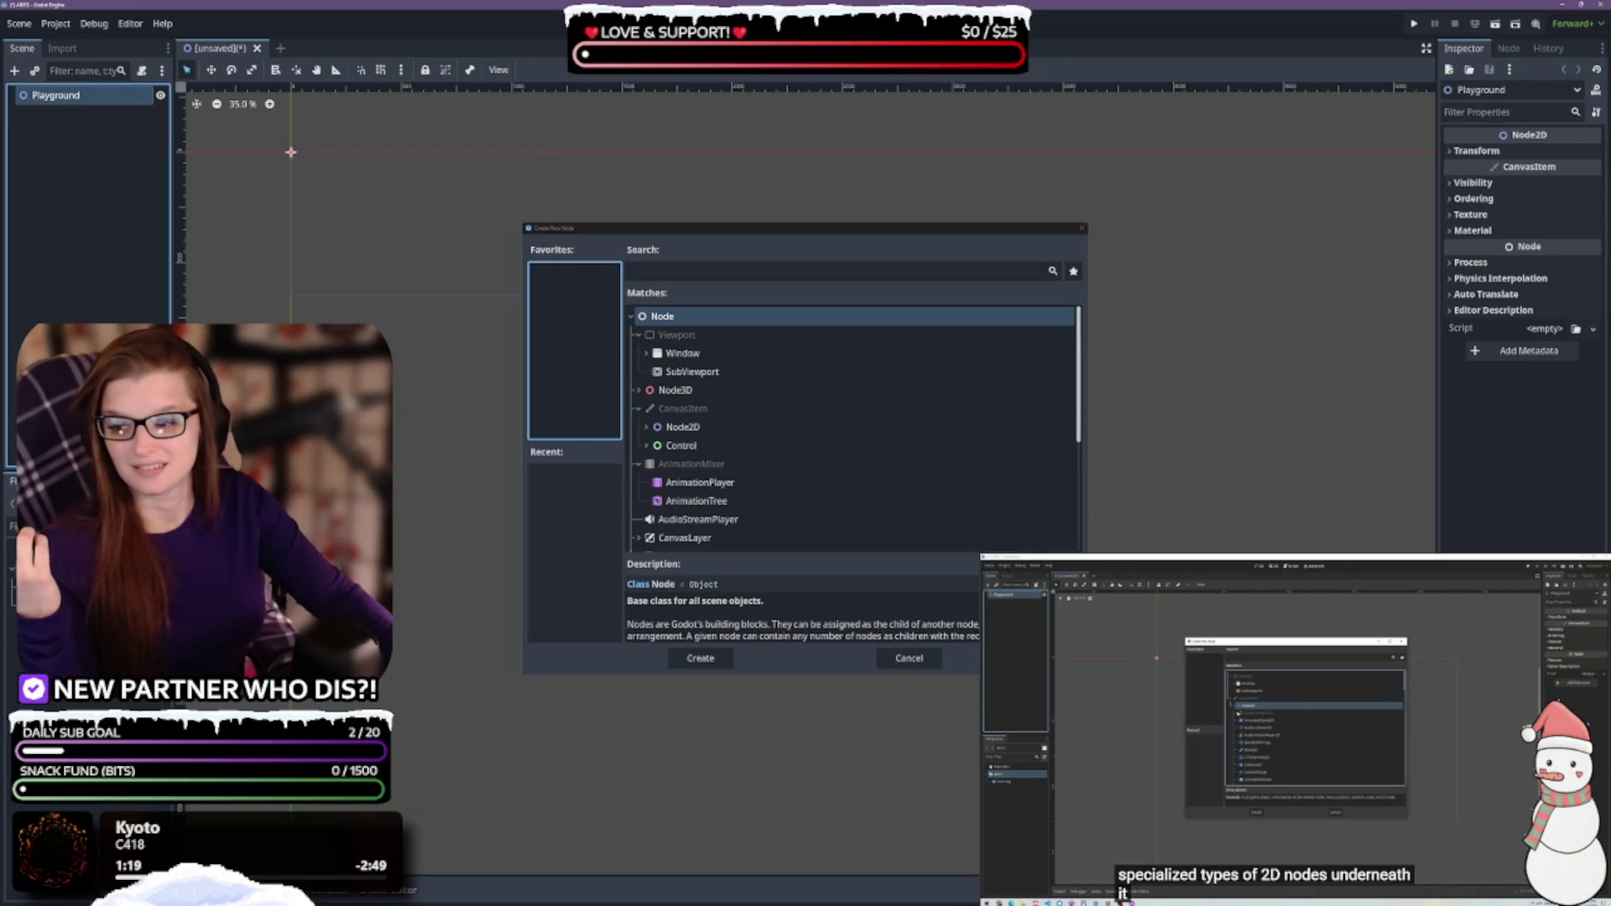
Pause the tutorial, search 'char' in Create New Node, and create a CharacterBody2D
mouse_move(1124, 897)
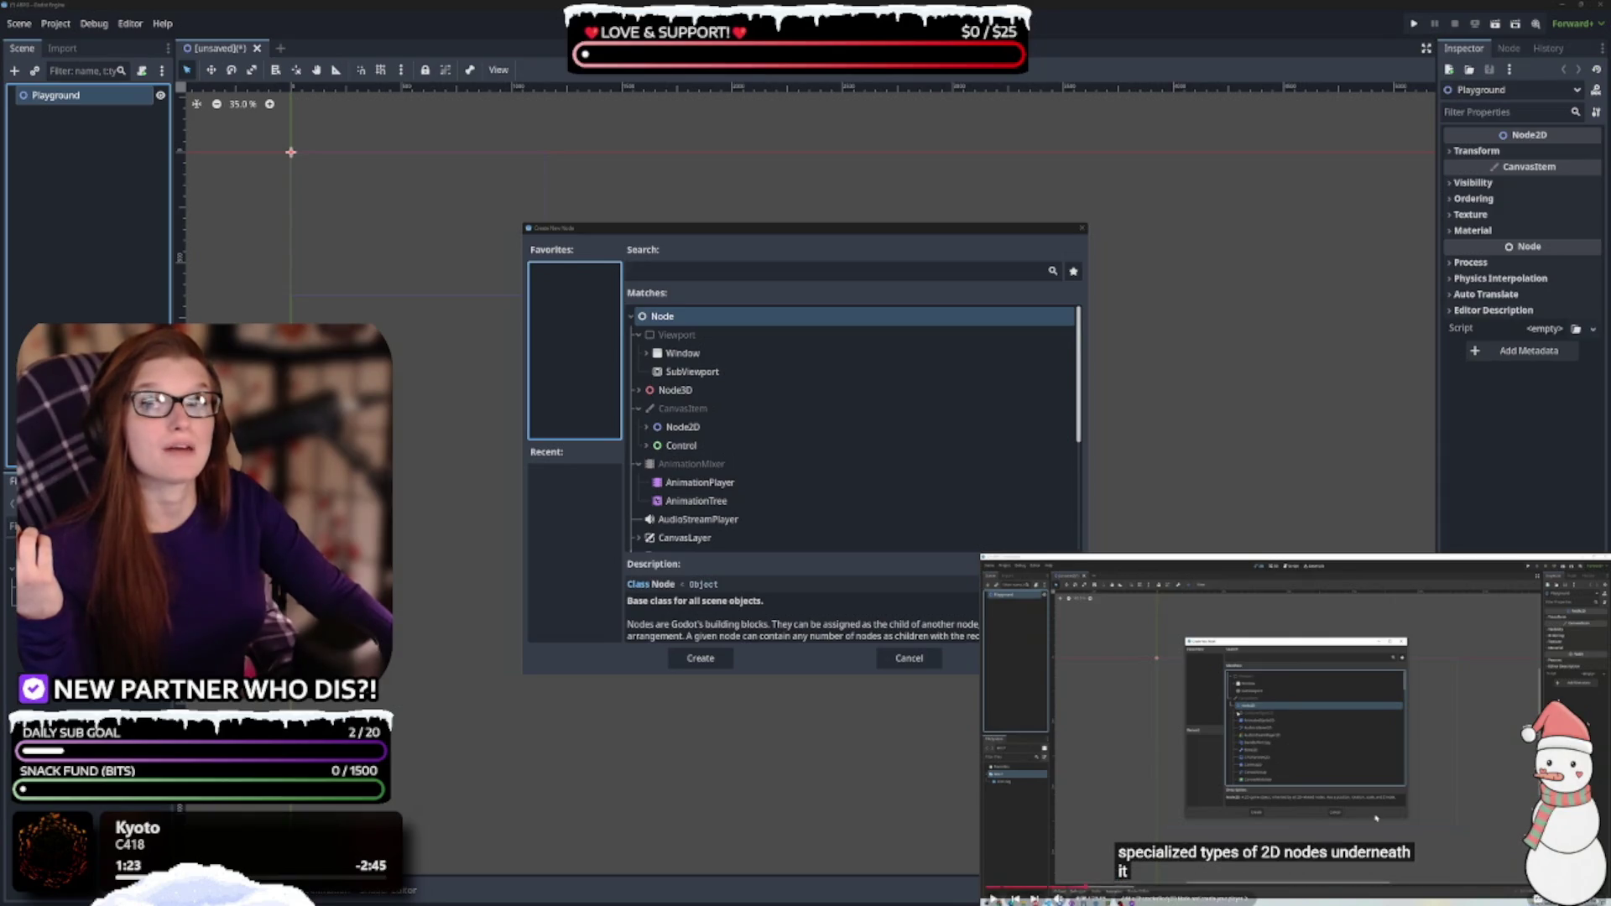
key("space")
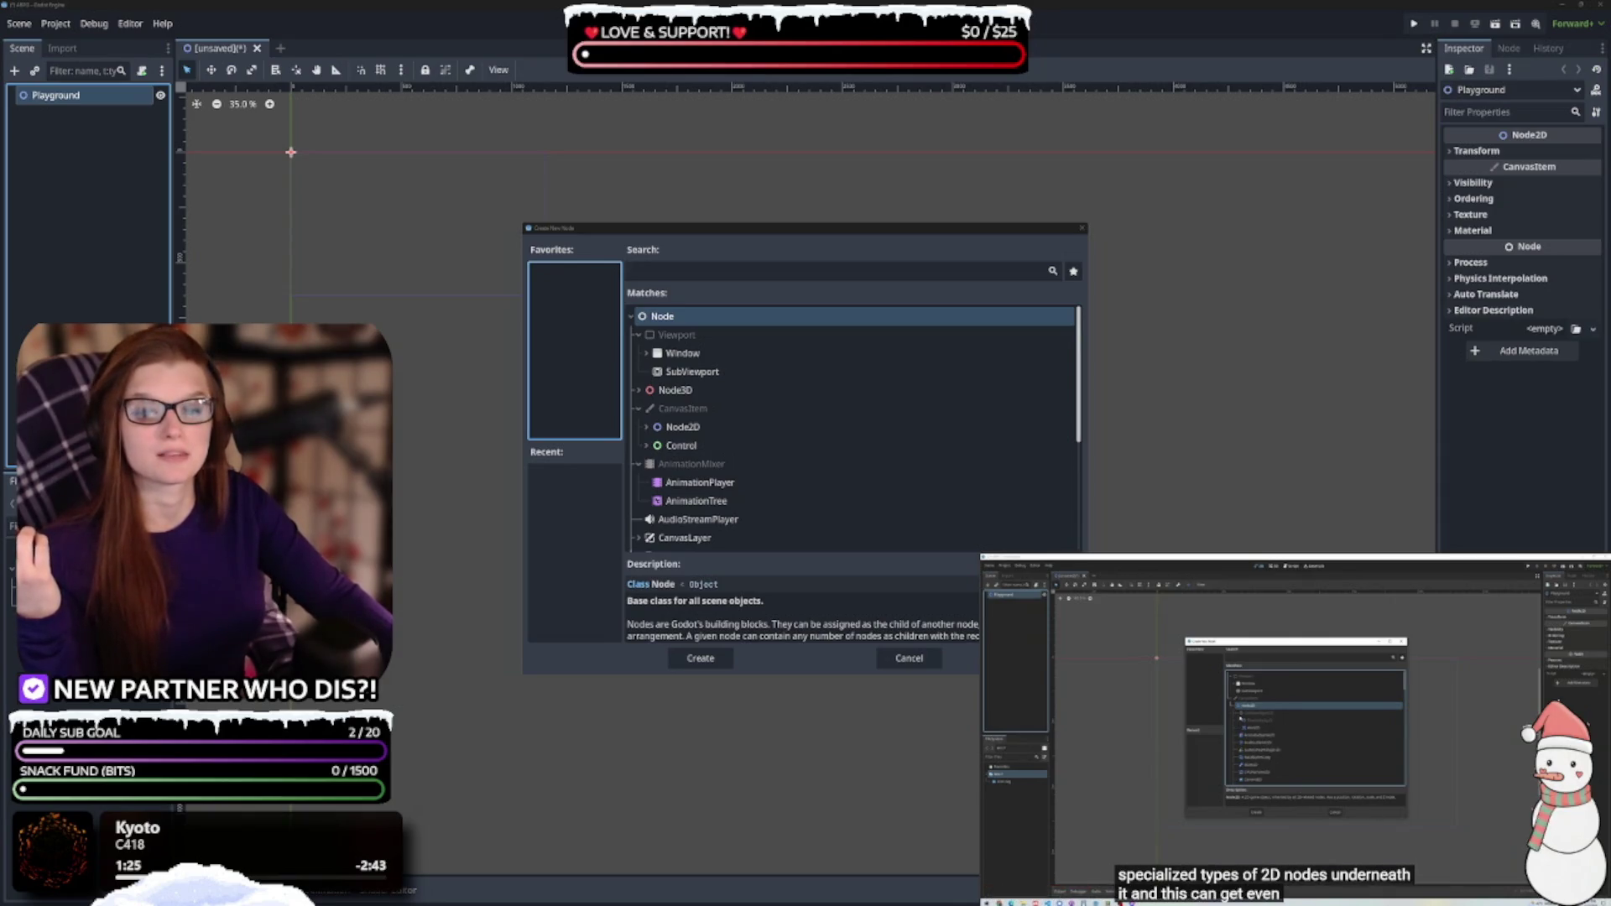
left_click(526, 435)
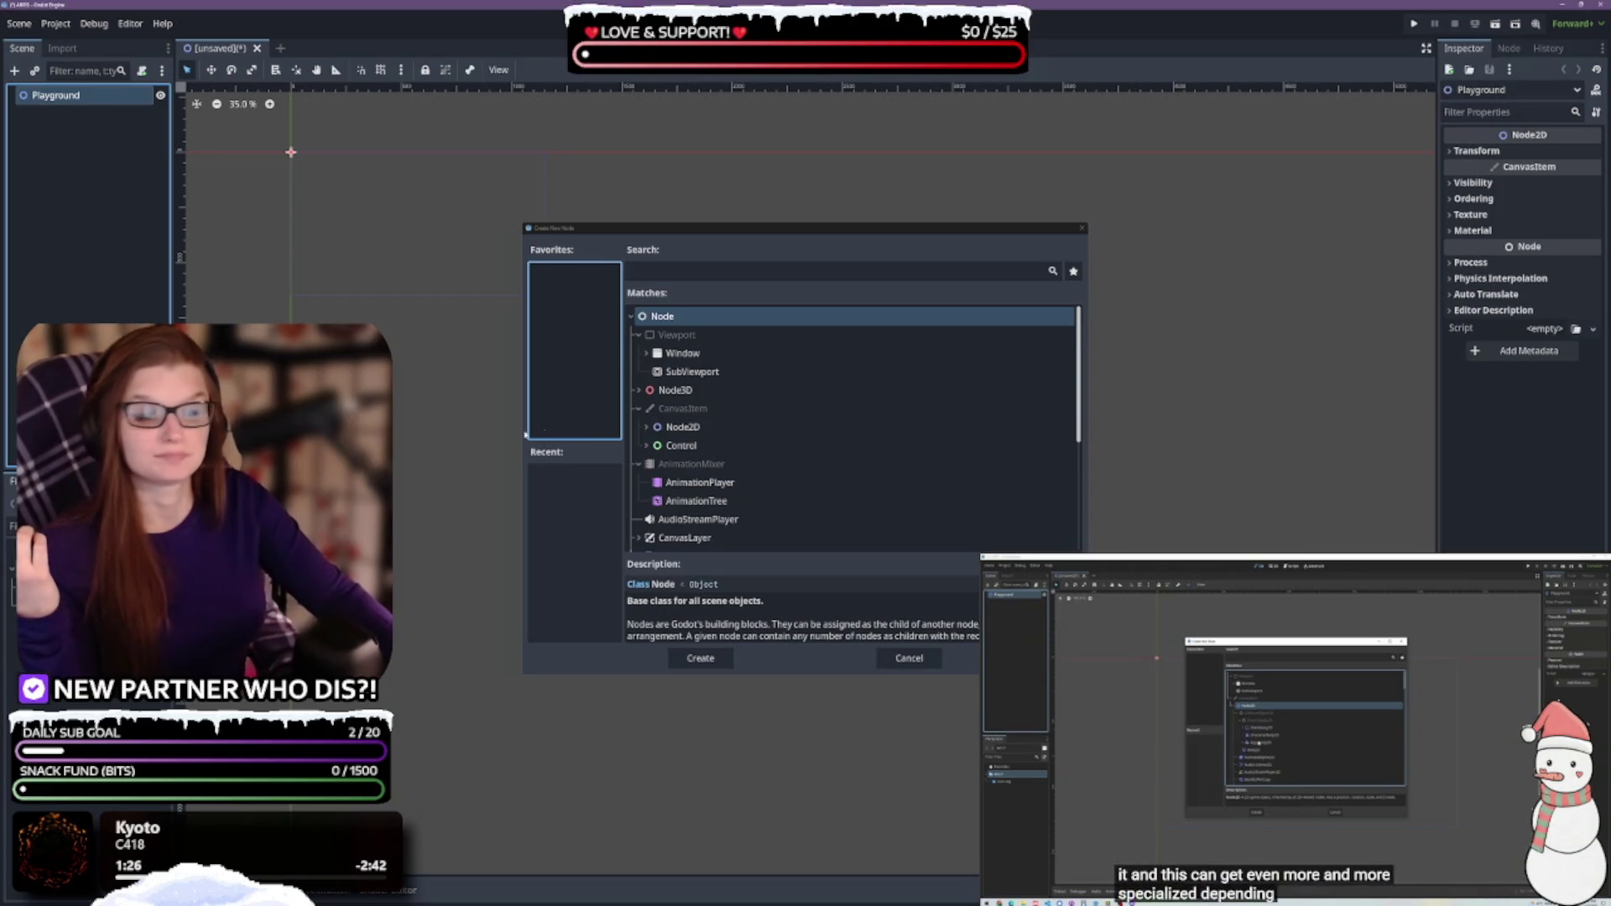
left_click_drag(659, 232, 681, 238)
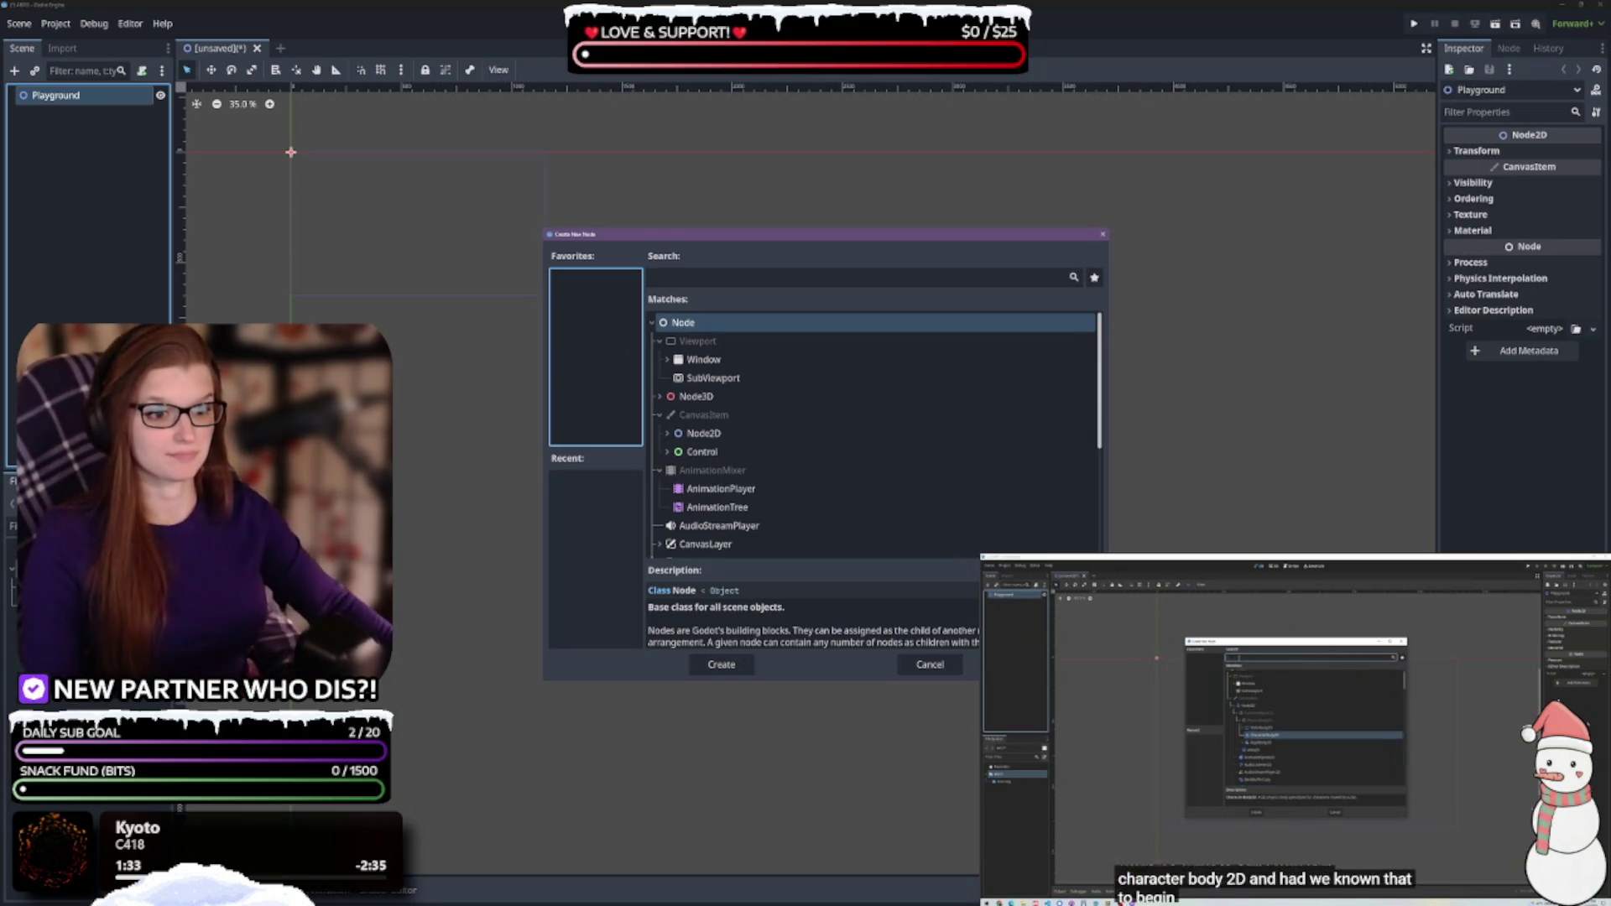
left_click(680, 279)
type("char")
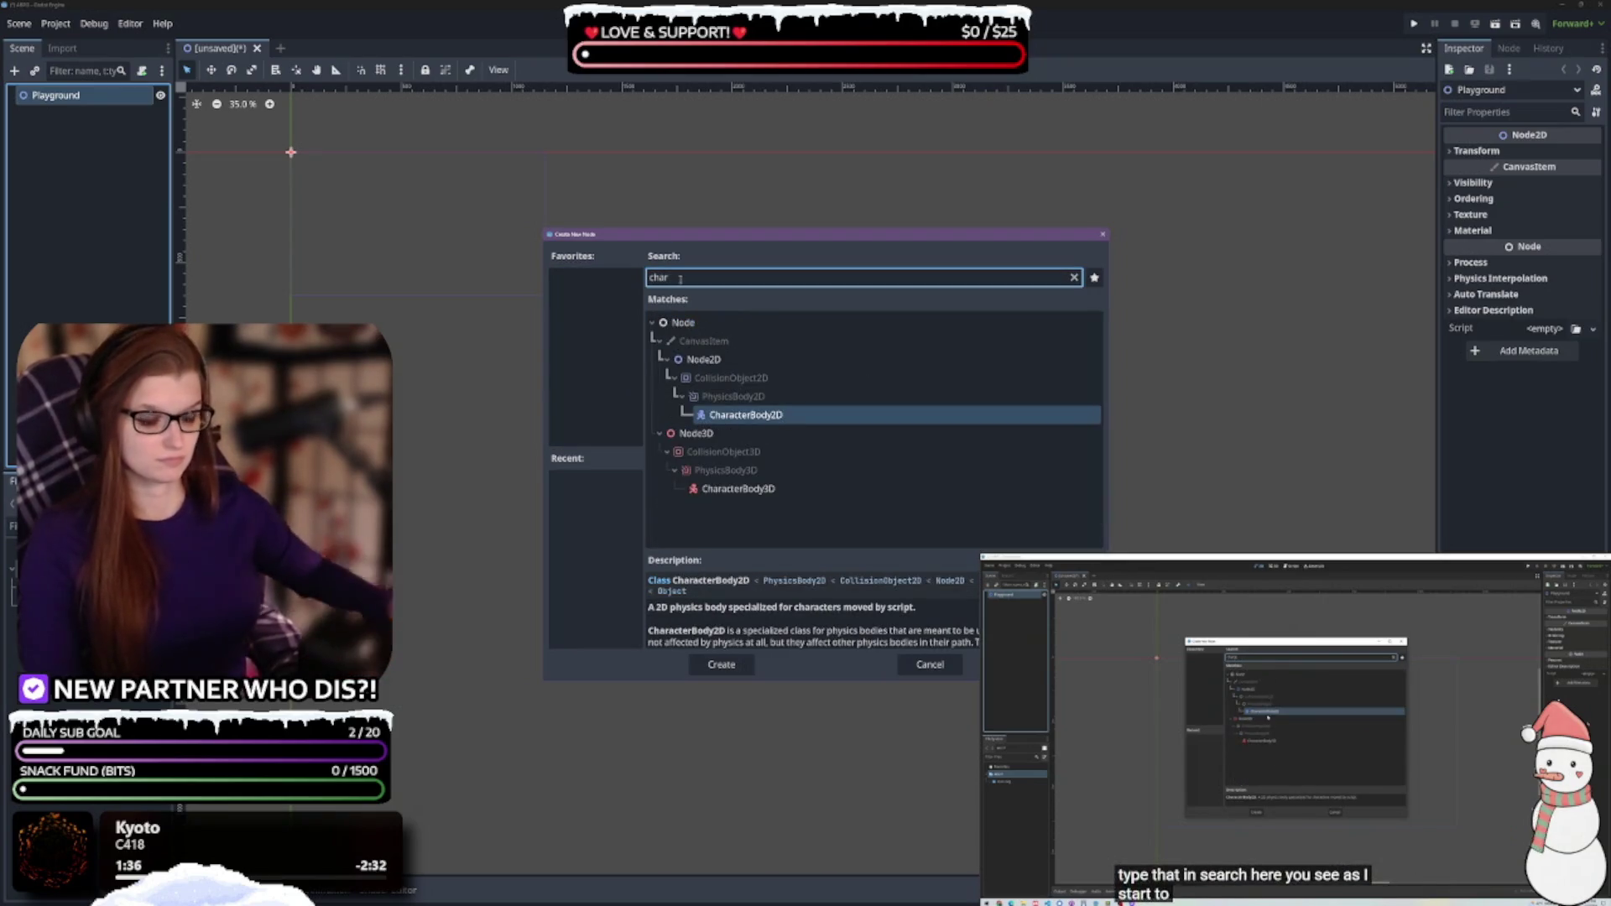
left_click(724, 665)
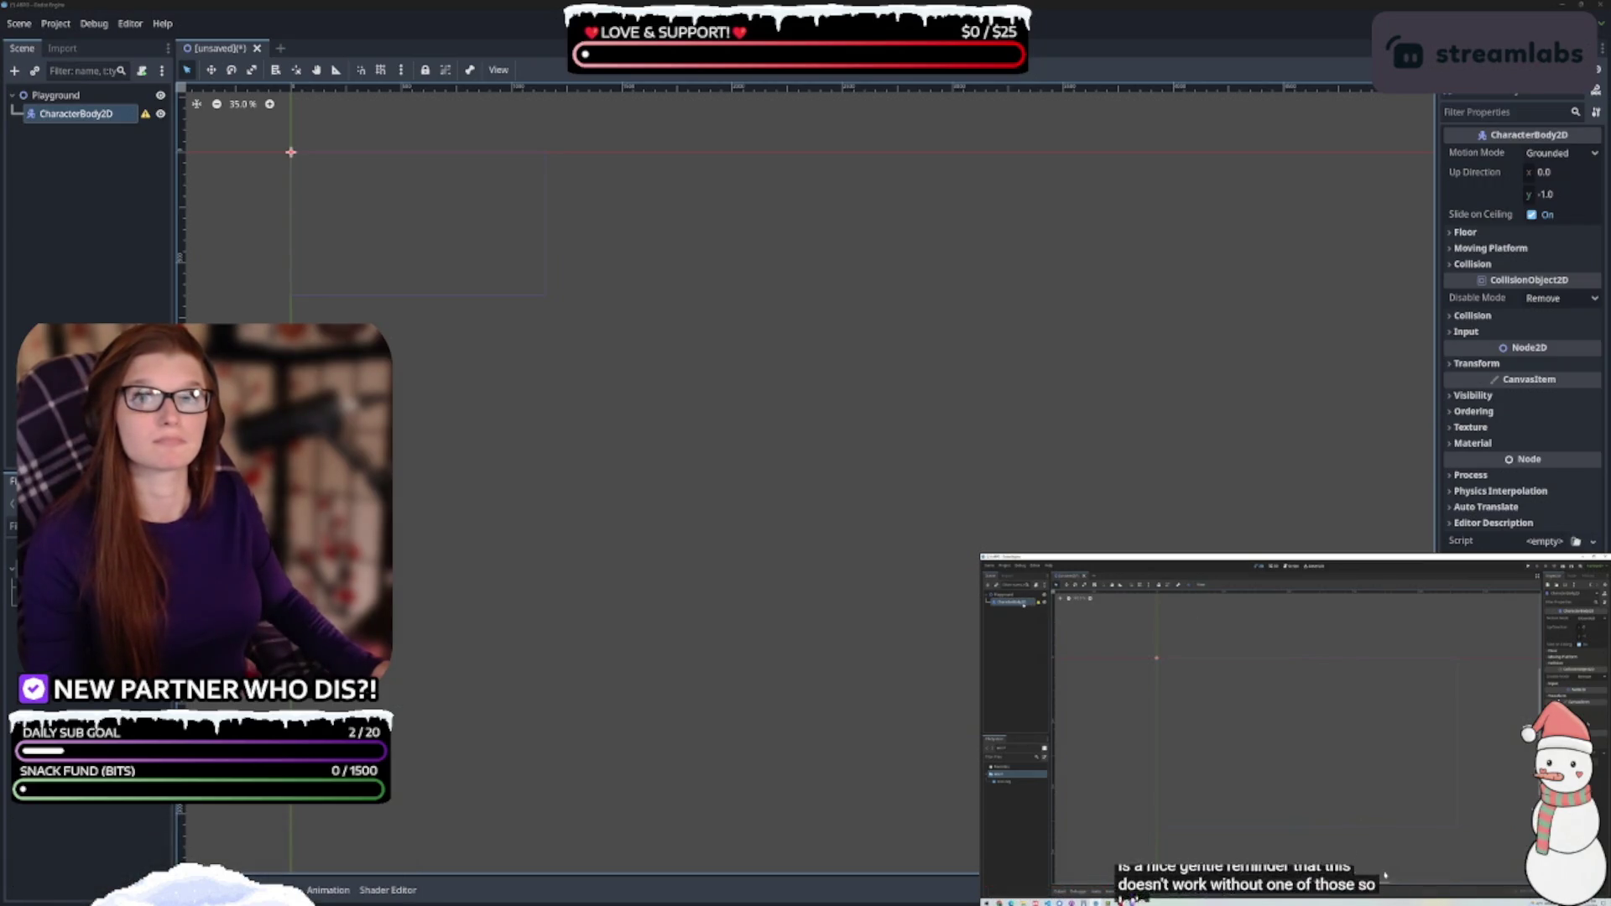
Add a CollisionShape2D child under CharacterBody2D using a 'coll' search
left_click(1307, 733)
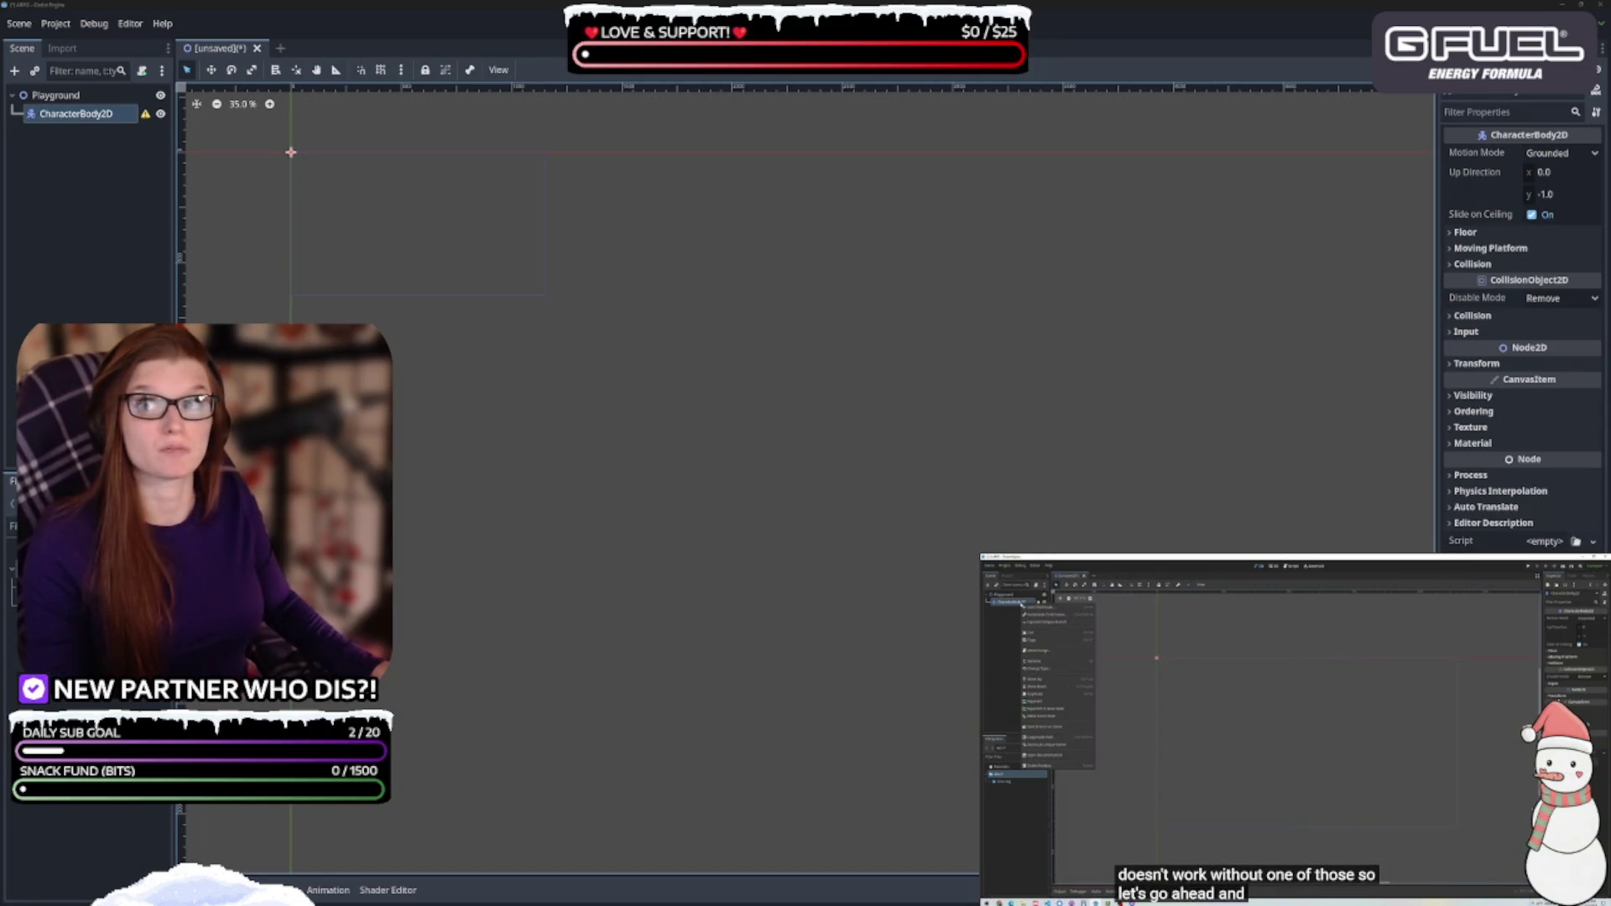
left_click(1248, 848)
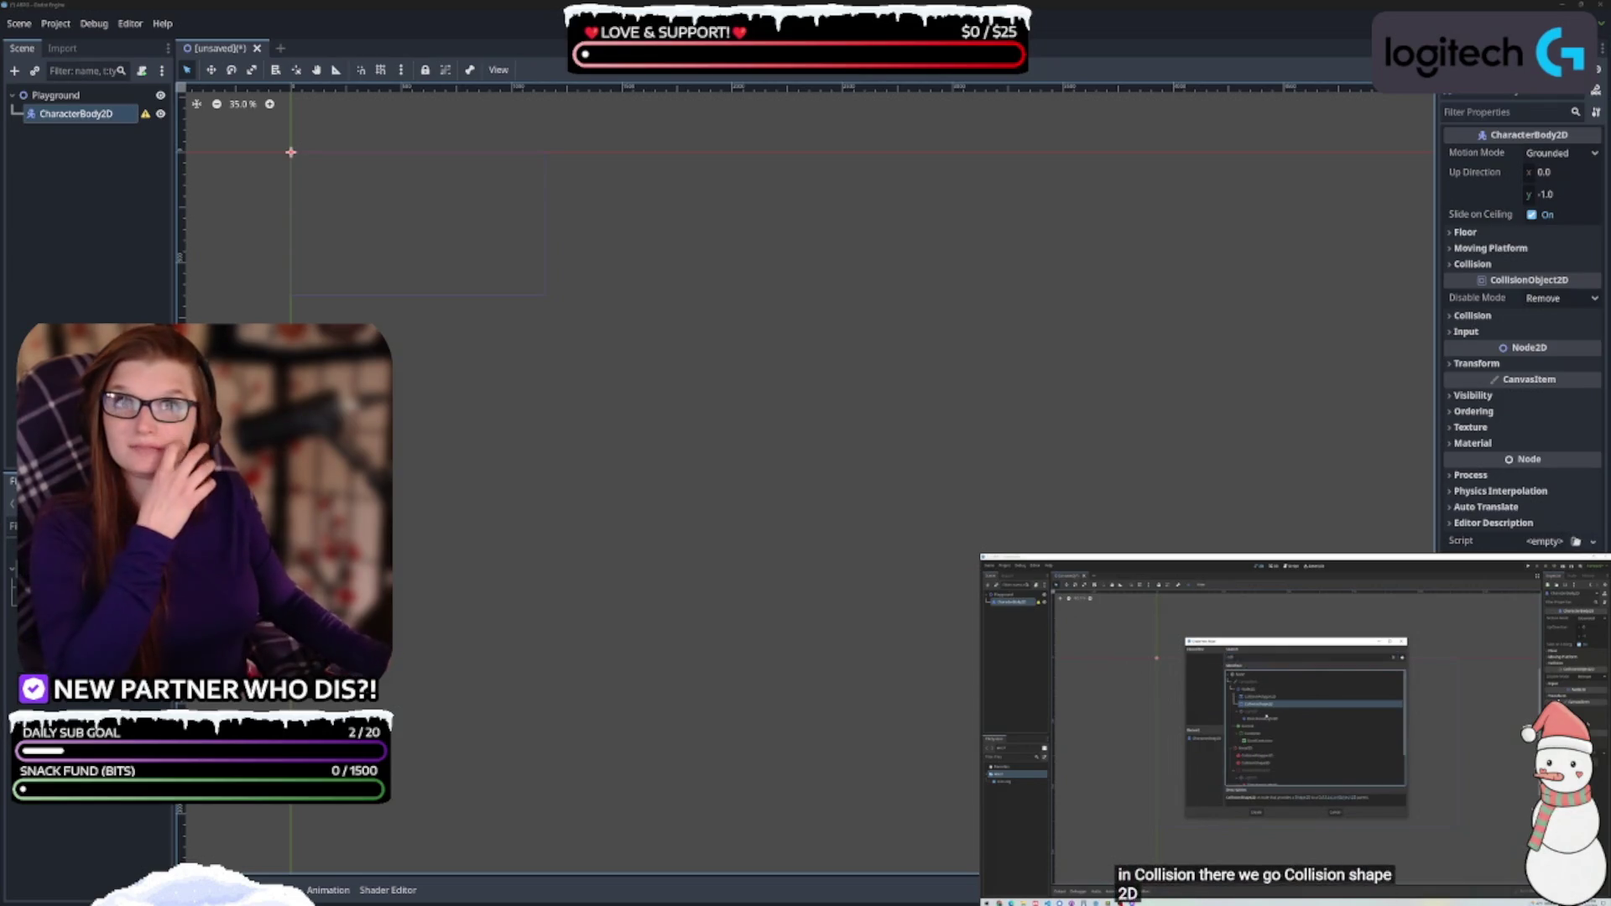
right_click(80, 114)
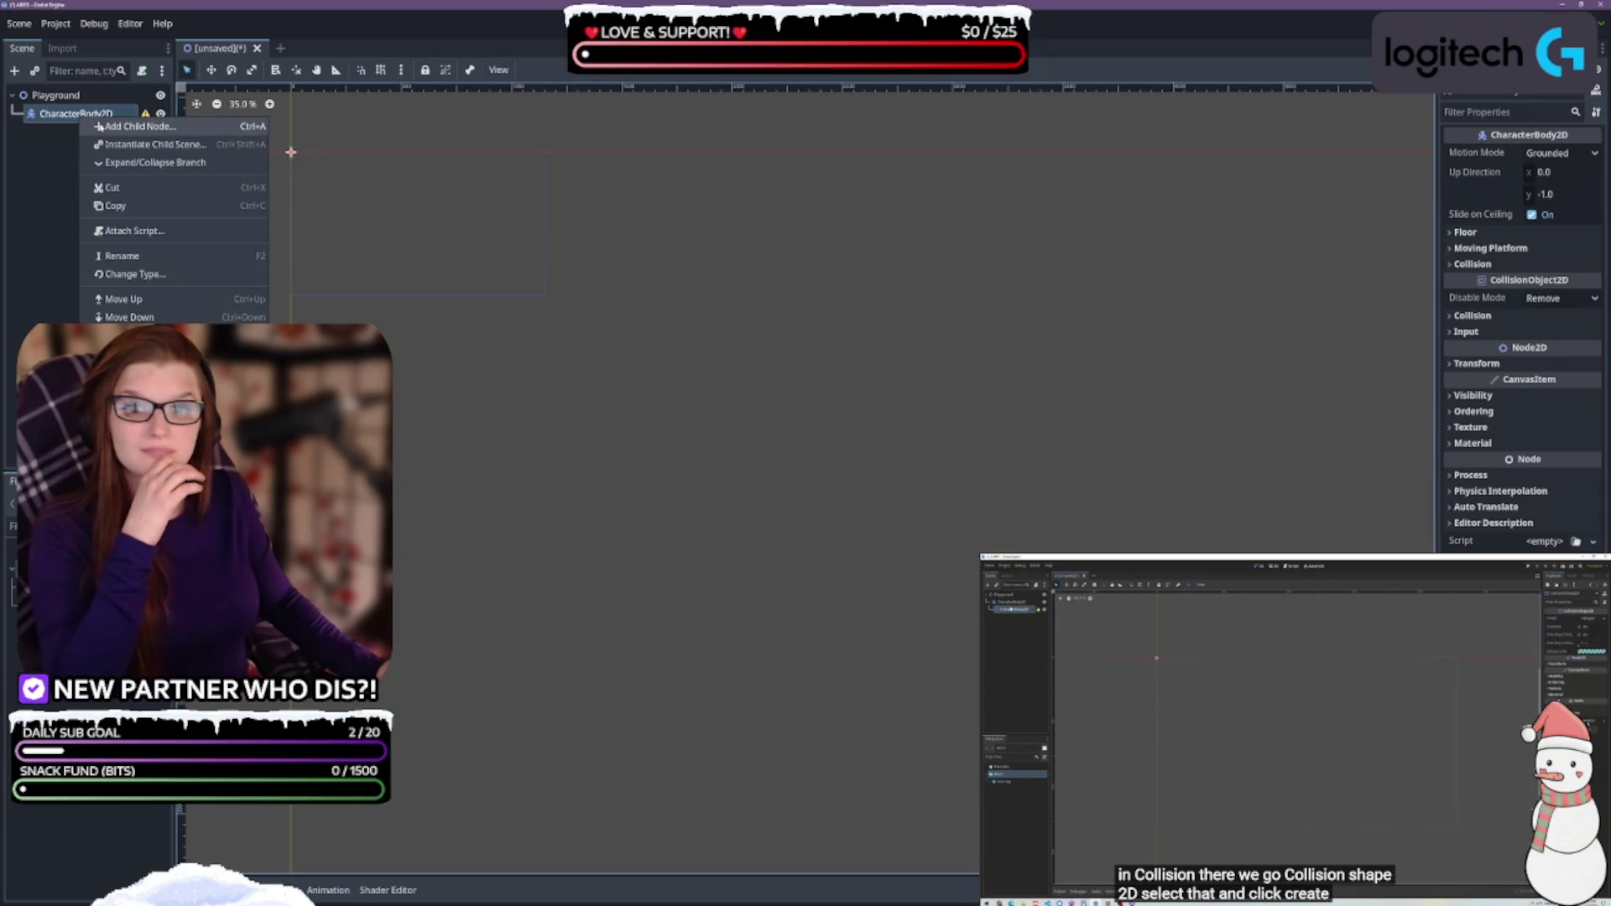
left_click(132, 125)
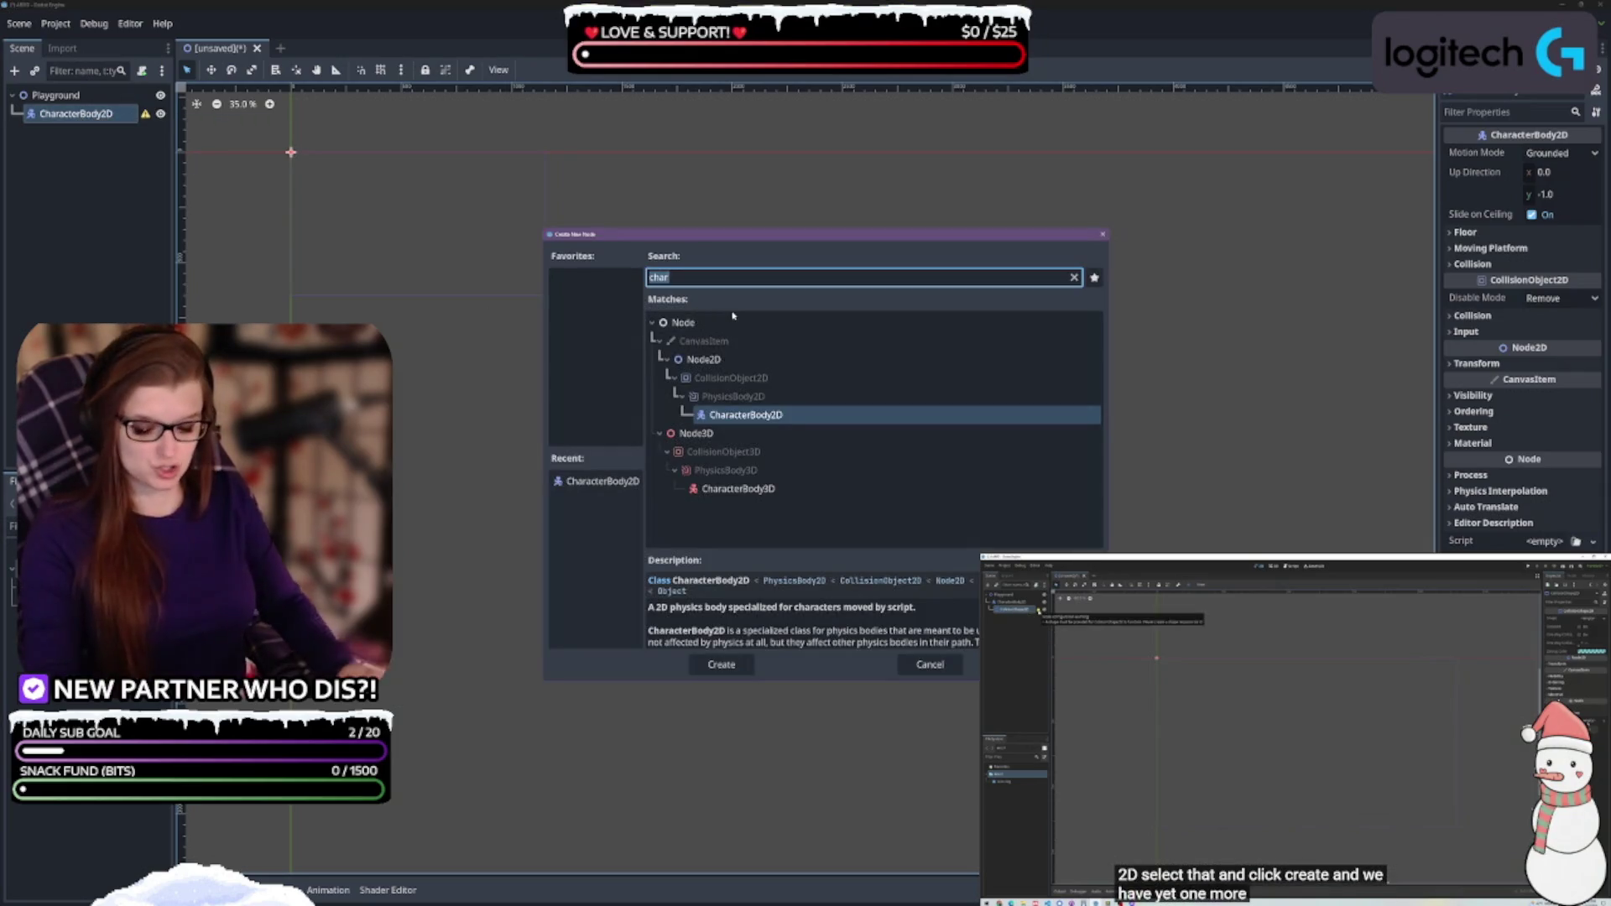
type("coll")
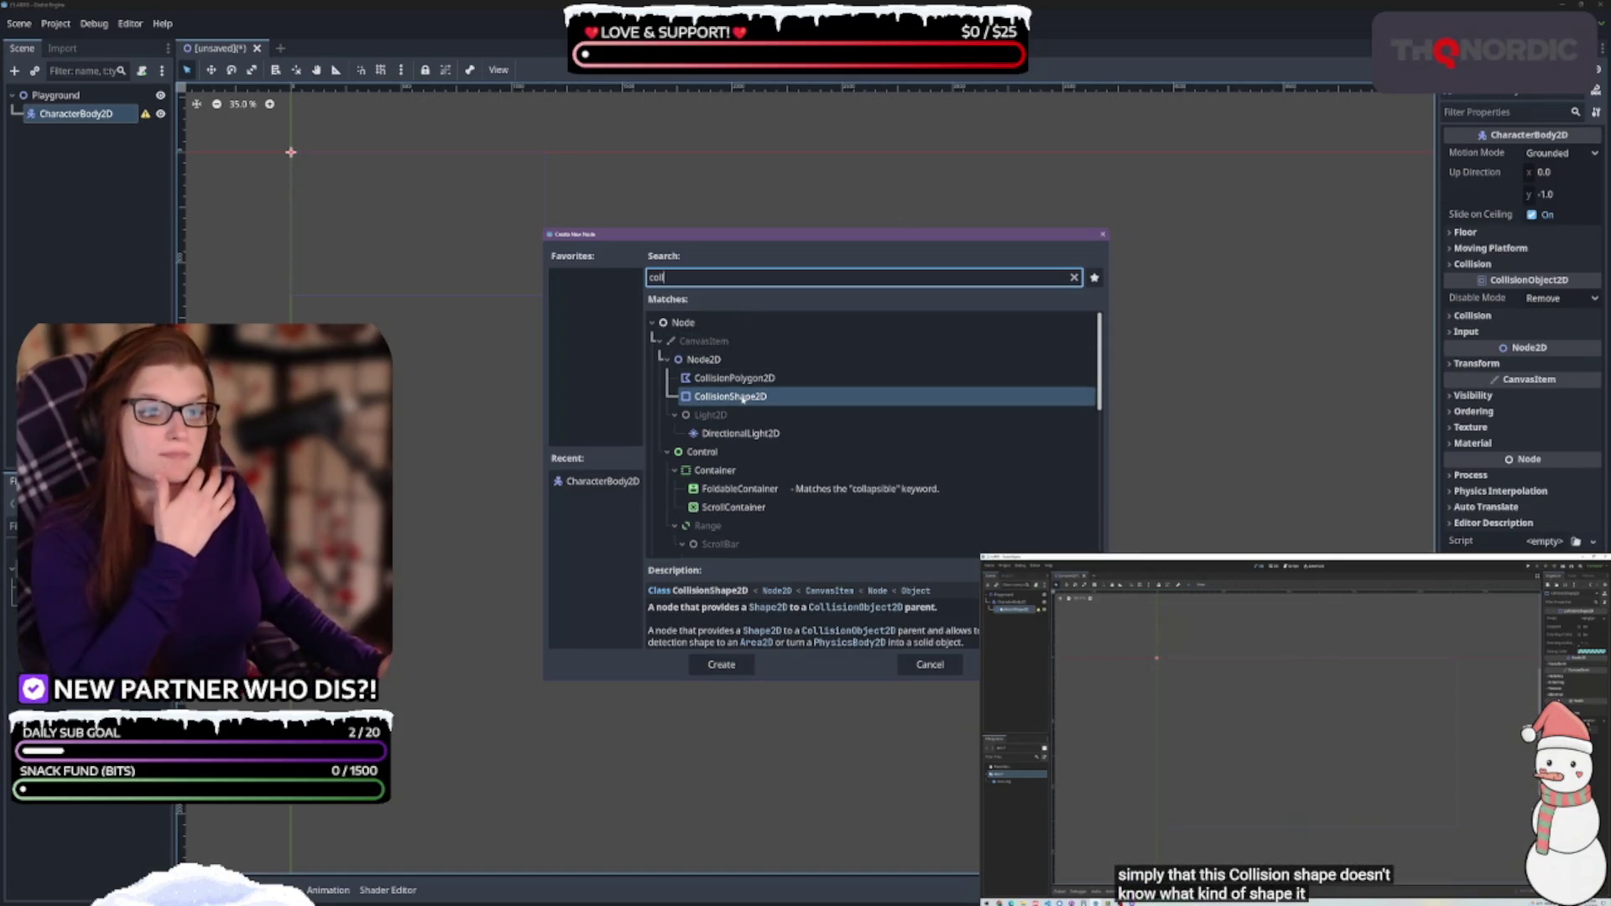
left_click(742, 398)
left_click(723, 665)
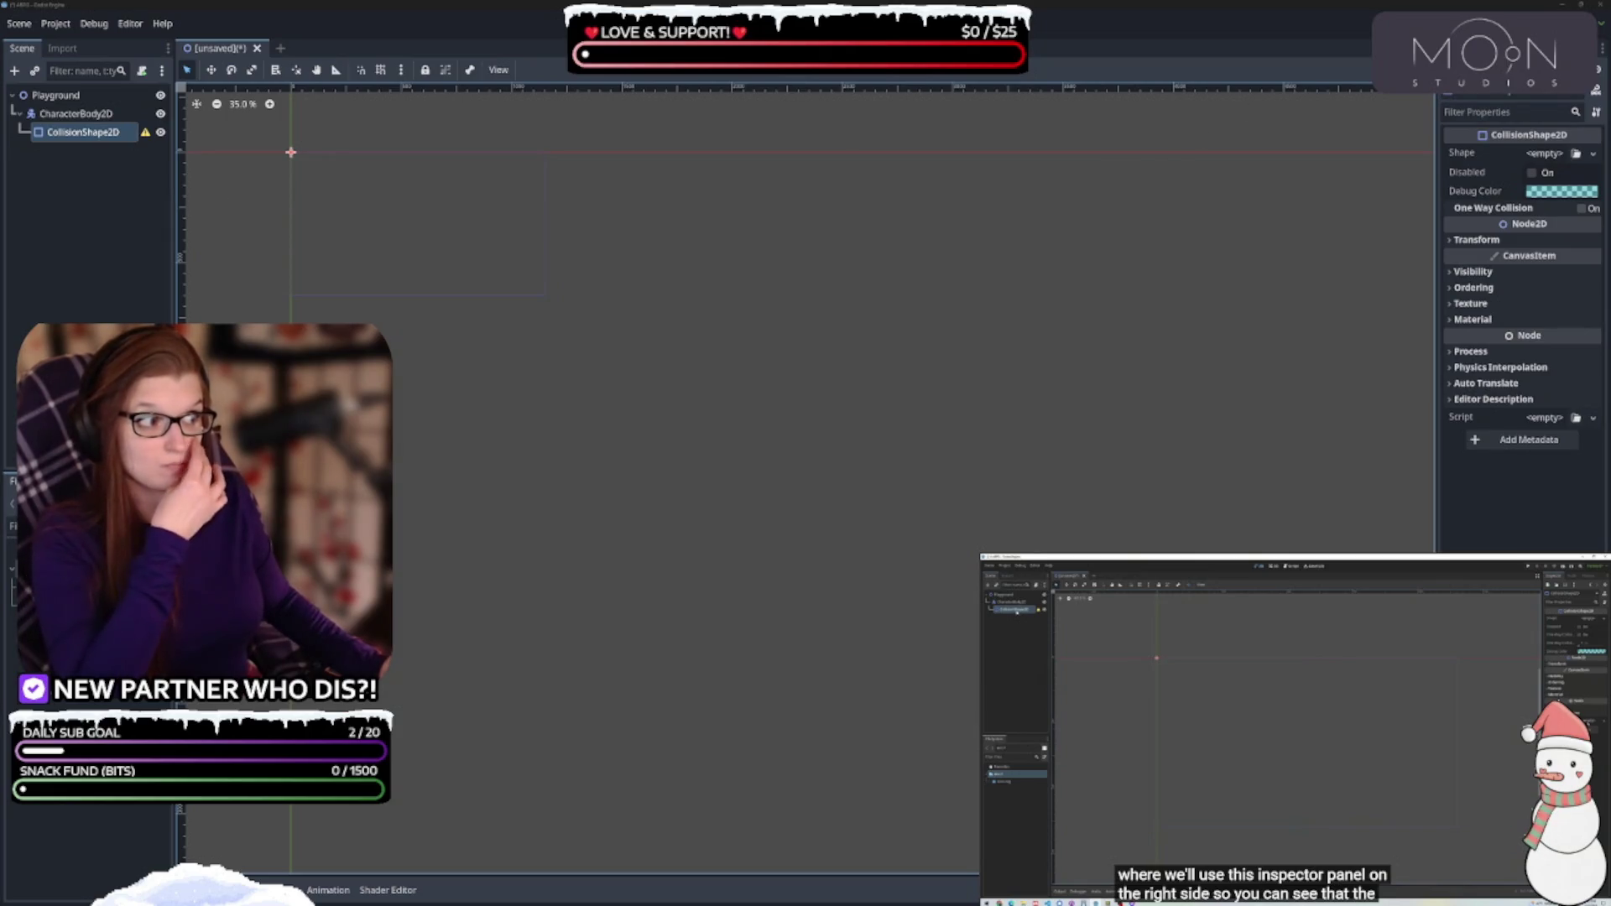
left_click(1602, 51)
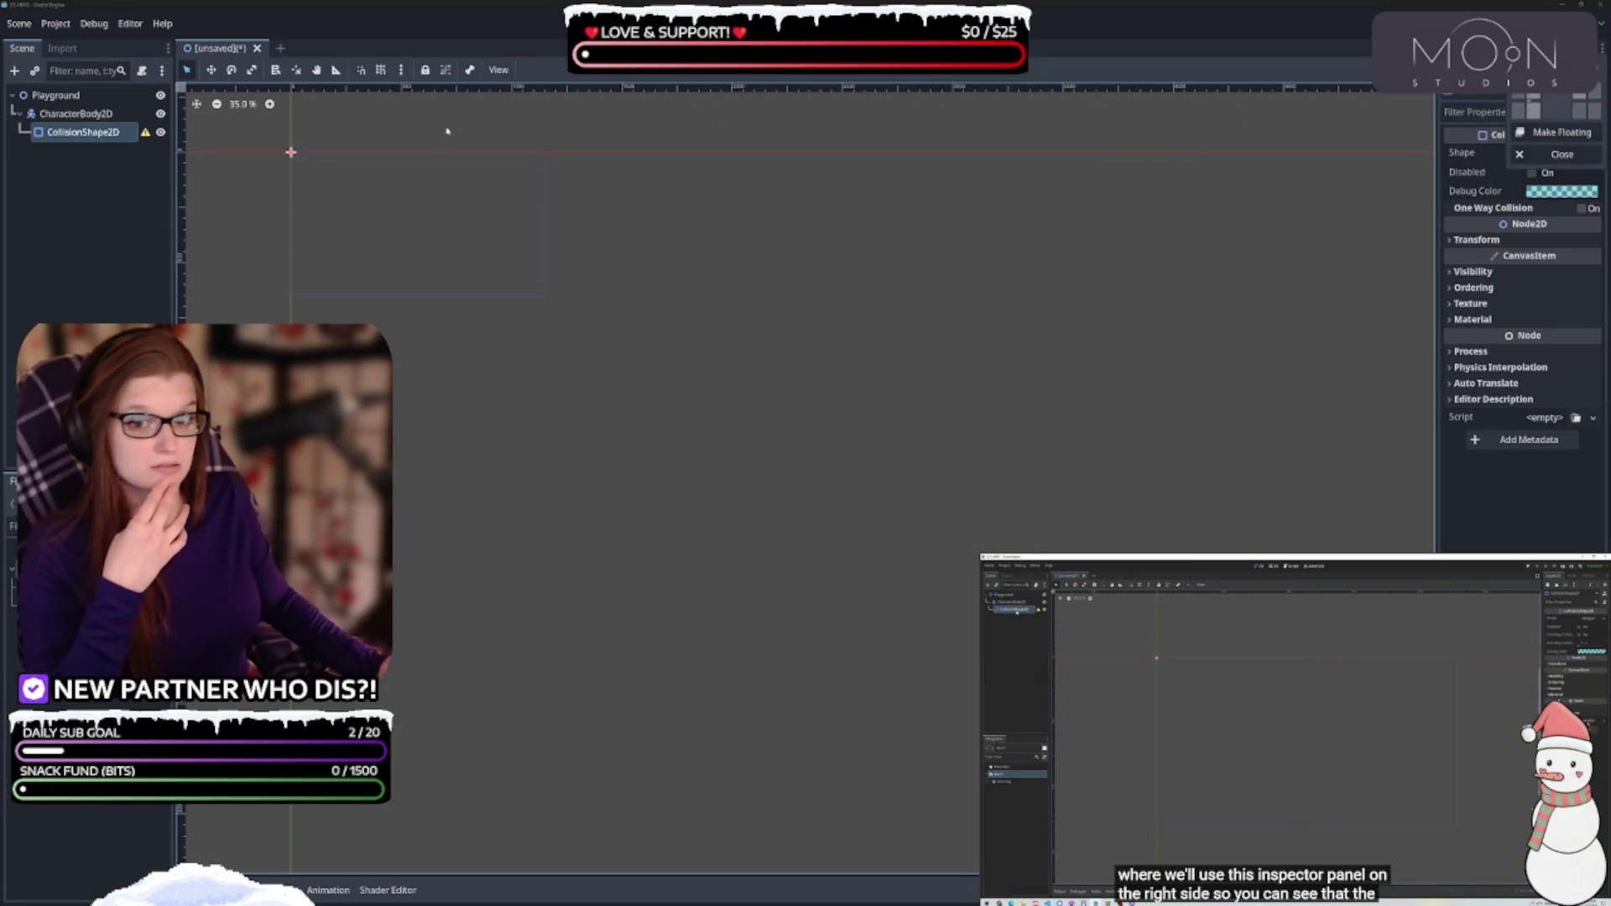
Move Scene to the far-left slot, put Import beside it, close FileSystem, and widen the left dock
left_click(168, 50)
left_click(168, 49)
left_click(83, 91)
left_click(277, 49)
left_click(195, 74)
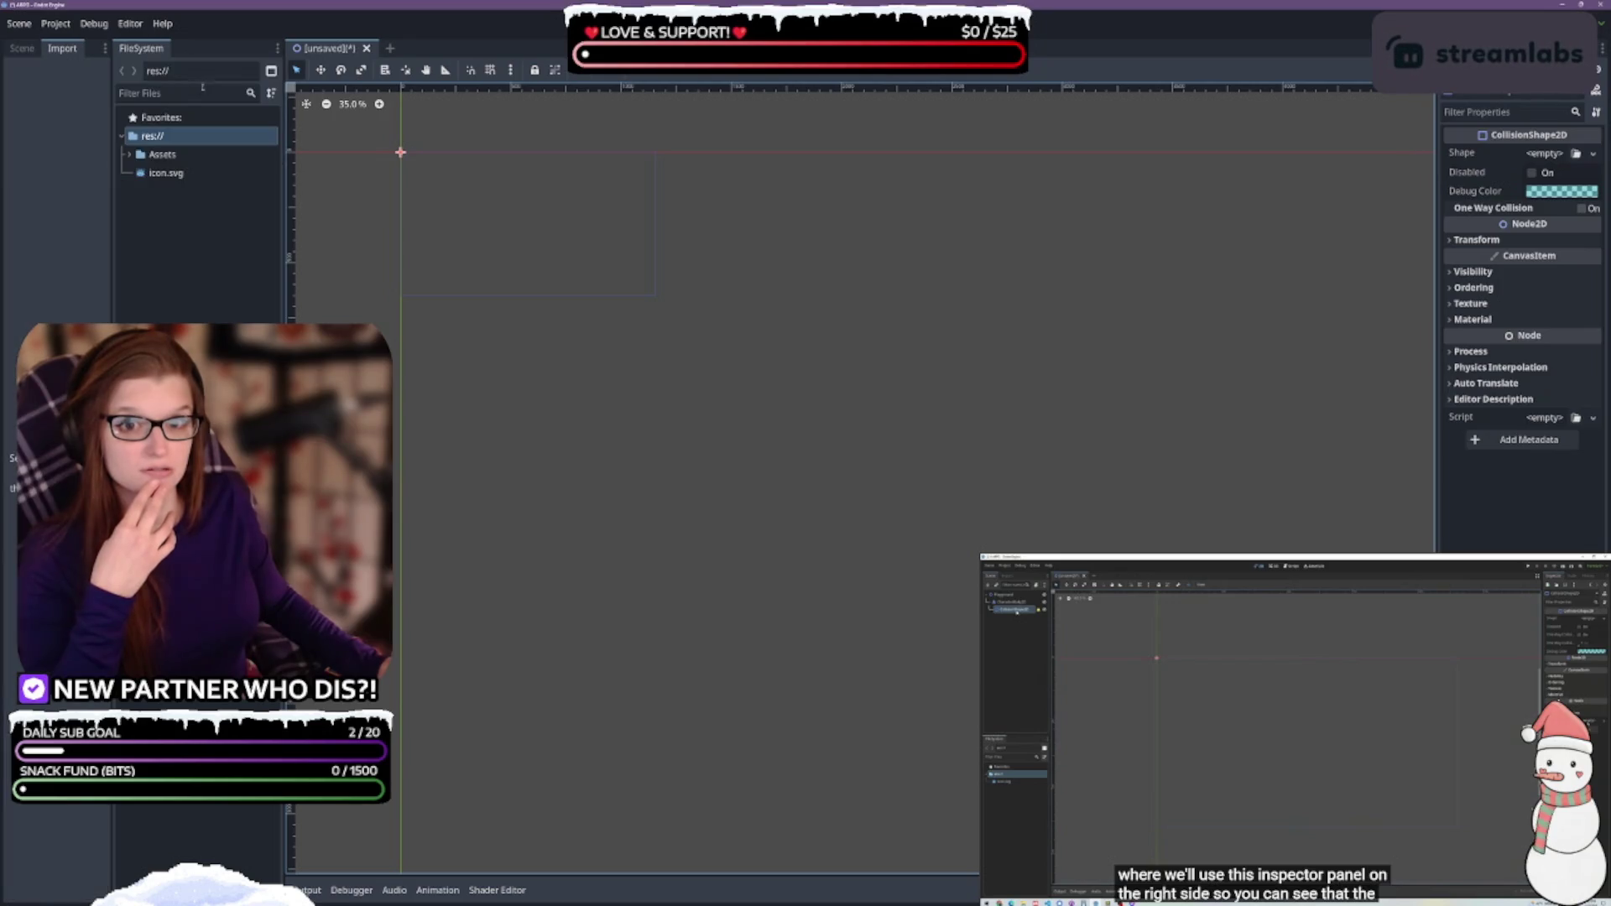
left_click(277, 49)
left_click(210, 128)
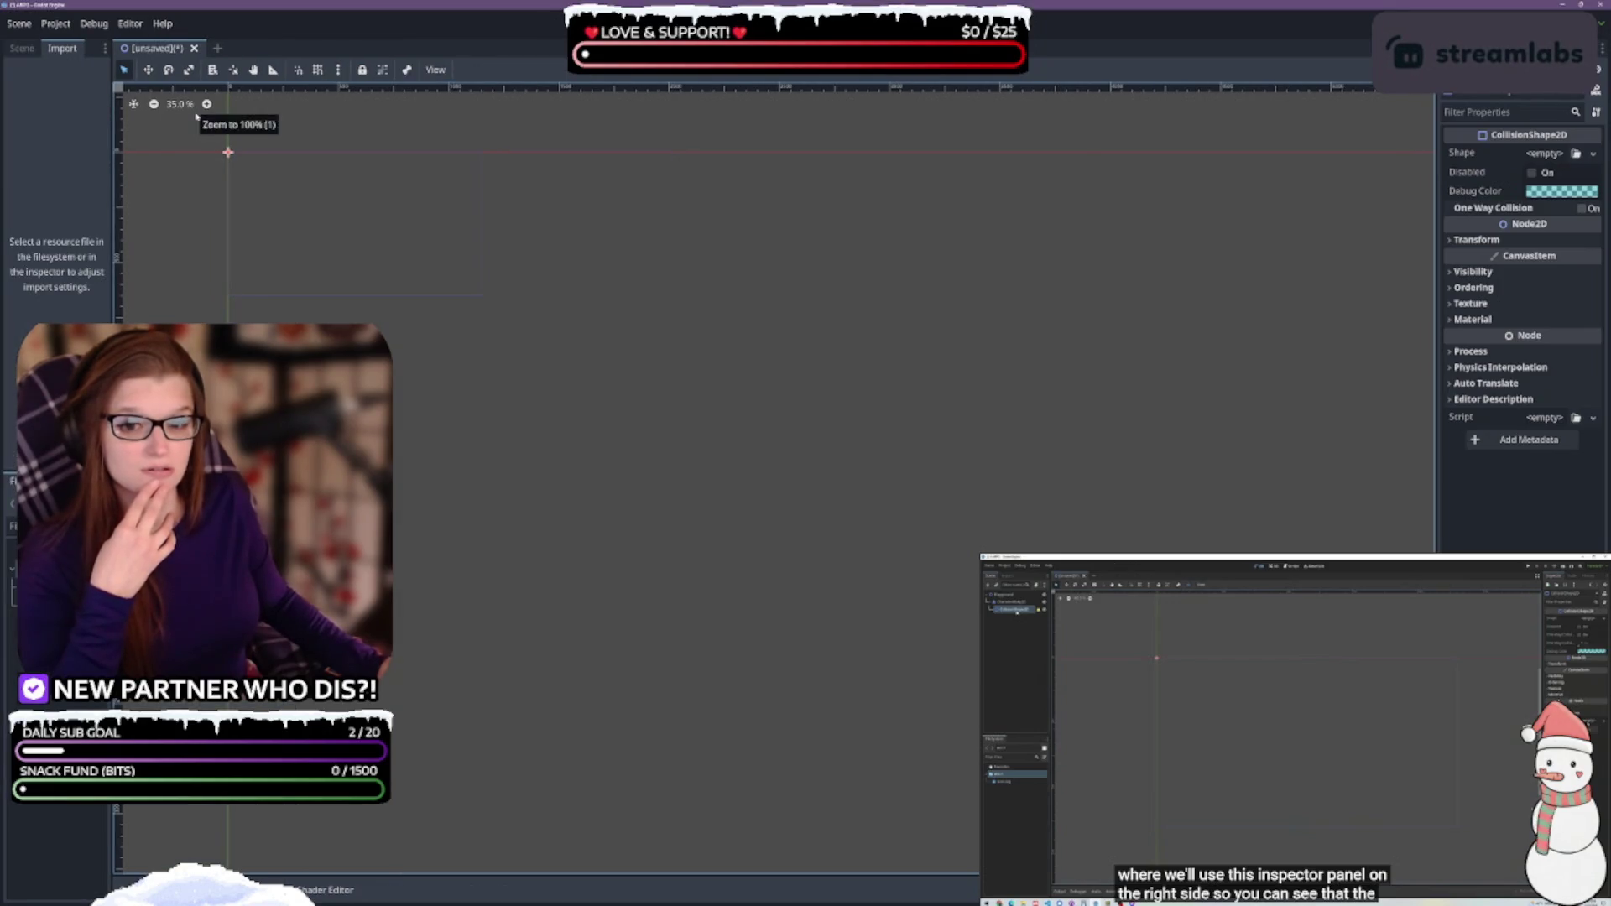
left_click_drag(111, 187, 194, 183)
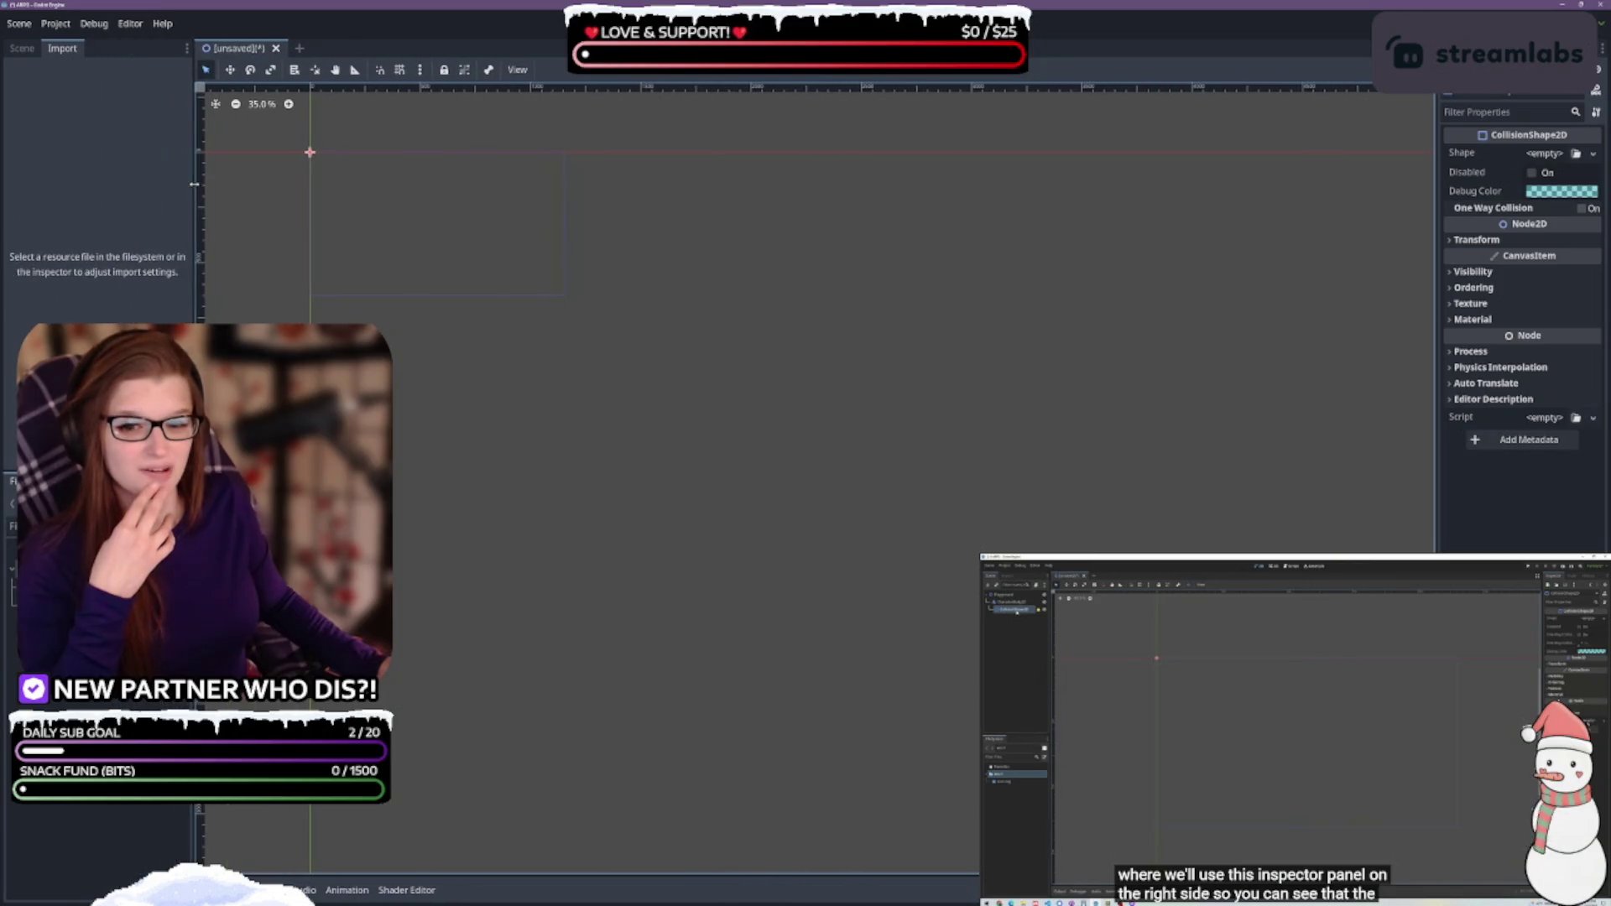
left_click(23, 49)
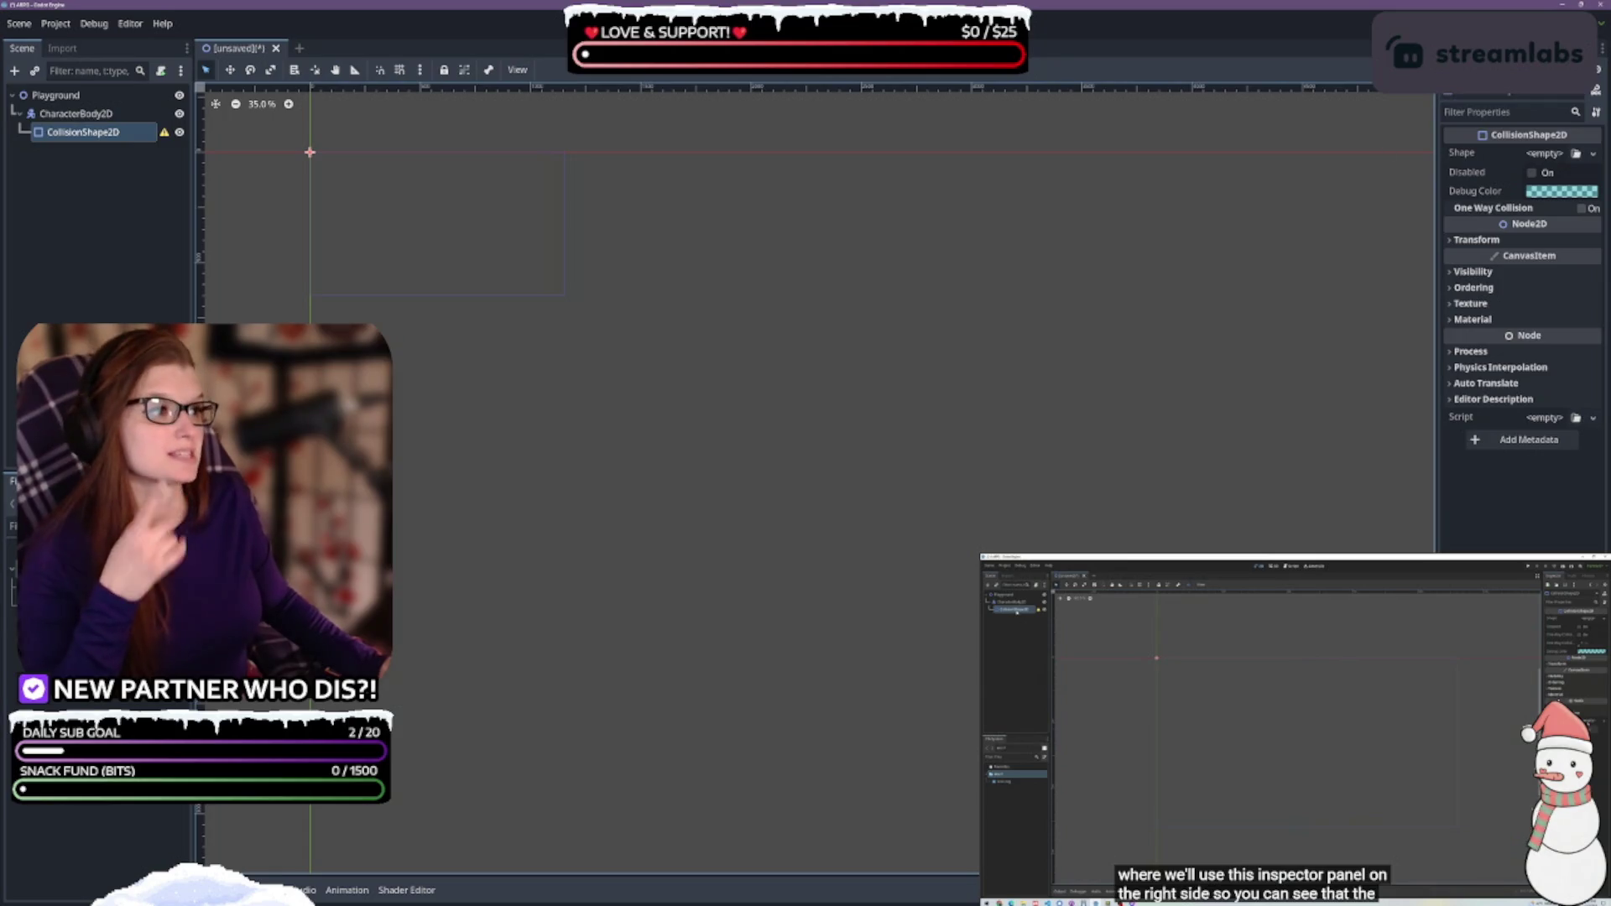
Place the Inspector in a column beside the scene tree and move the Node dock bottom-left
left_click_drag(1464, 48, 277, 185)
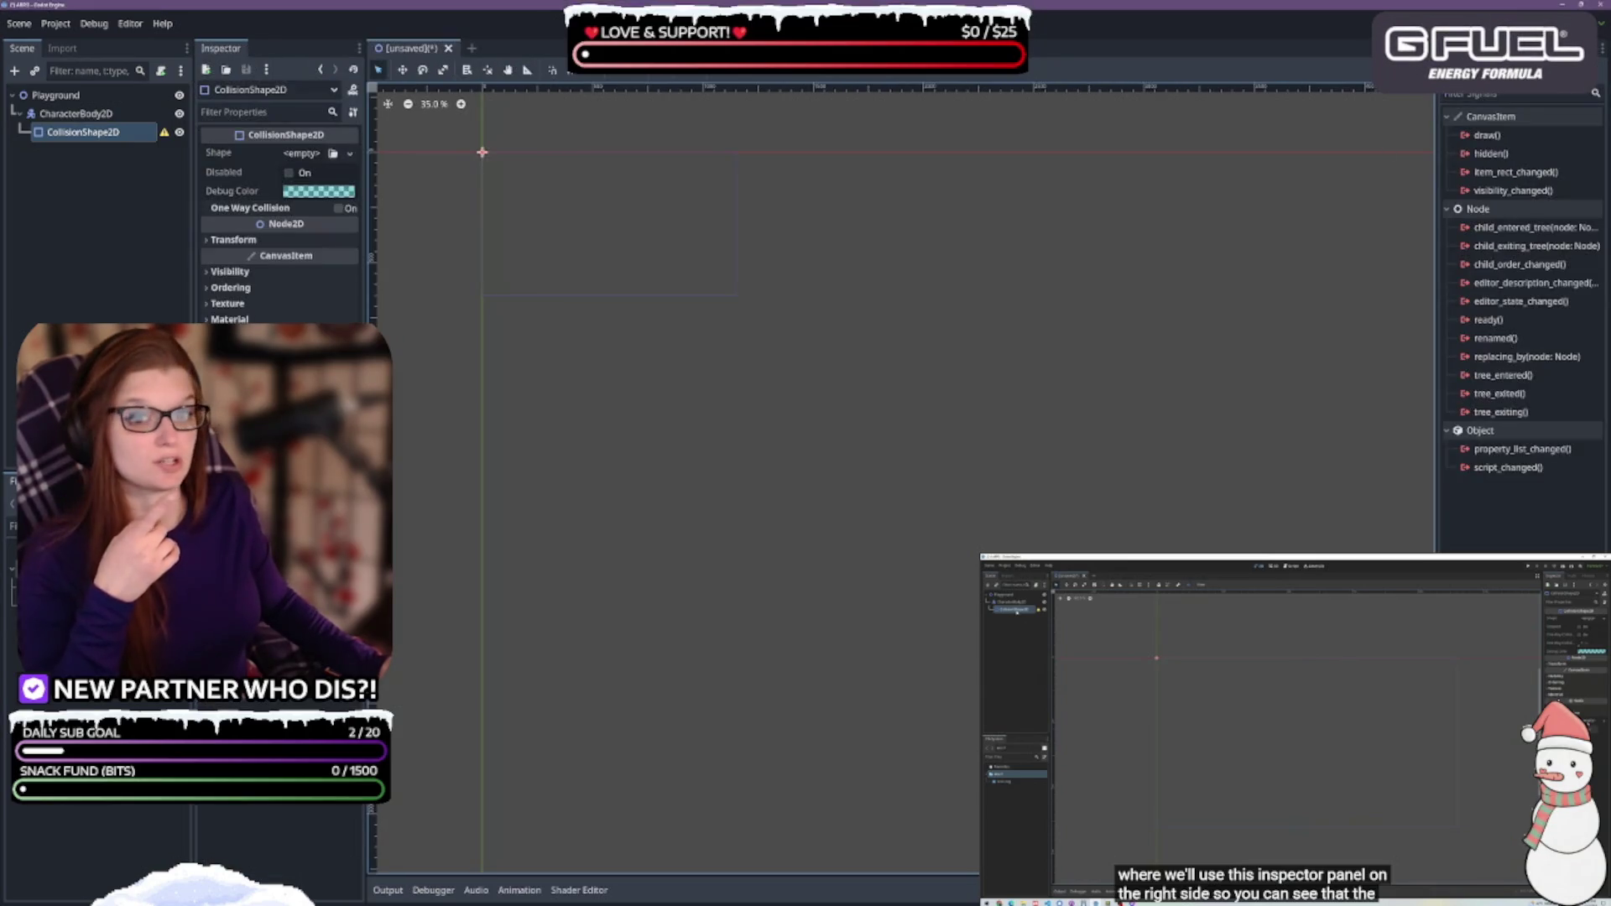
left_click_drag(365, 267, 400, 259)
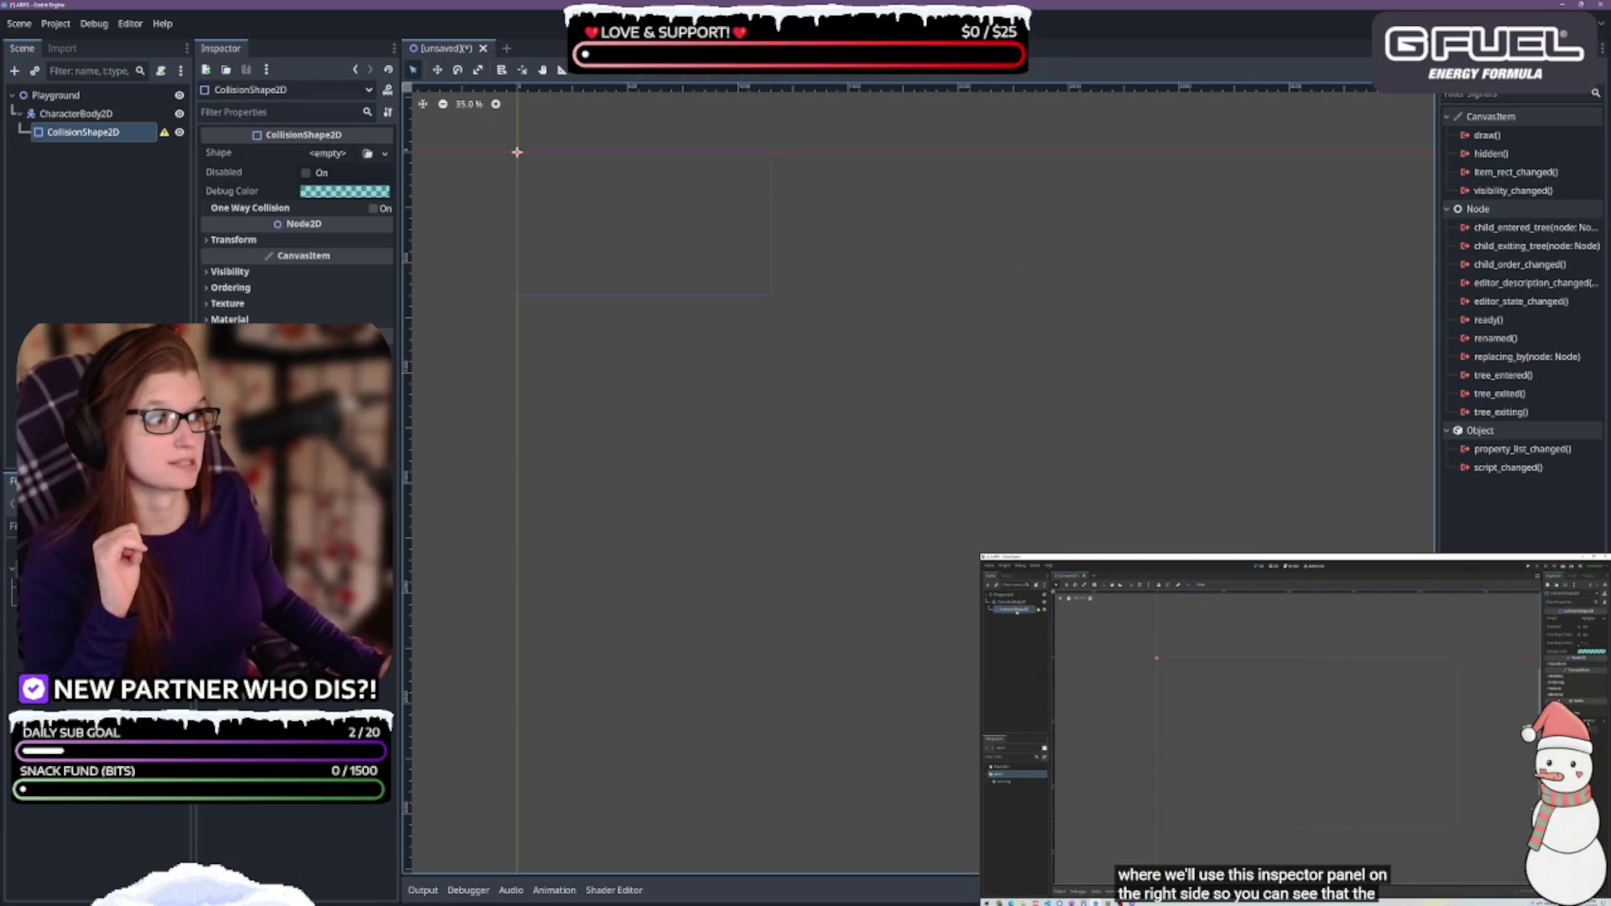
right_click(1464, 48)
left_click(1482, 109)
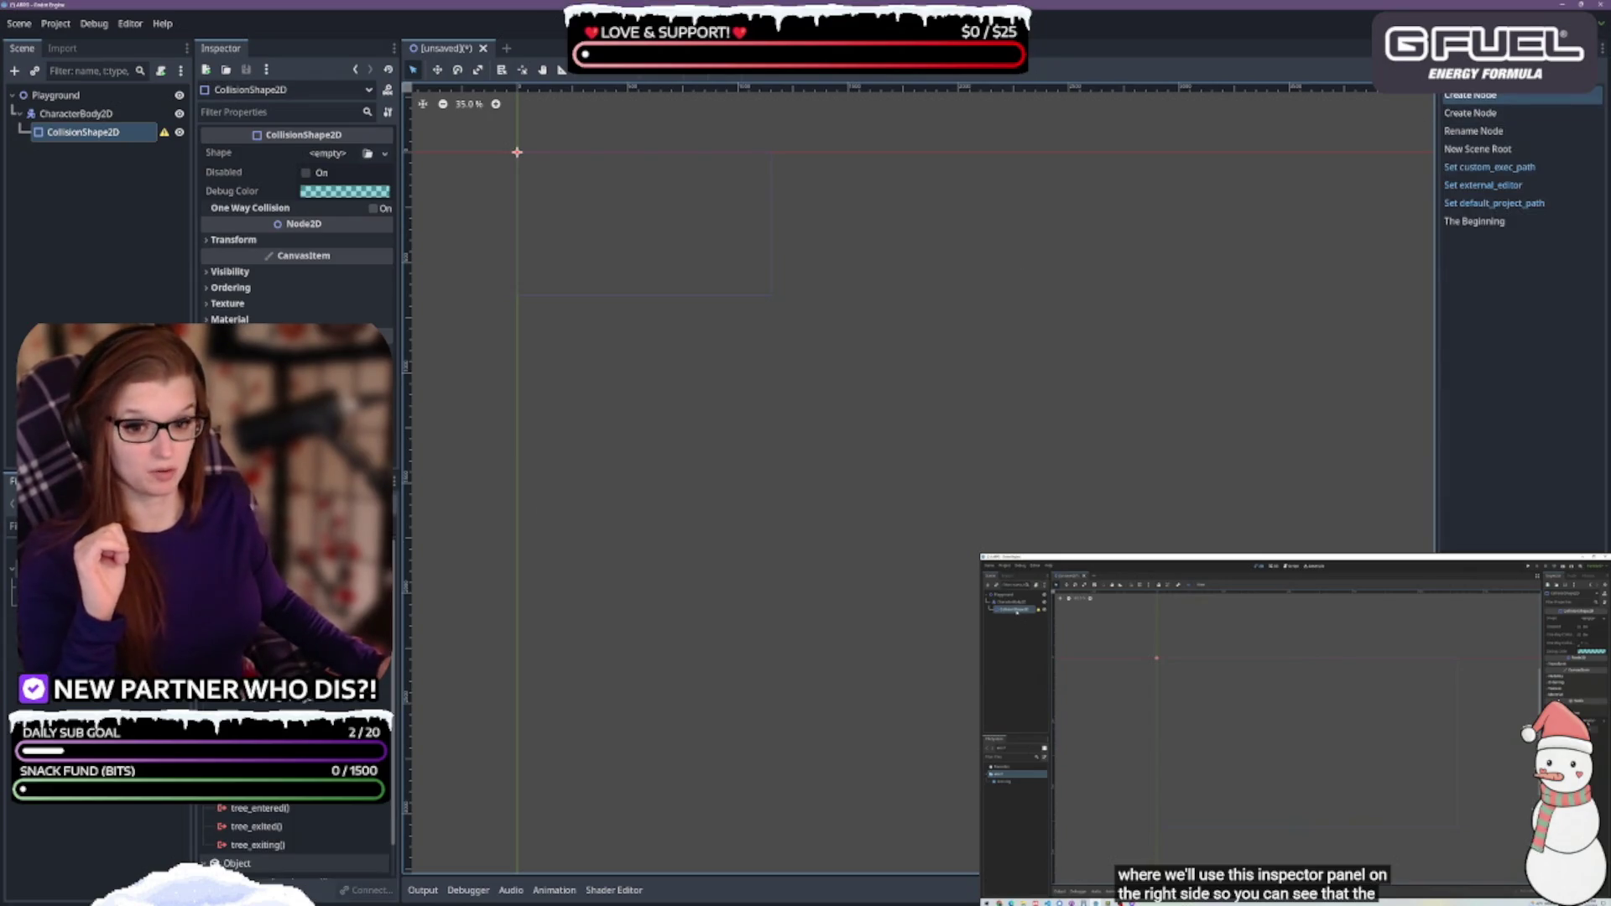
Move the last right-side dock into the left column so the 2D canvas fills the window
scroll(293, 835, "up", 3)
scroll(294, 835, "down", 2)
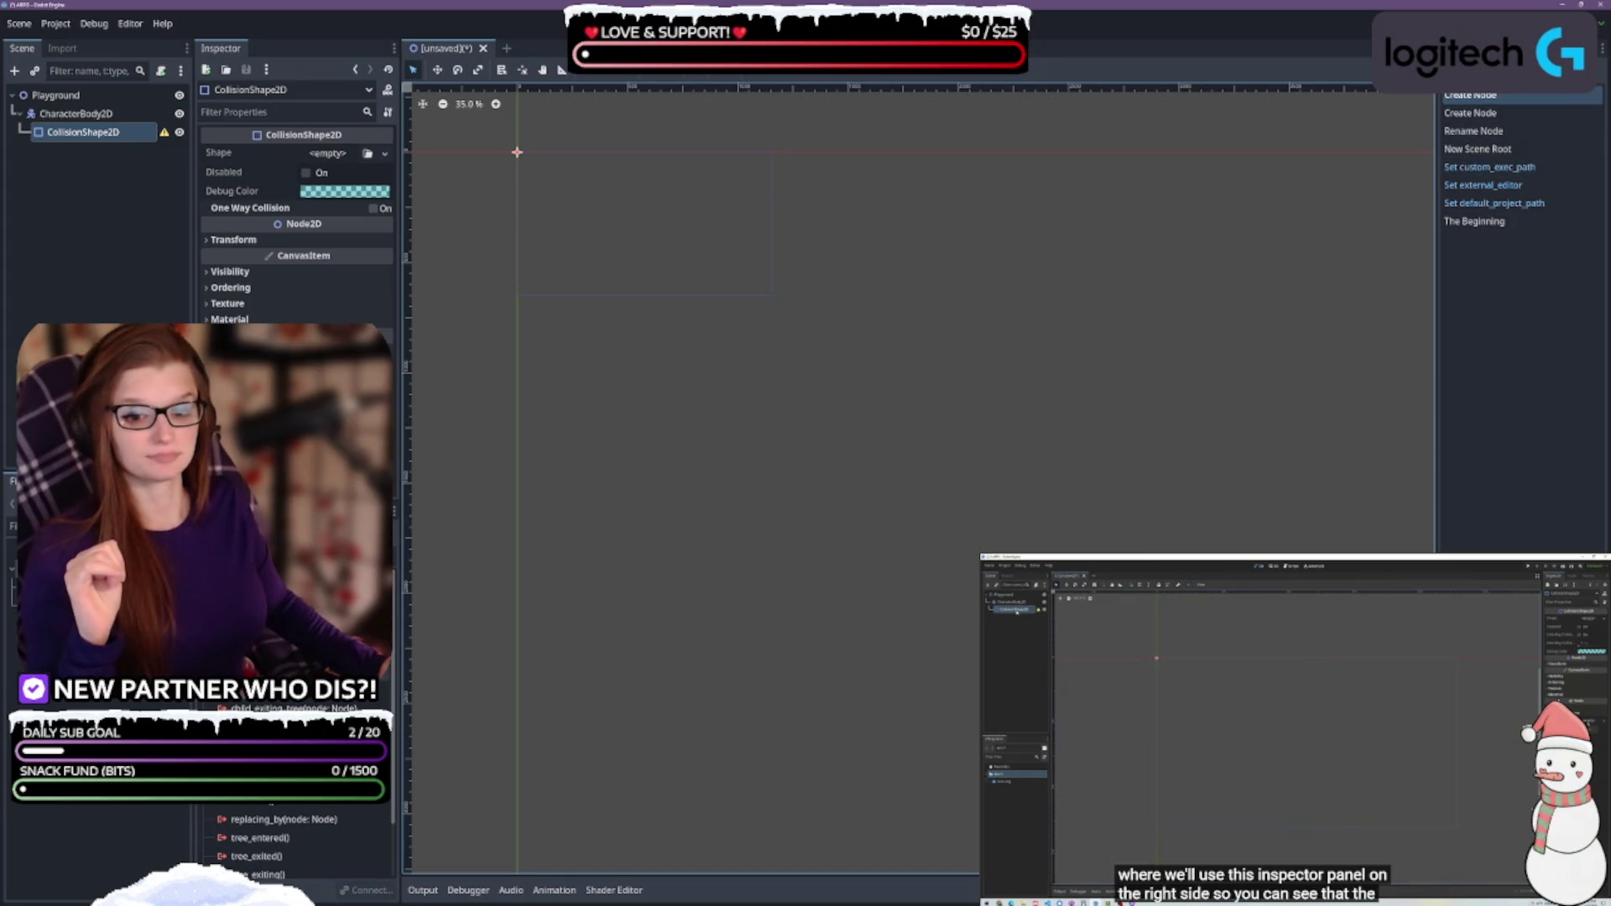
right_click(1470, 82)
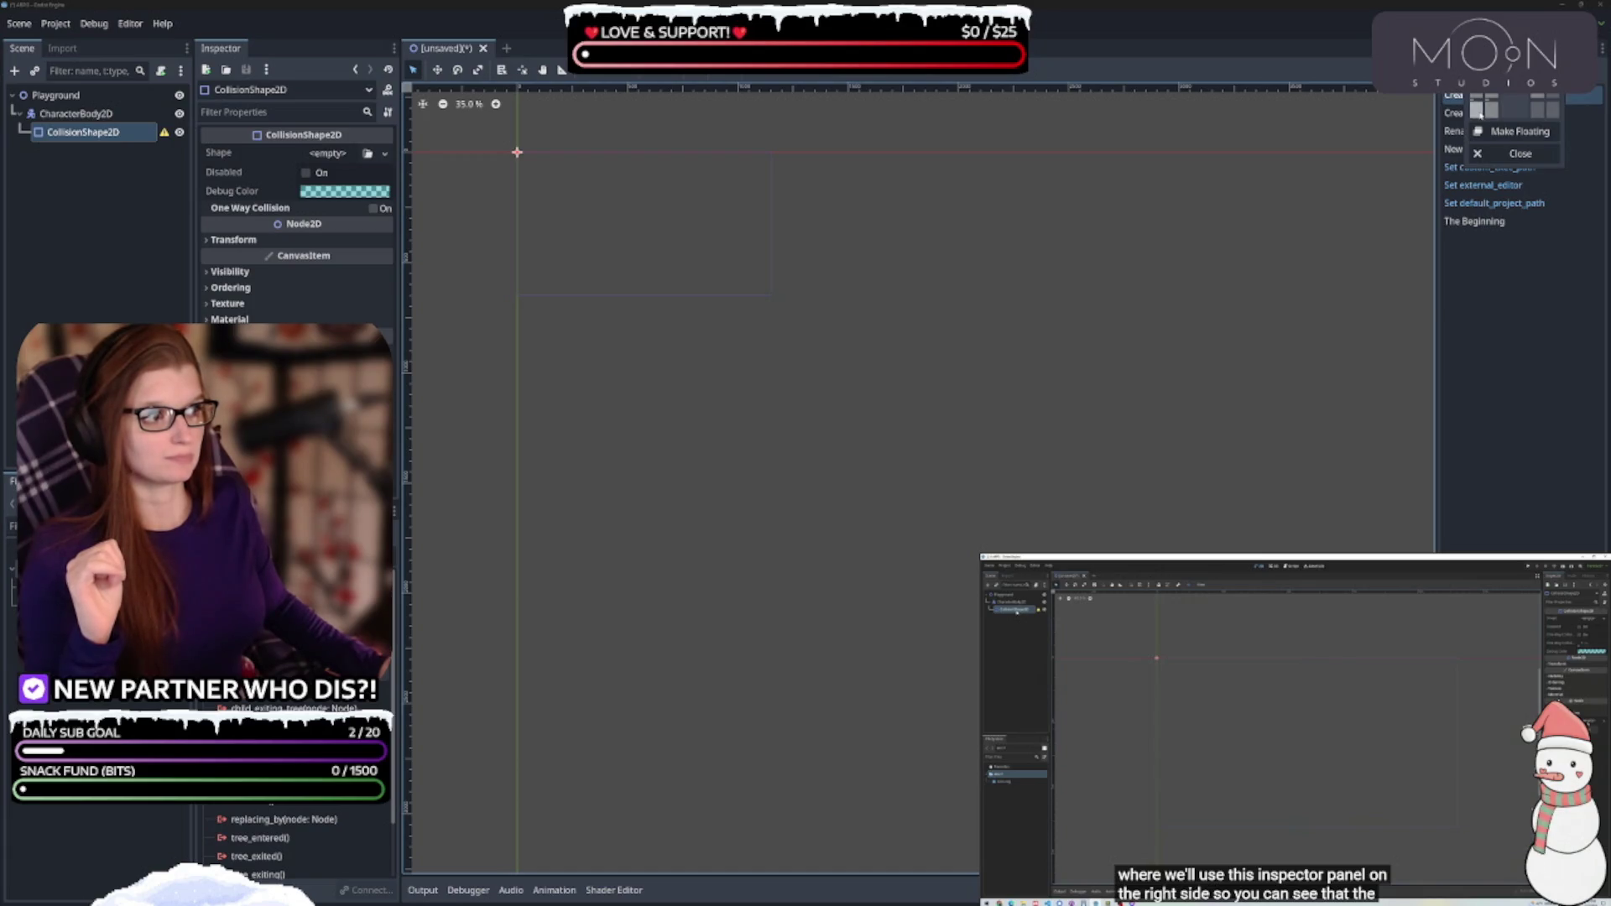
left_click(1480, 114)
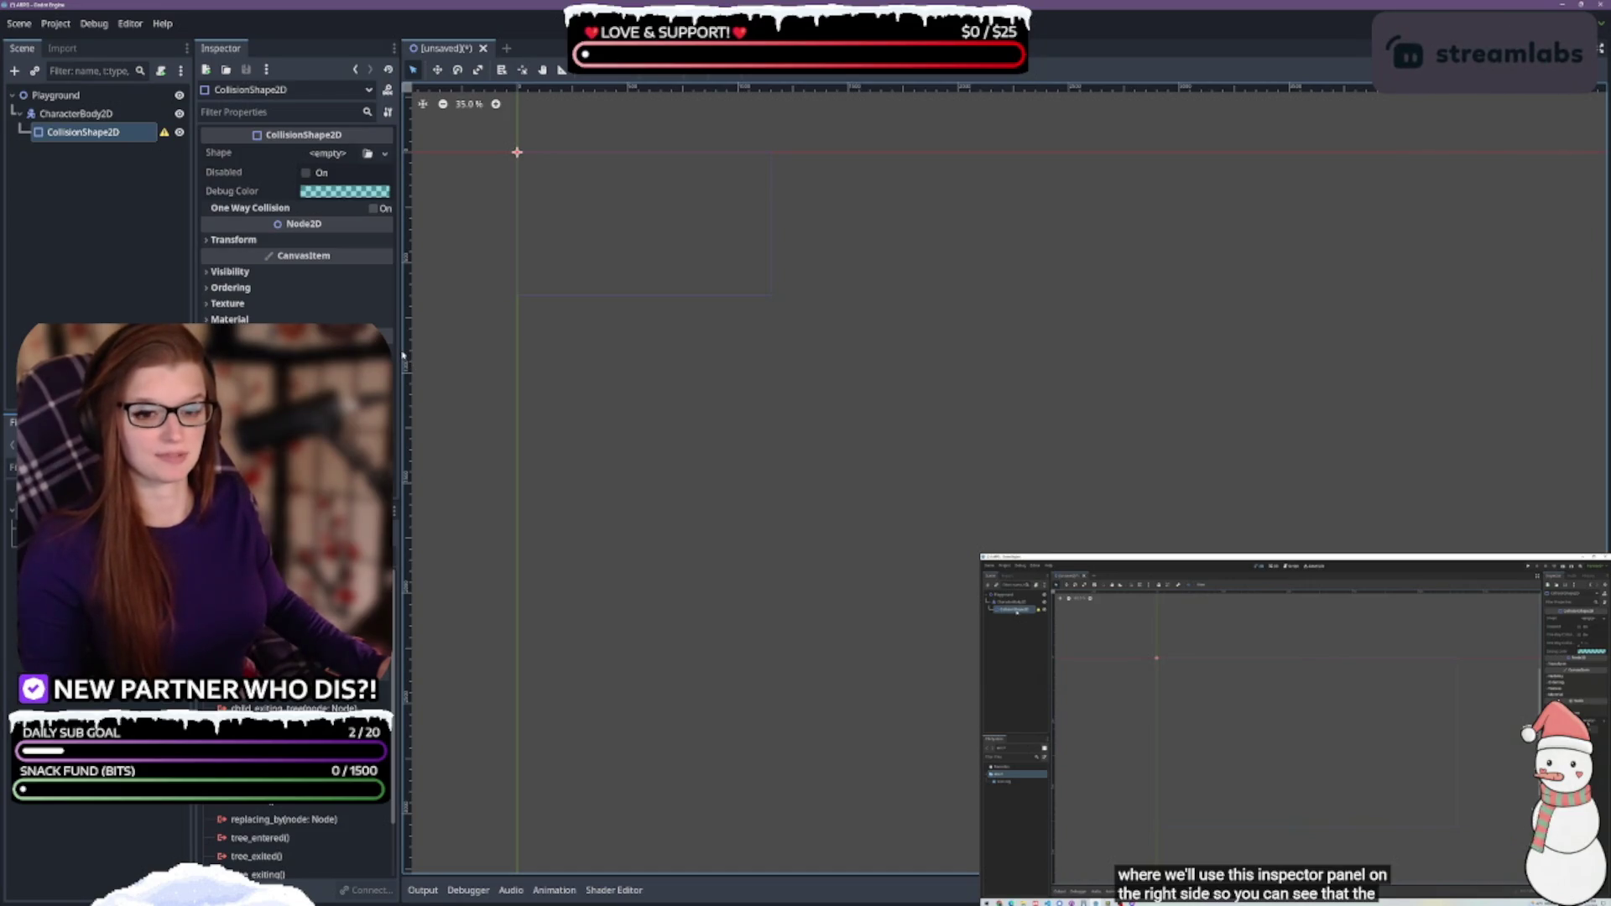
Widen the Inspector, extend it down above signals, adjust dock dividers, and zoom the canvas out
left_click_drag(402, 356, 428, 356)
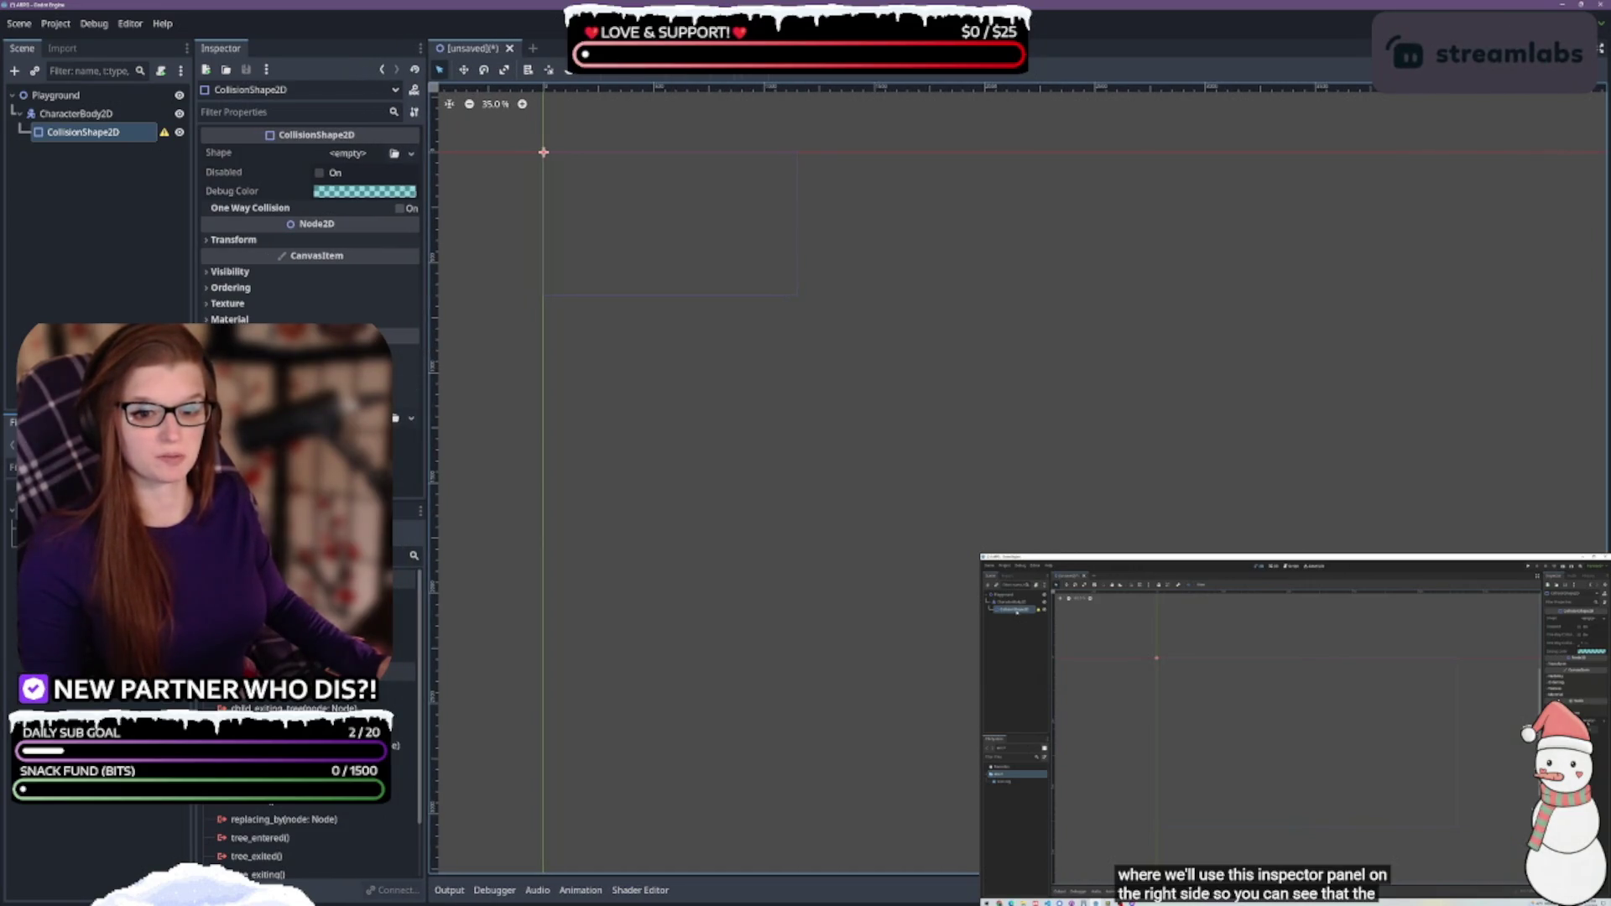
left_click_drag(407, 509, 407, 671)
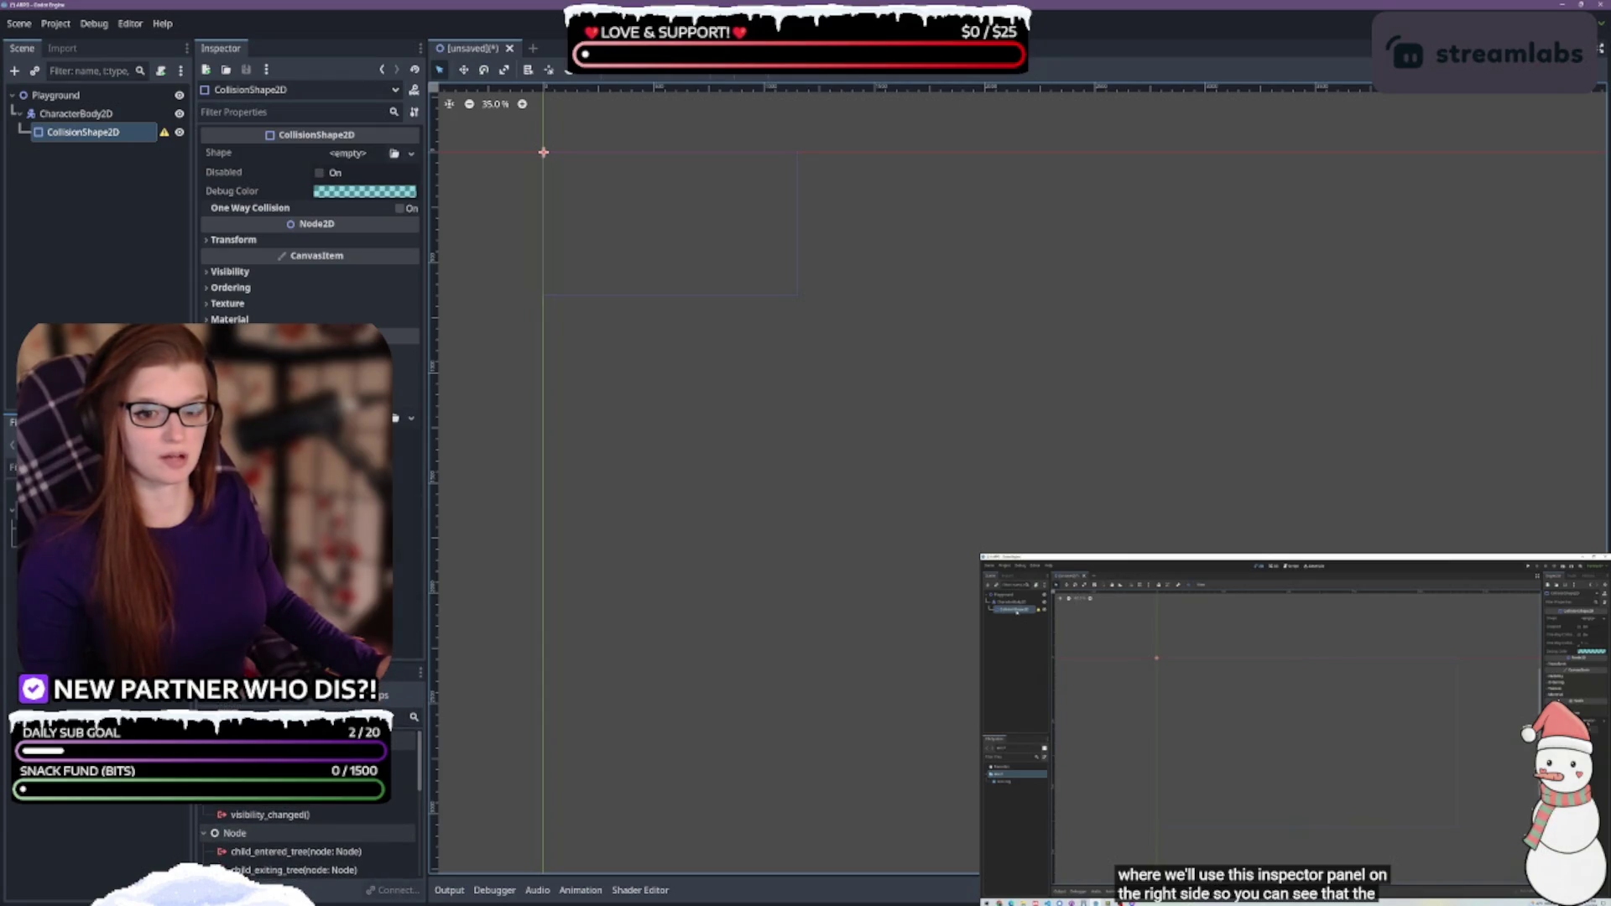
mouse_move(427, 575)
left_mouse_down()
mouse_move(445, 575)
mouse_move(425, 575)
left_mouse_up()
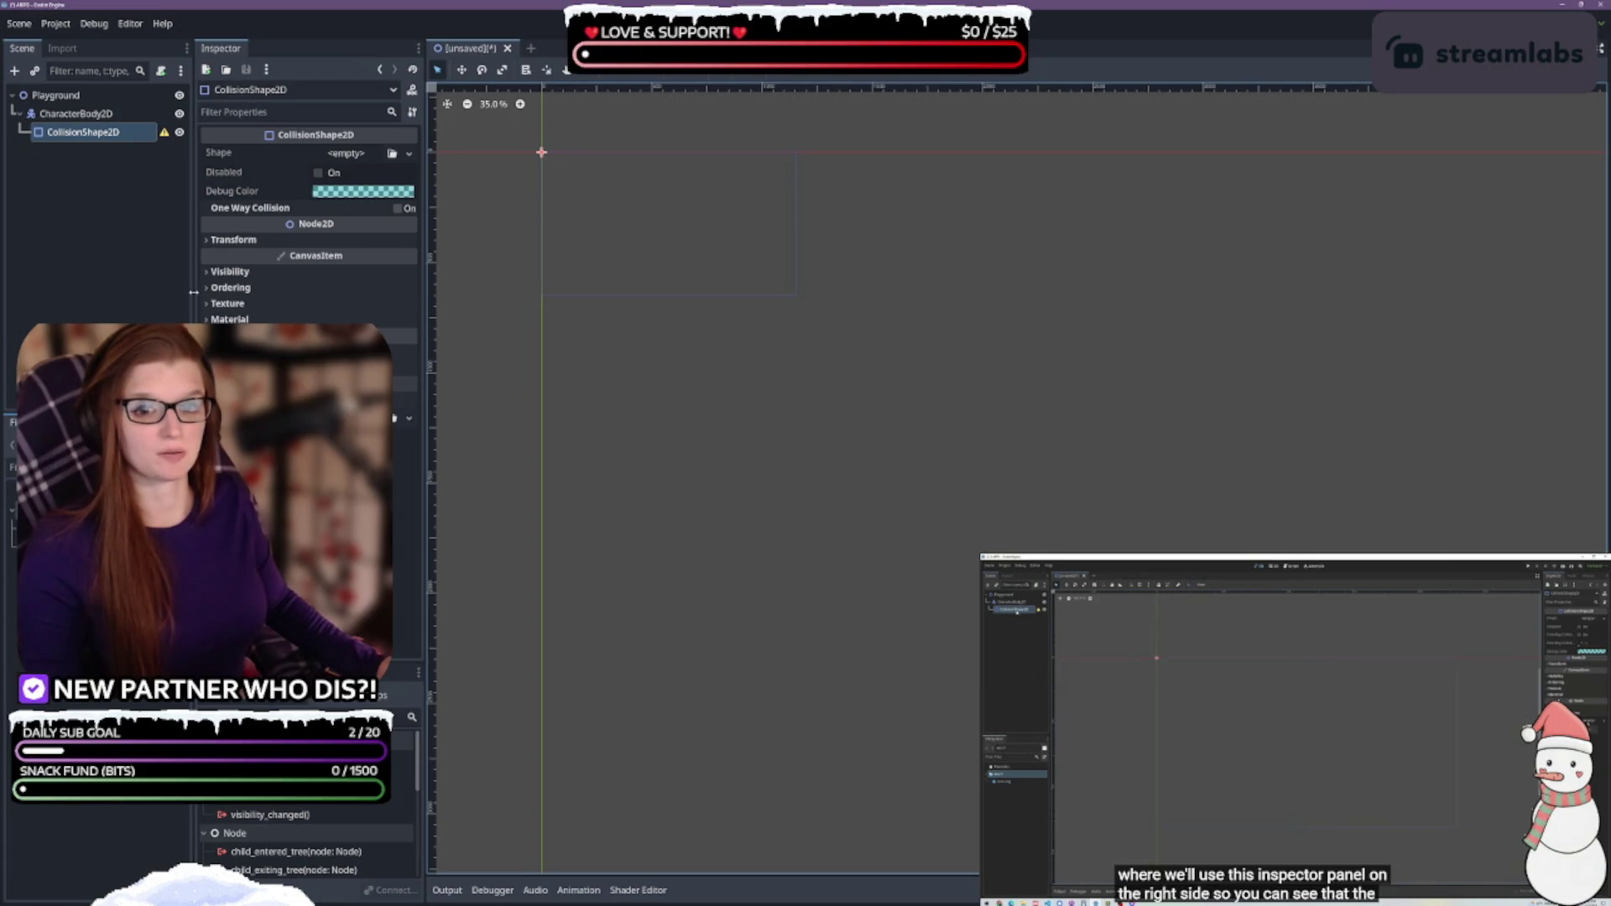
left_click_drag(193, 292, 195, 292)
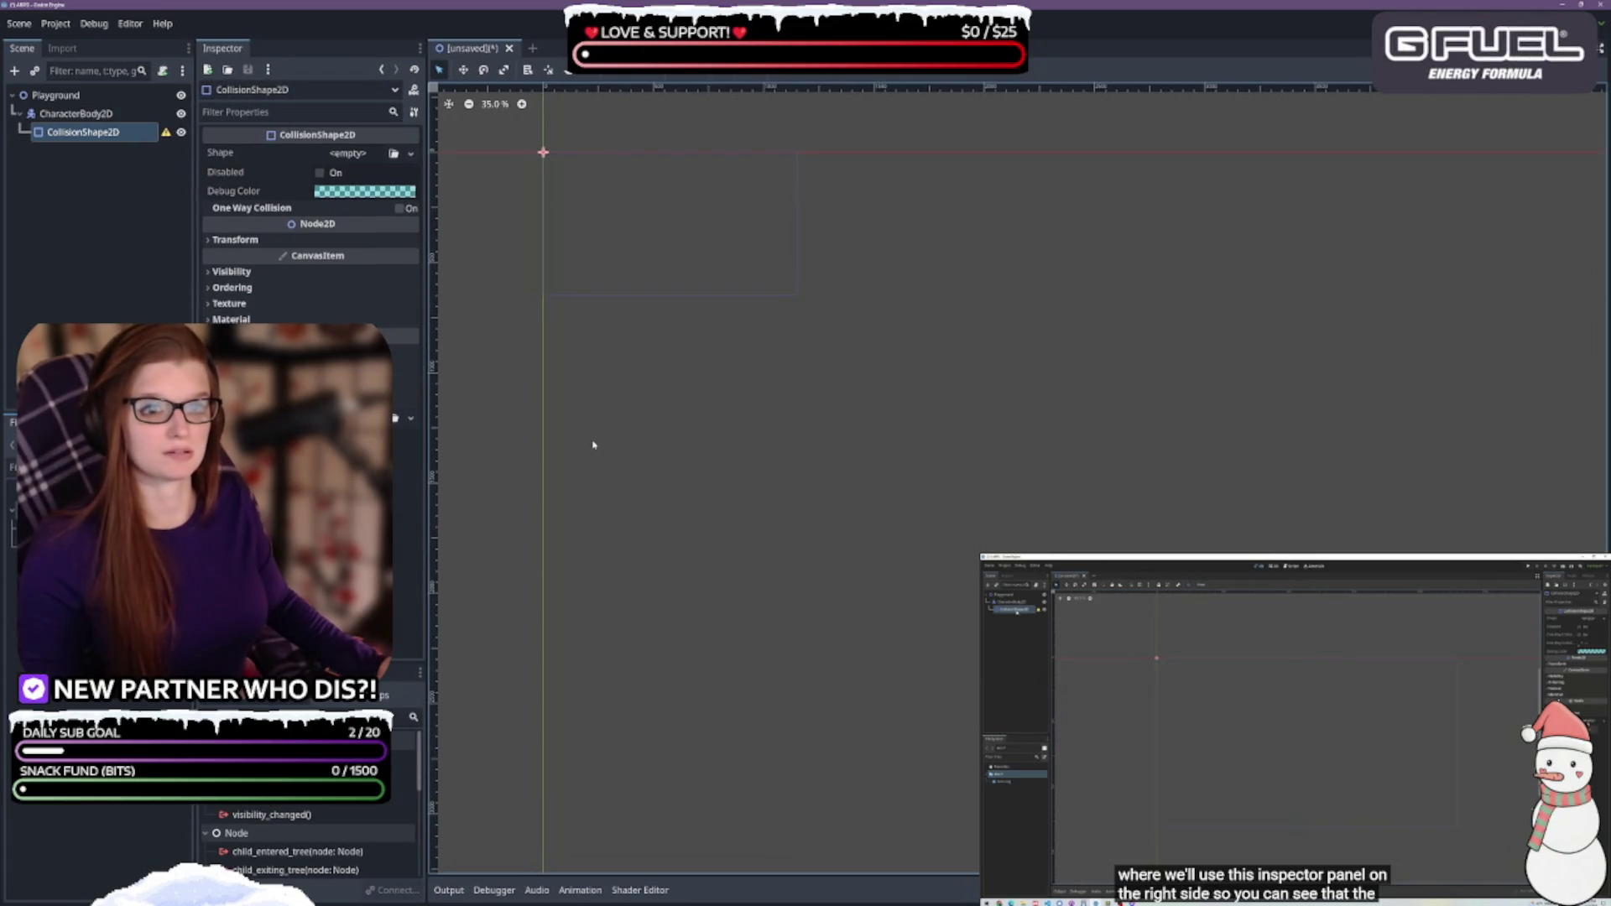
key("ctrl+minus")
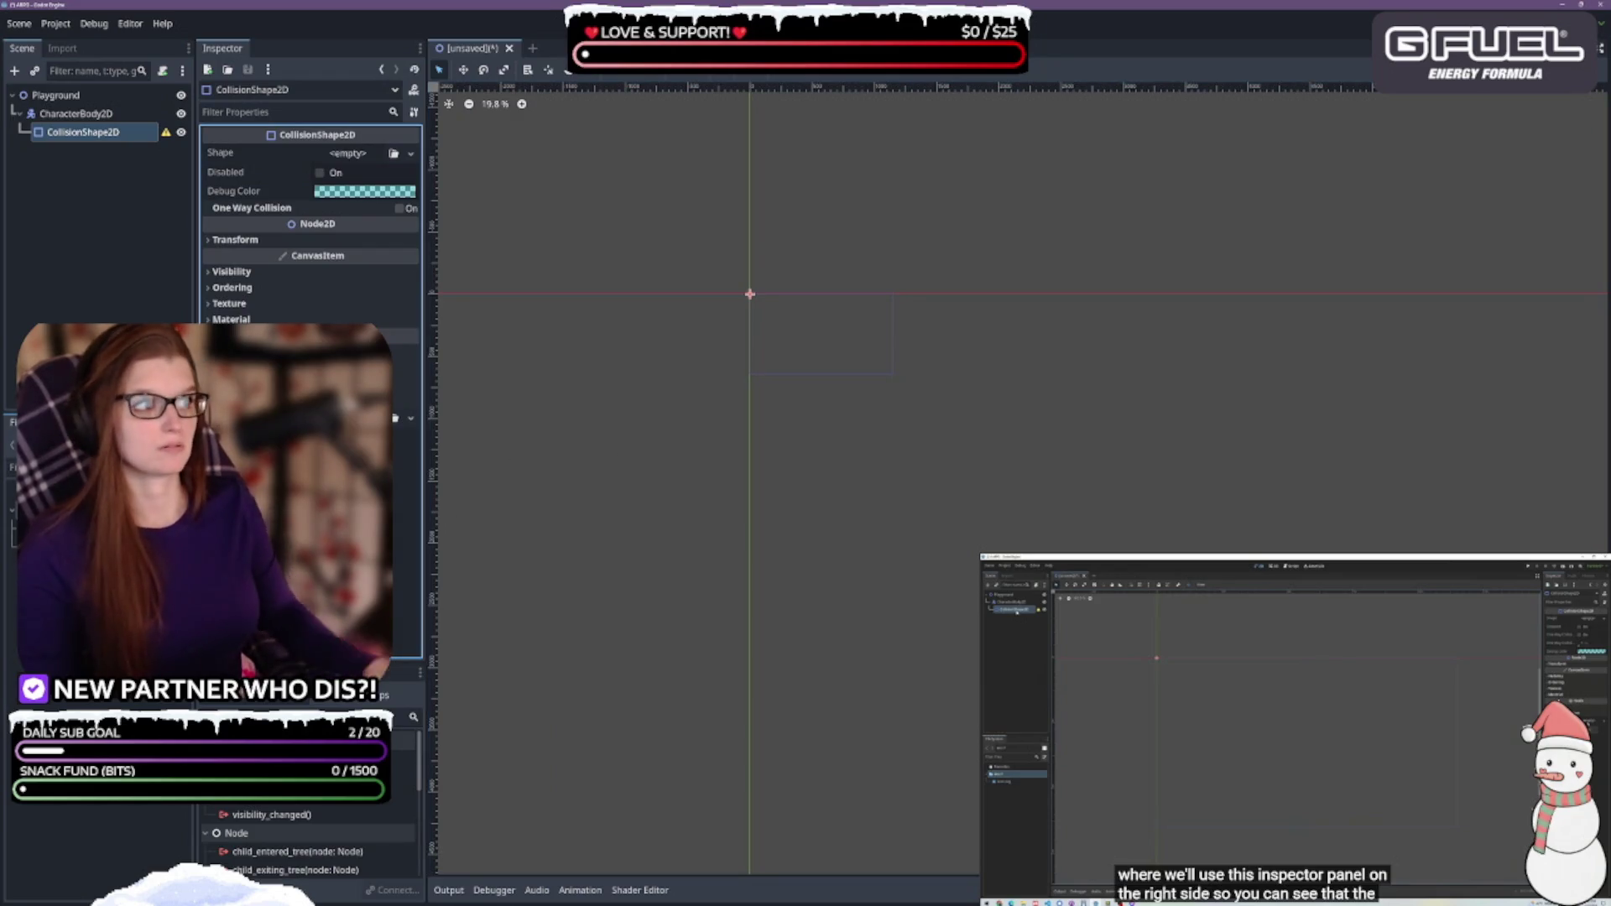
left_click(128, 25)
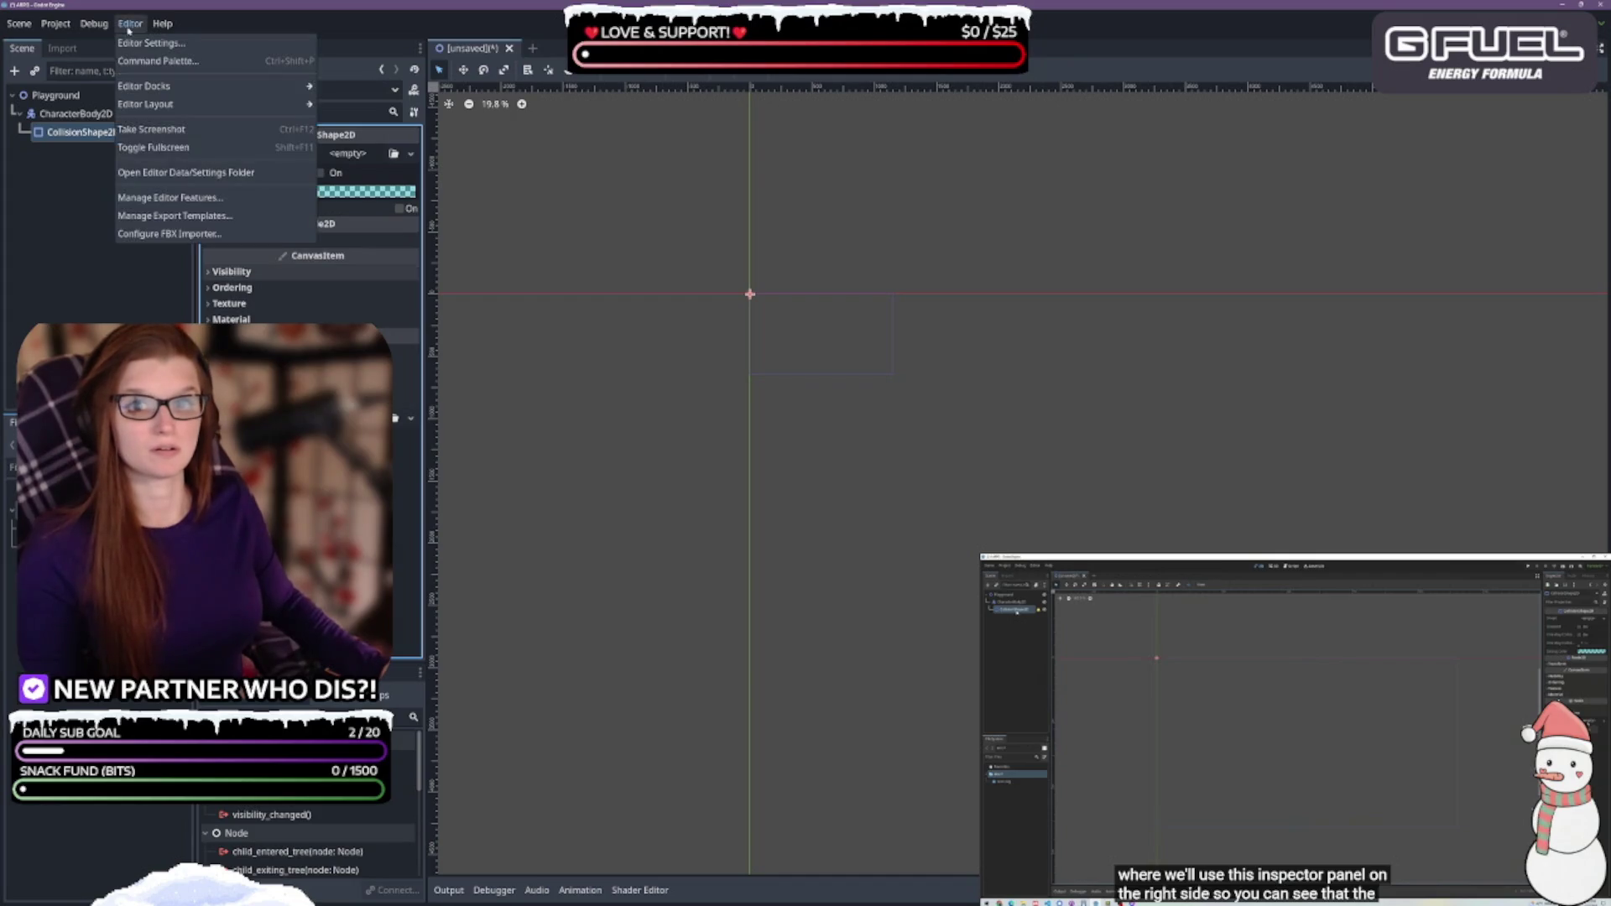
Open Editor Settings and look through the Text Editor appearance and theme pages
left_click(149, 42)
scroll(603, 487, "down", 2)
scroll(603, 486, "up", 5)
left_click(599, 511)
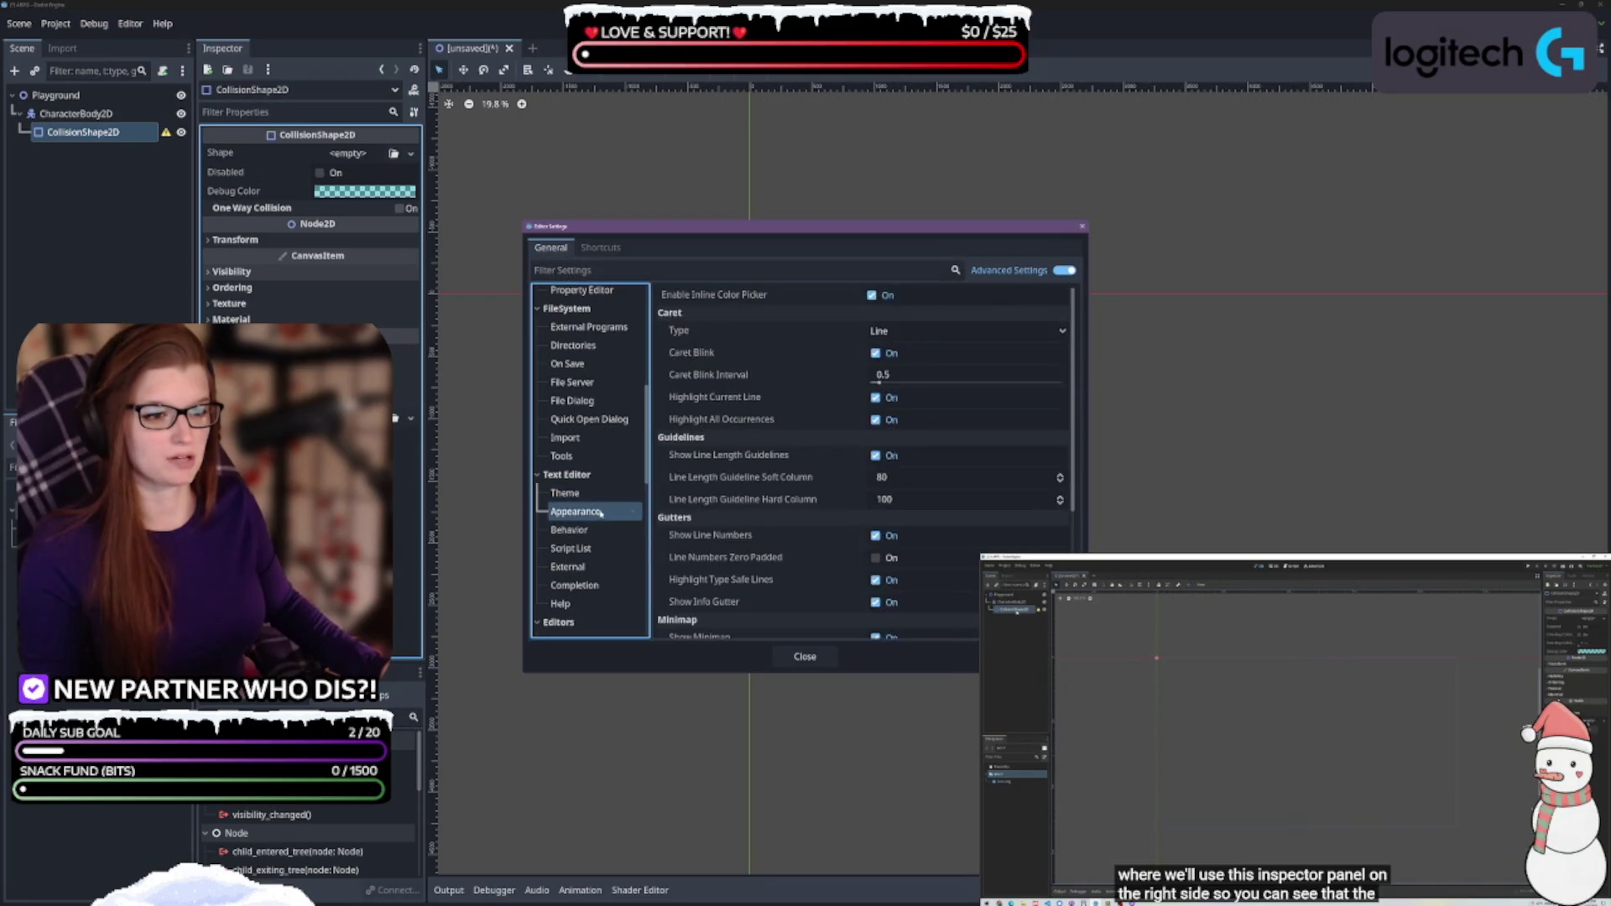
scroll(763, 455, "down", 5)
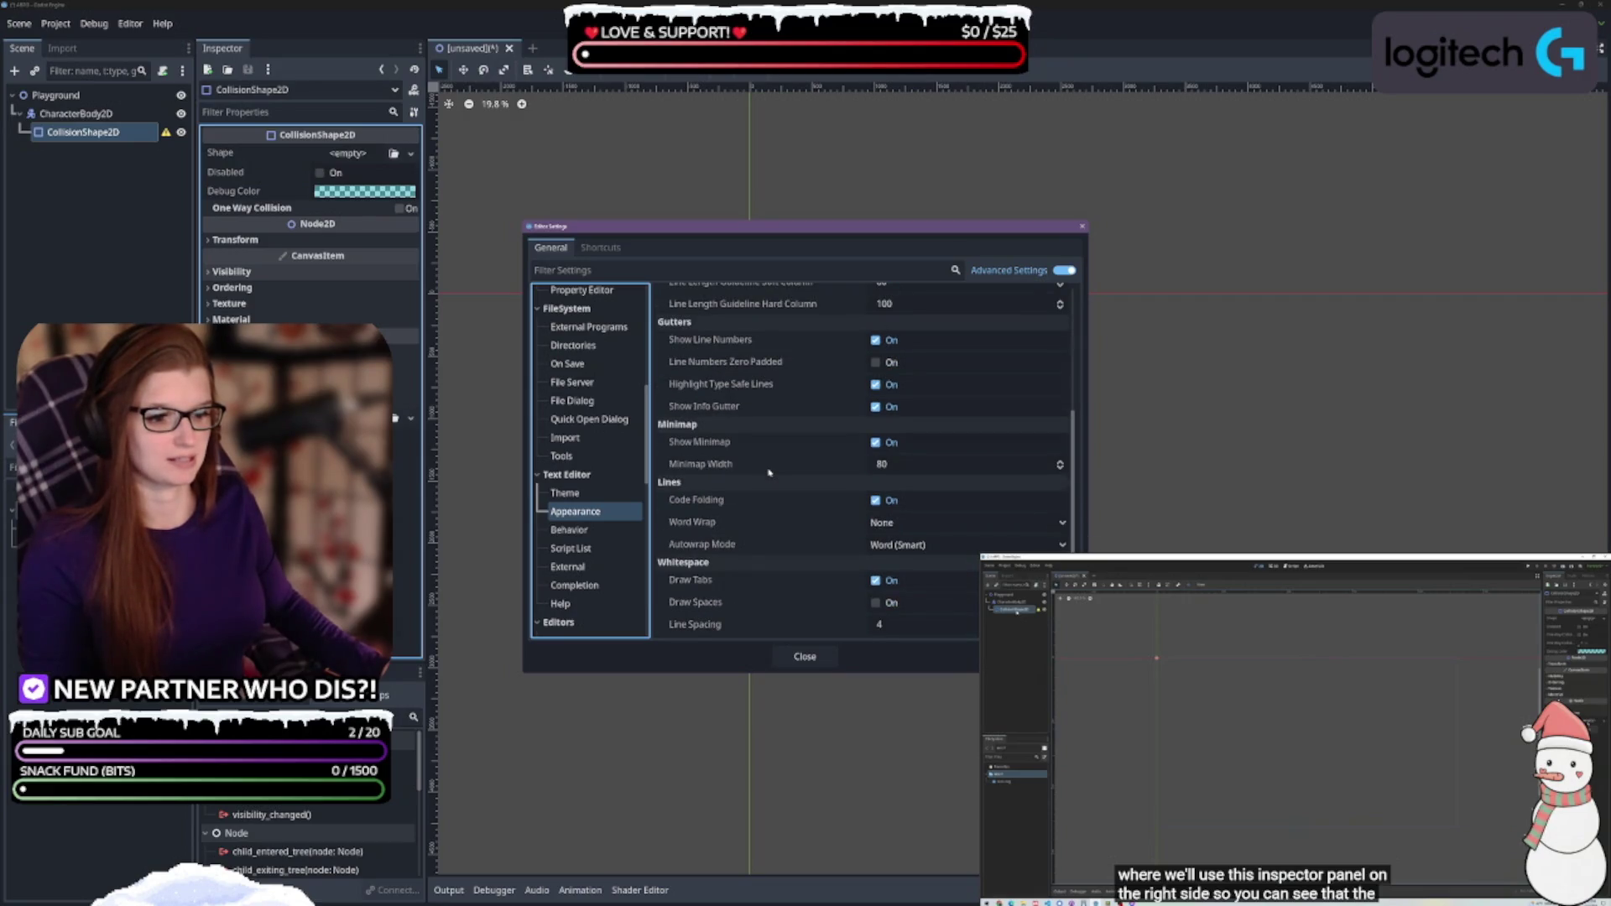
scroll(770, 473, "up", 5)
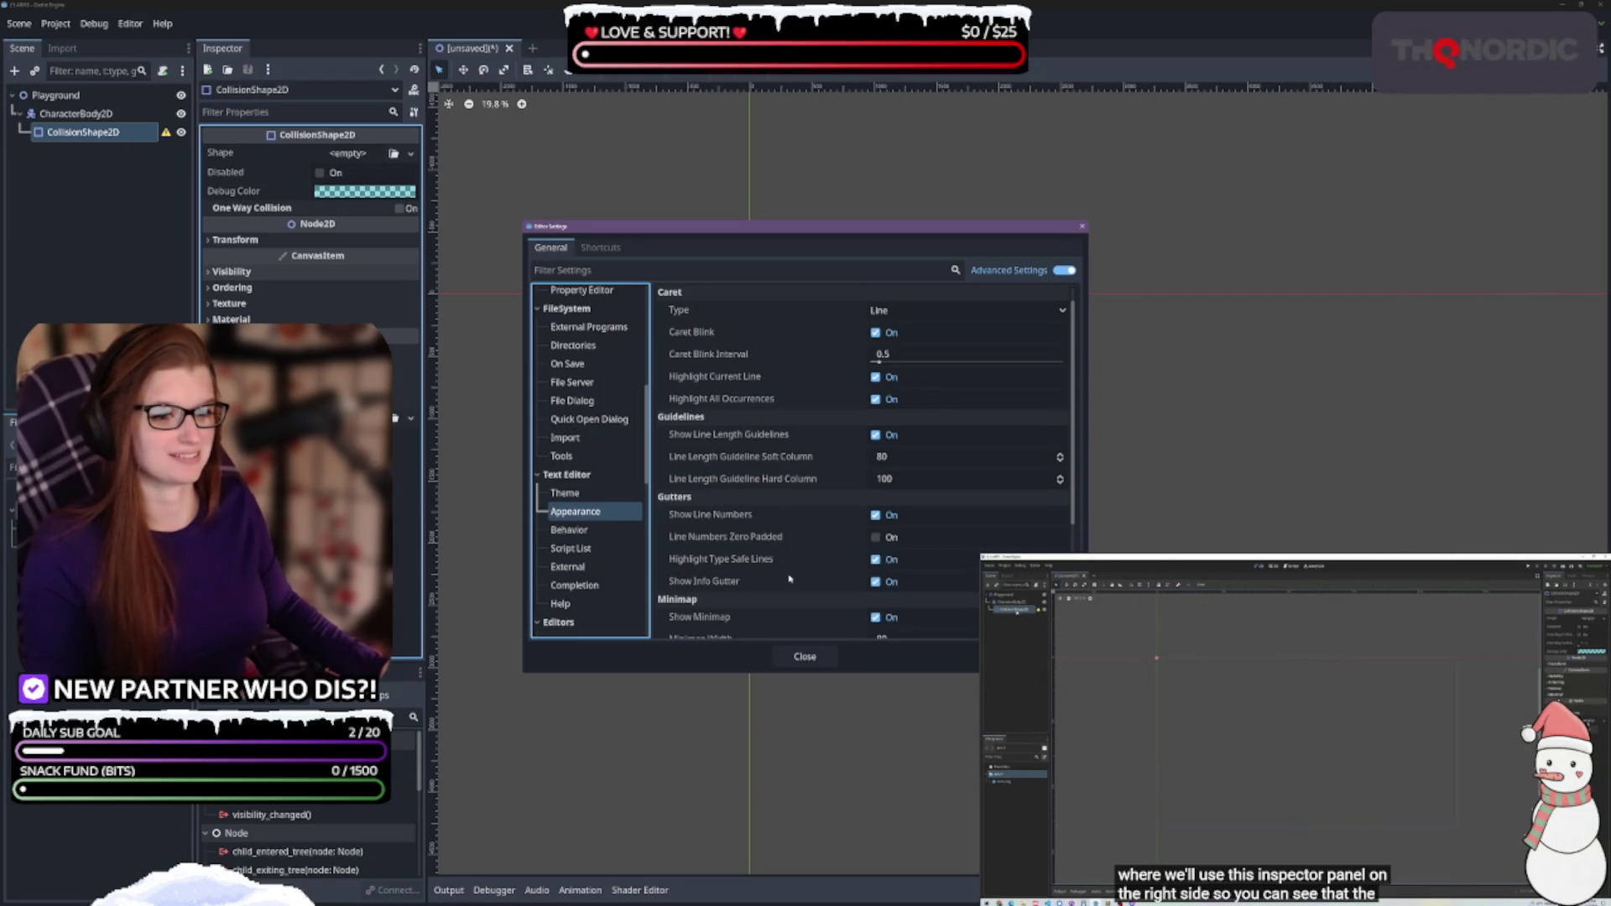
left_click(565, 494)
scroll(691, 473, "down", 10)
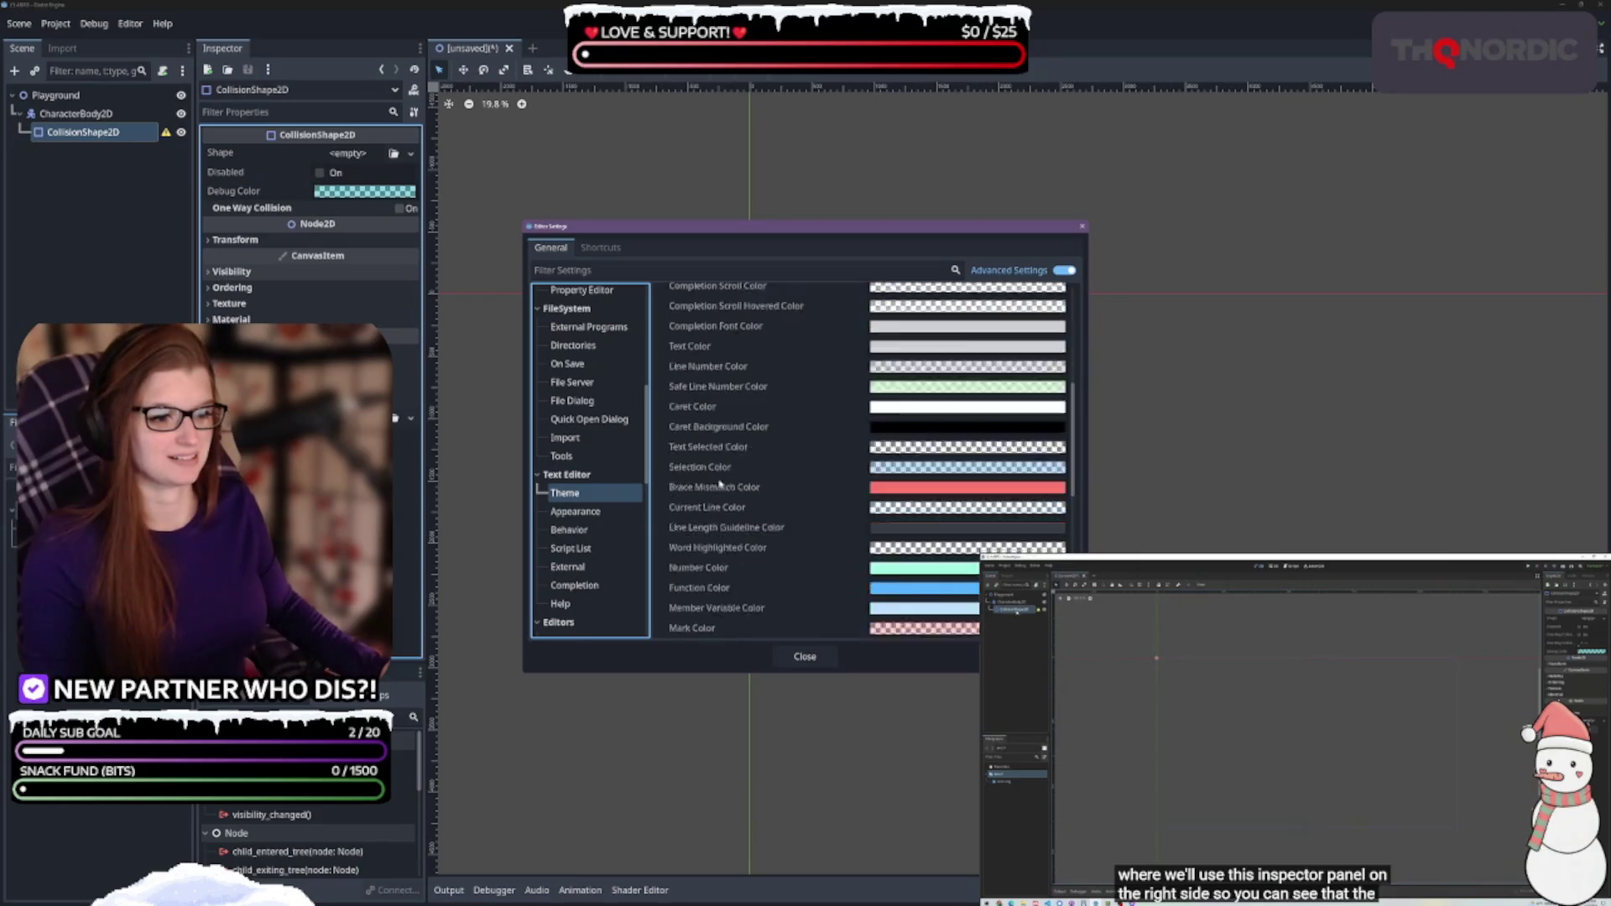
left_click(576, 512)
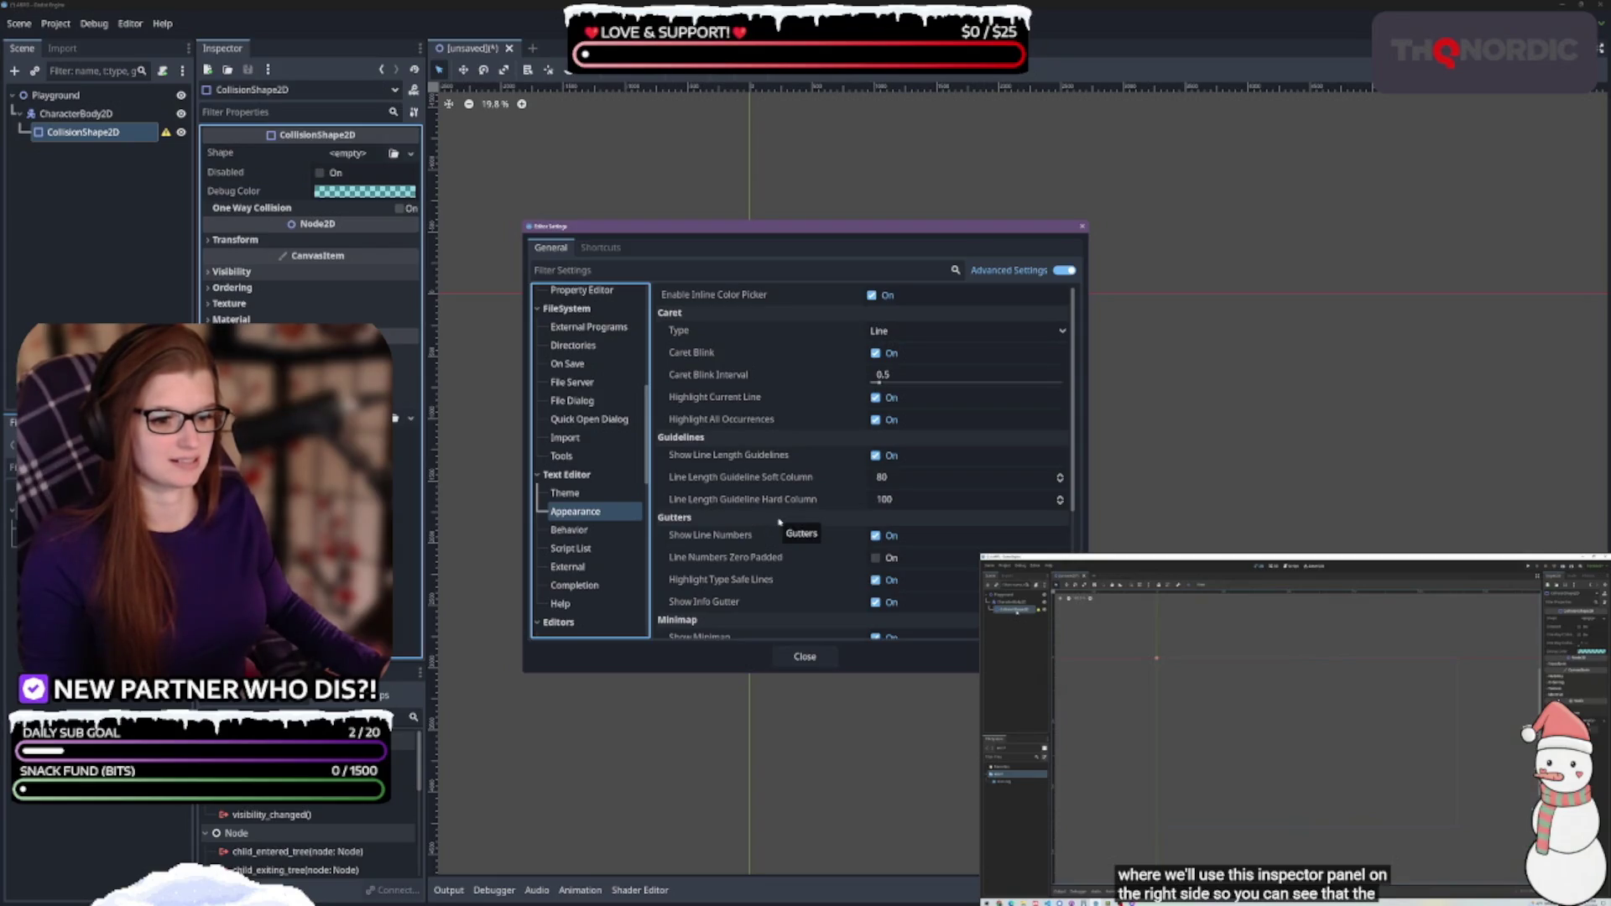
Set Interface > Editor Display Scale to 125% and close the settings
scroll(636, 495, "up", 5)
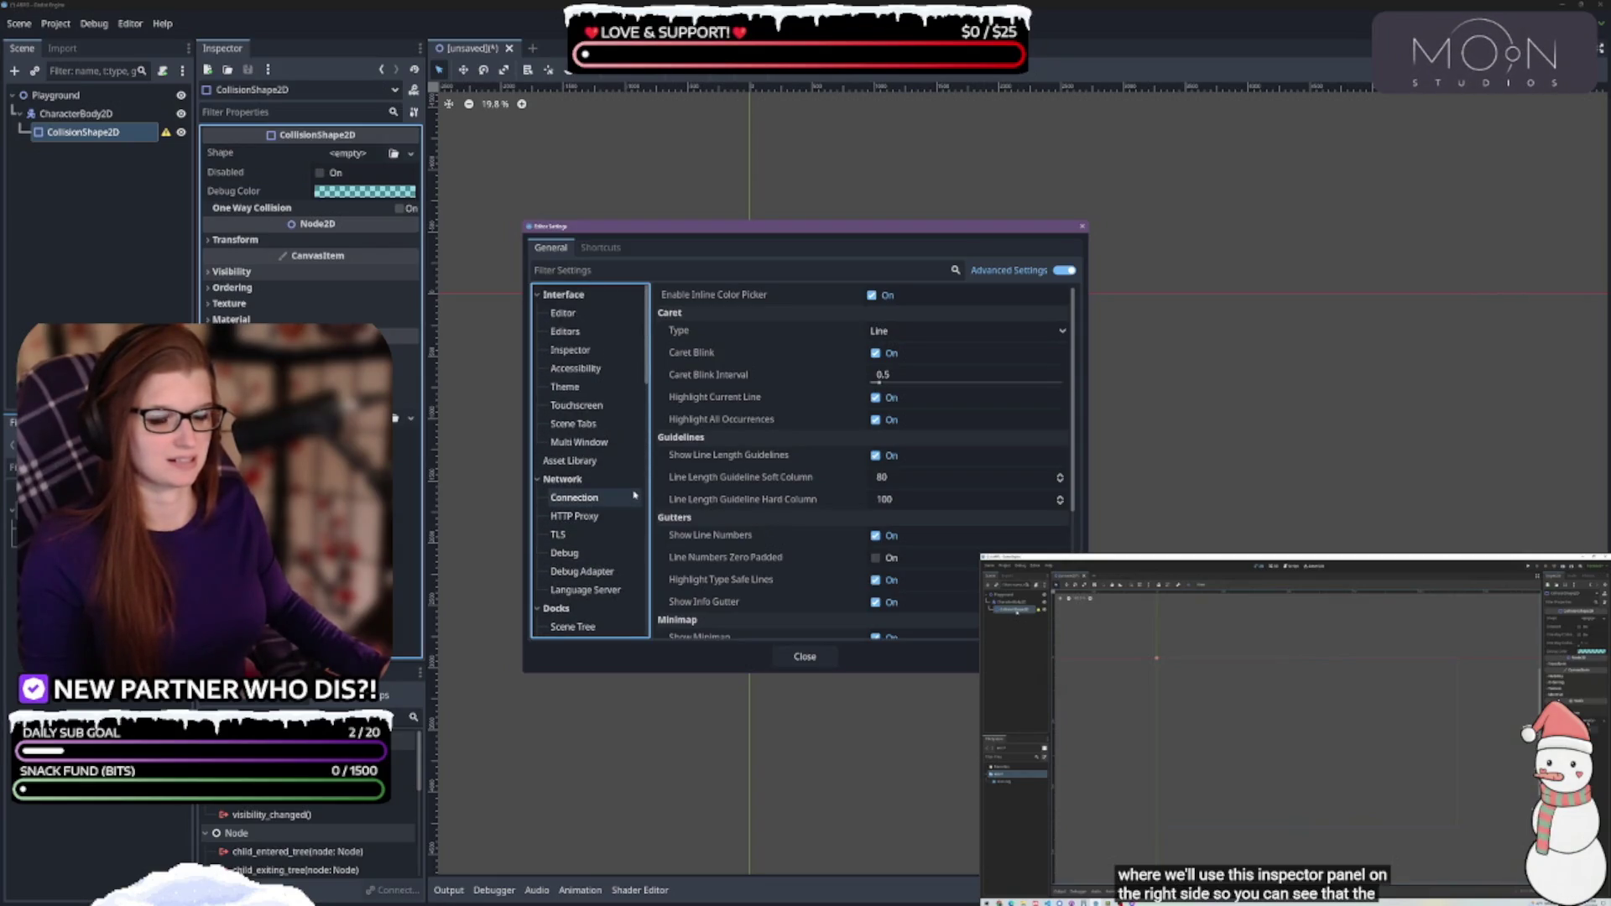
left_click(568, 313)
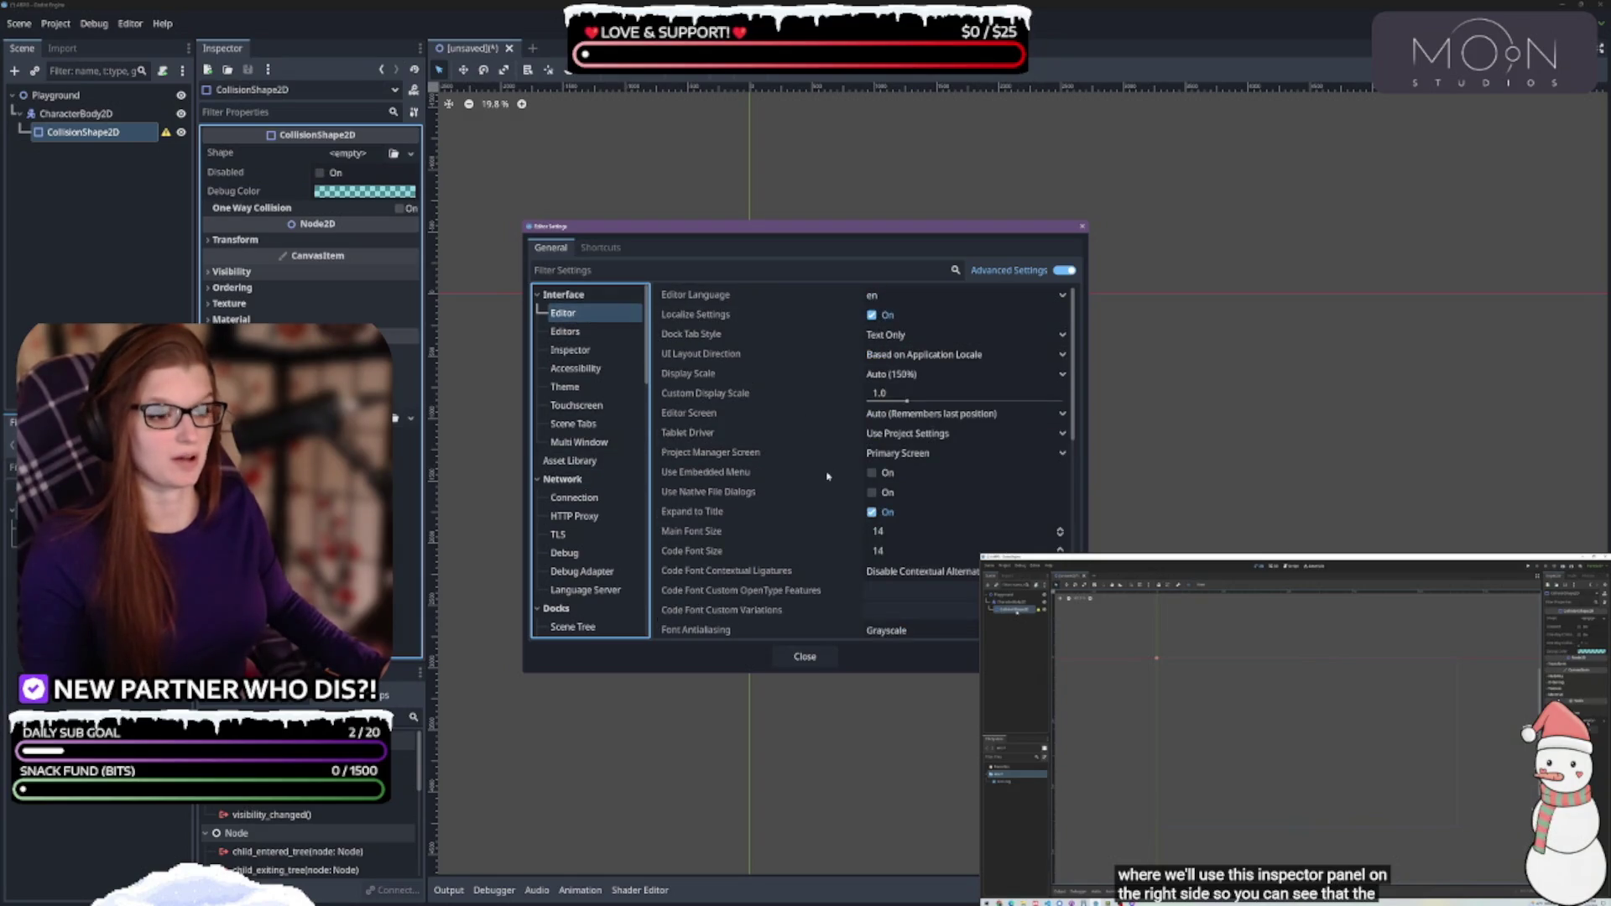
left_click(908, 379)
left_click(891, 451)
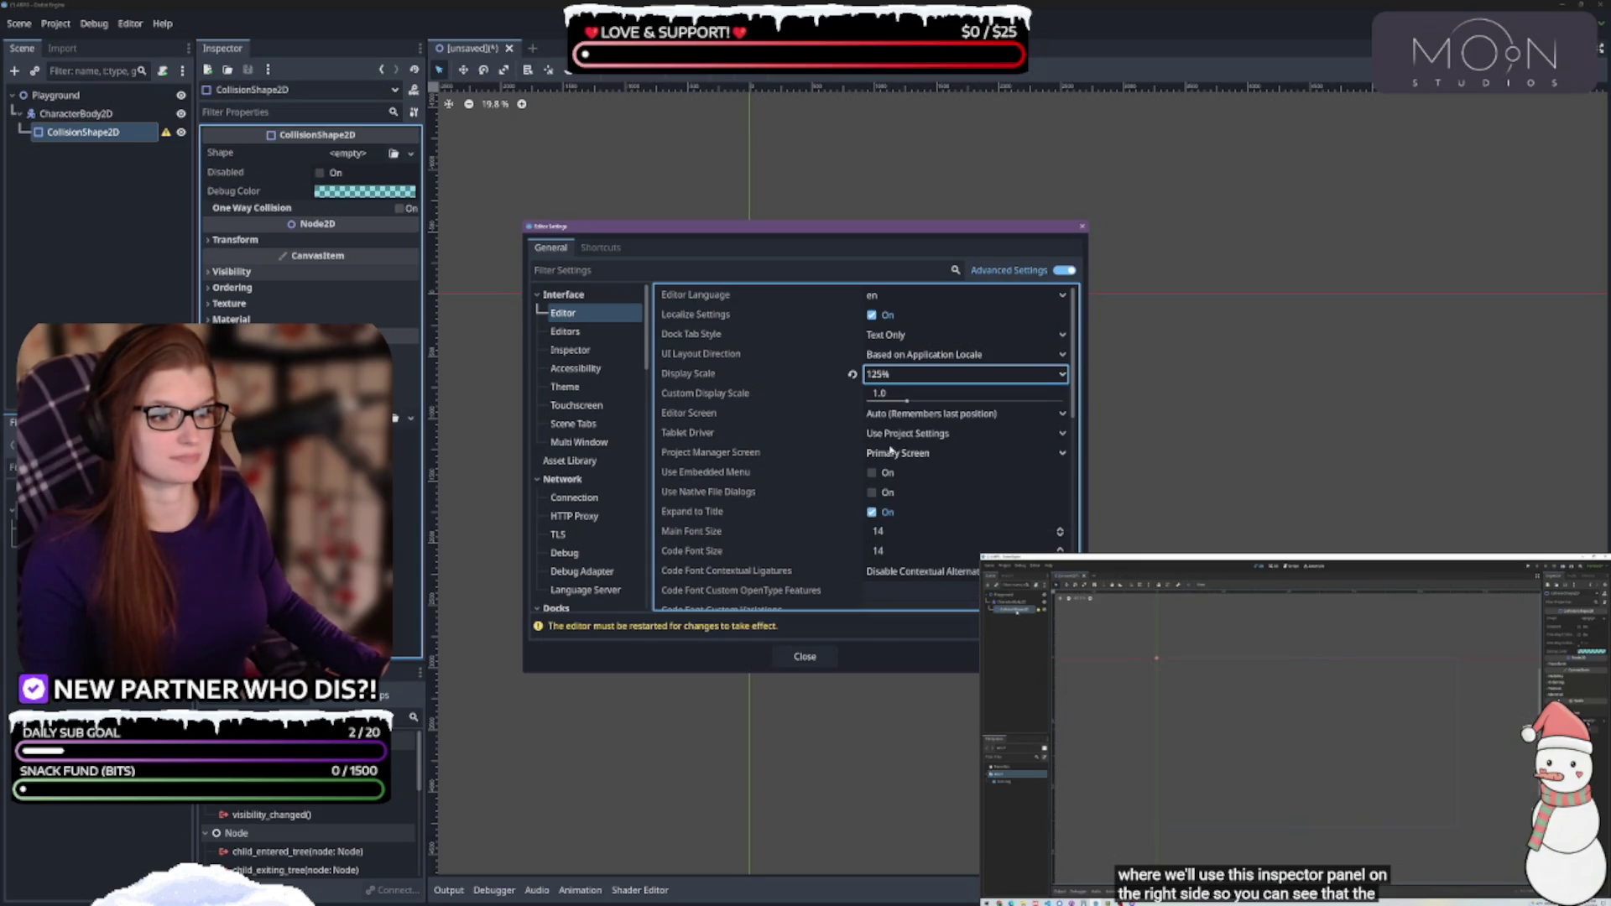
mouse_move(695, 380)
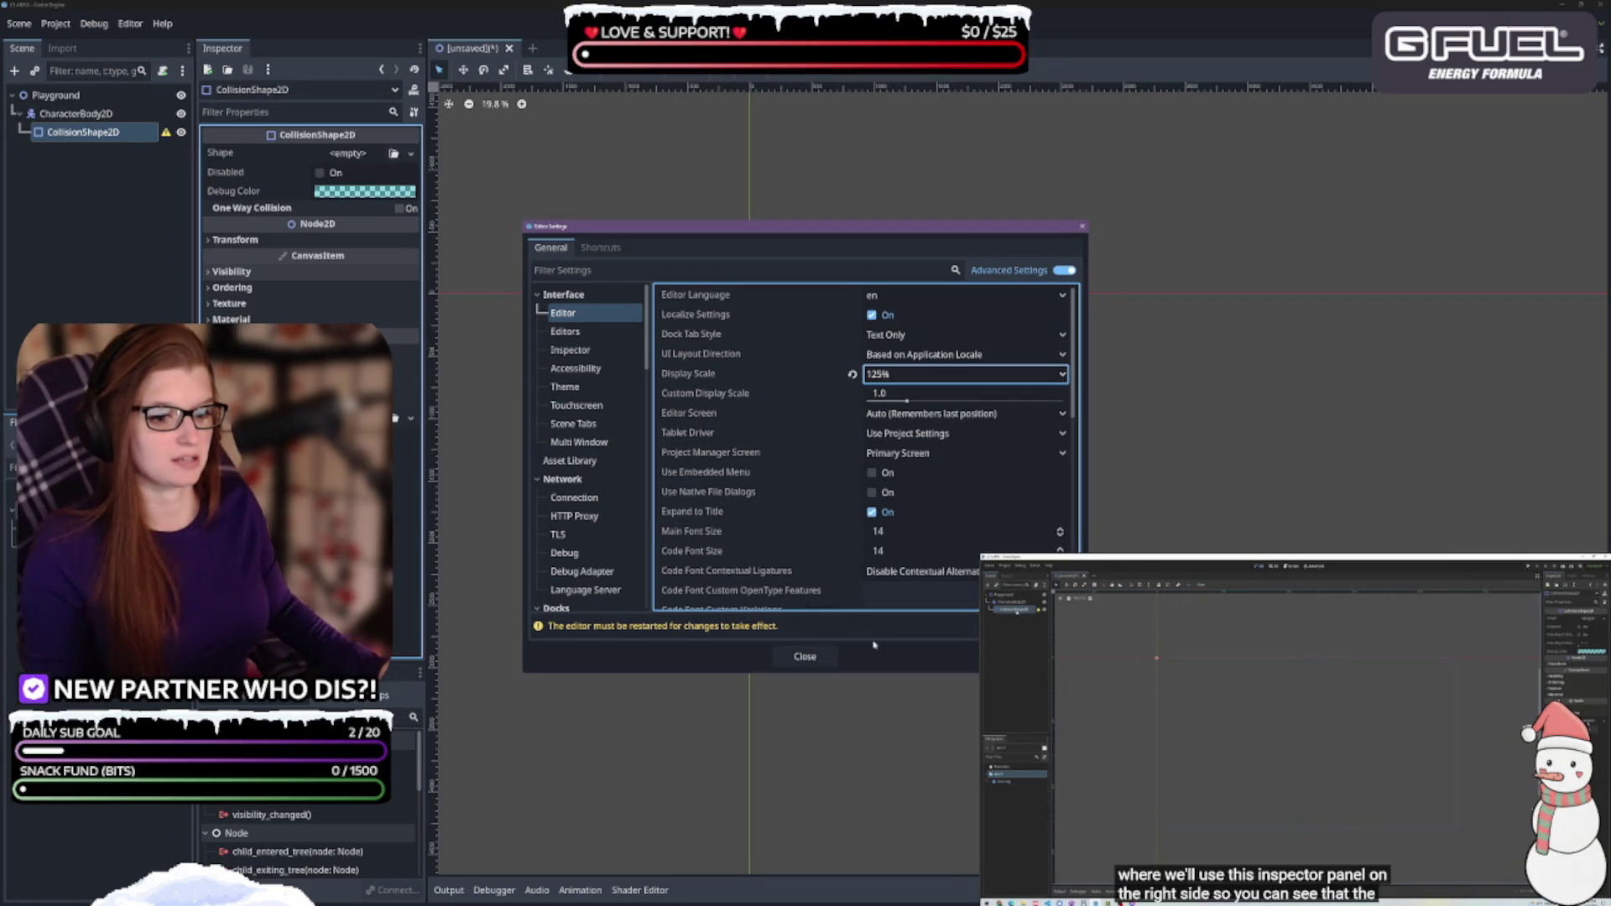
left_click(1023, 626)
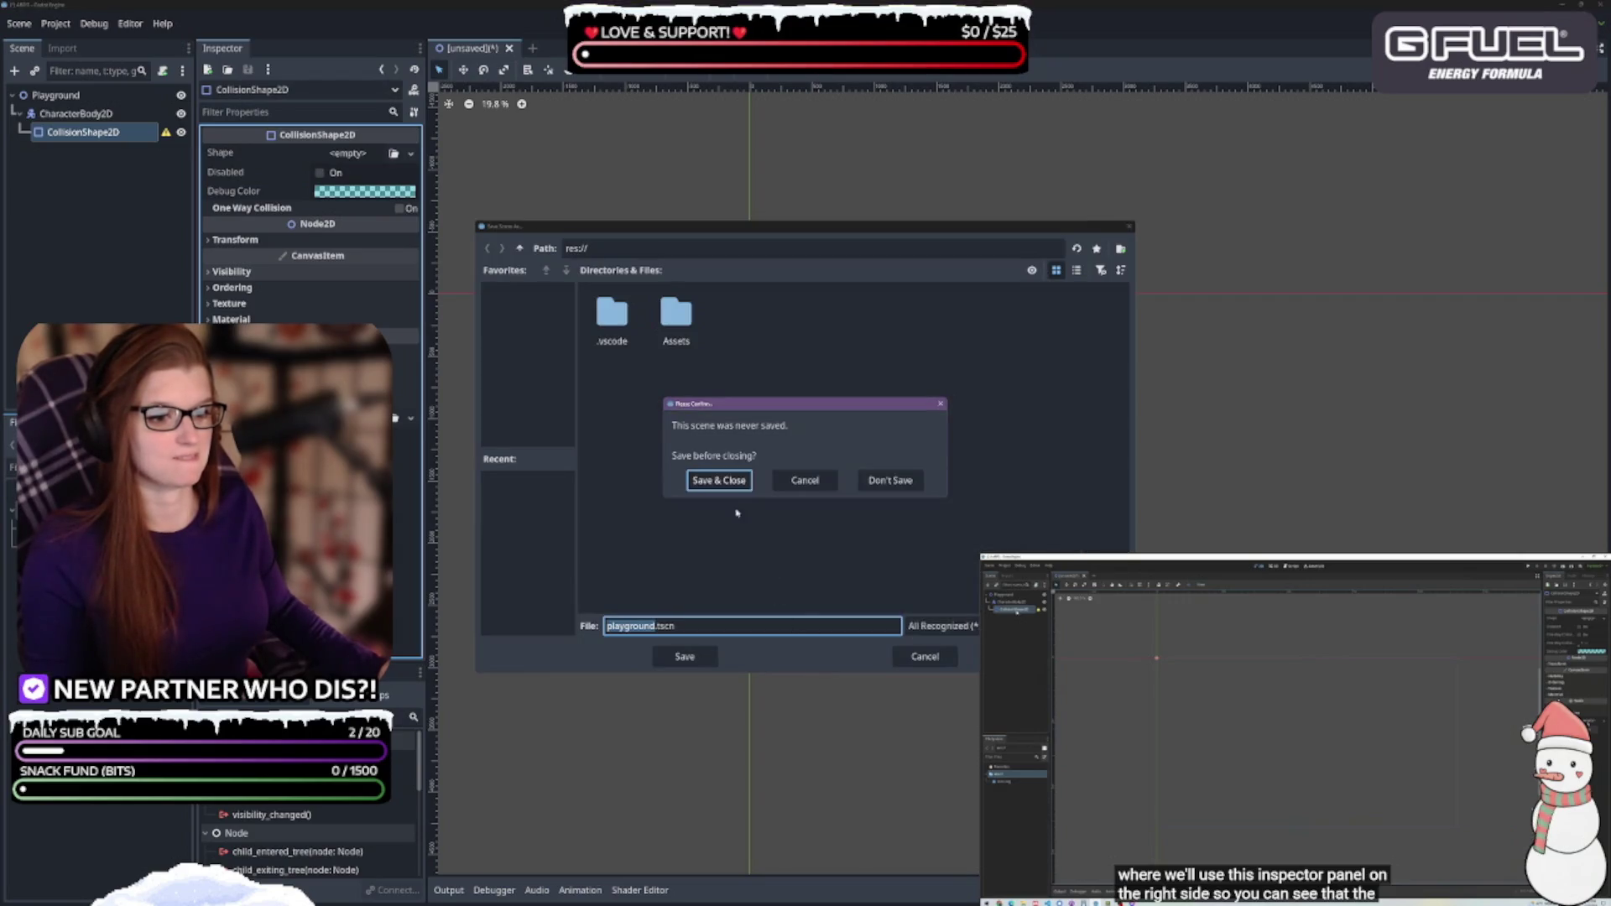
Choose Save & Close, create a SCENES folder, and save the scene there as playground.tscn
left_click(720, 481)
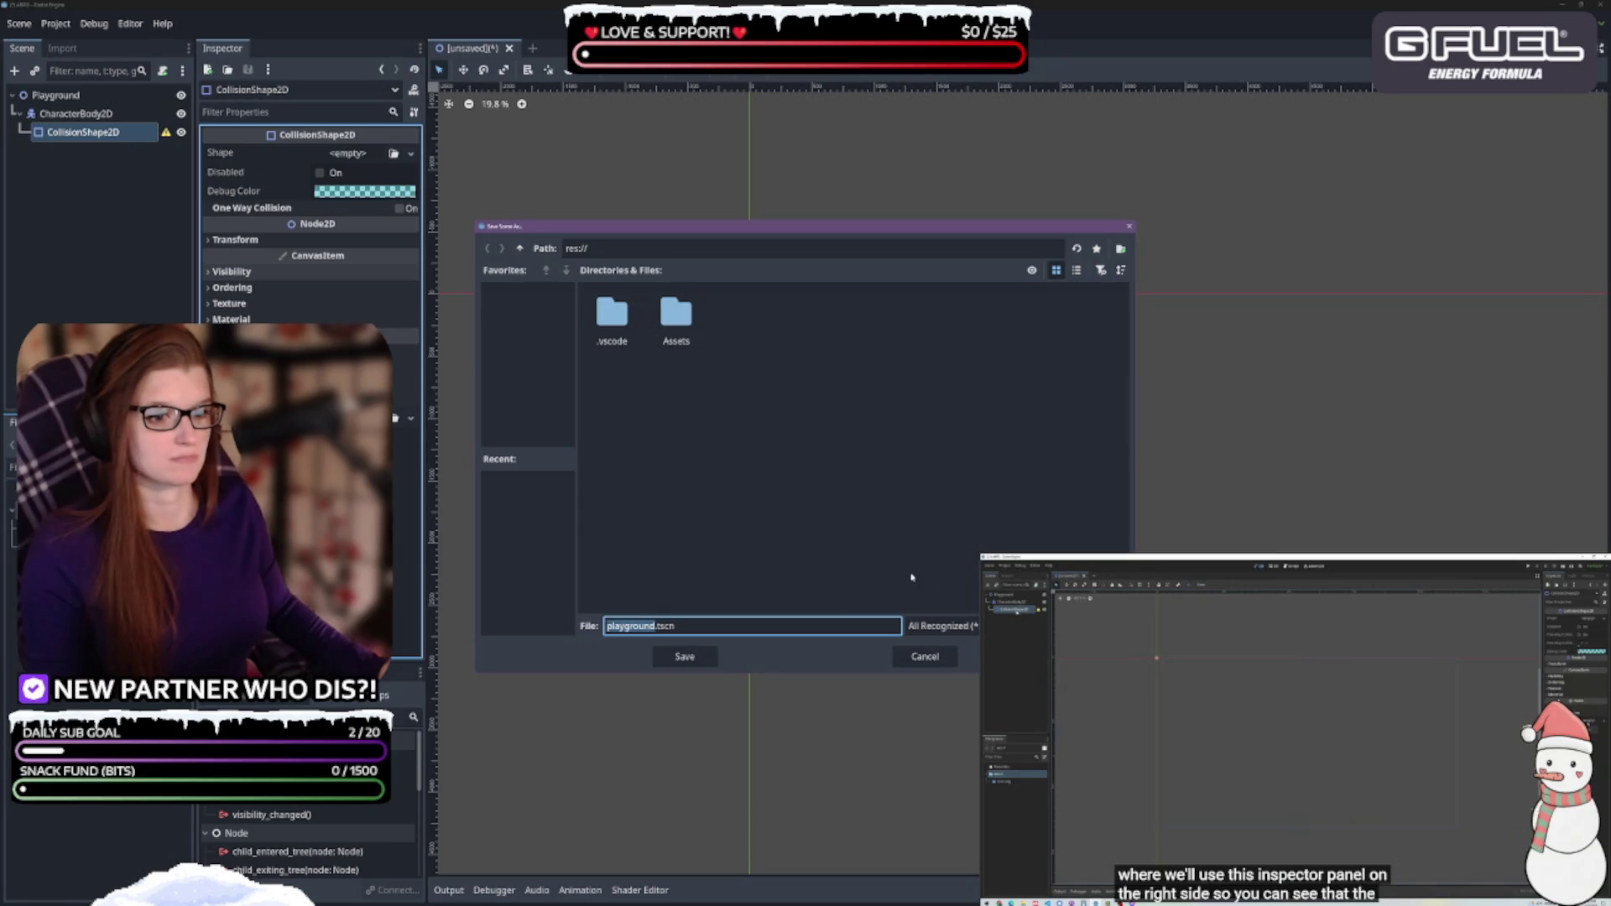
left_click(961, 359)
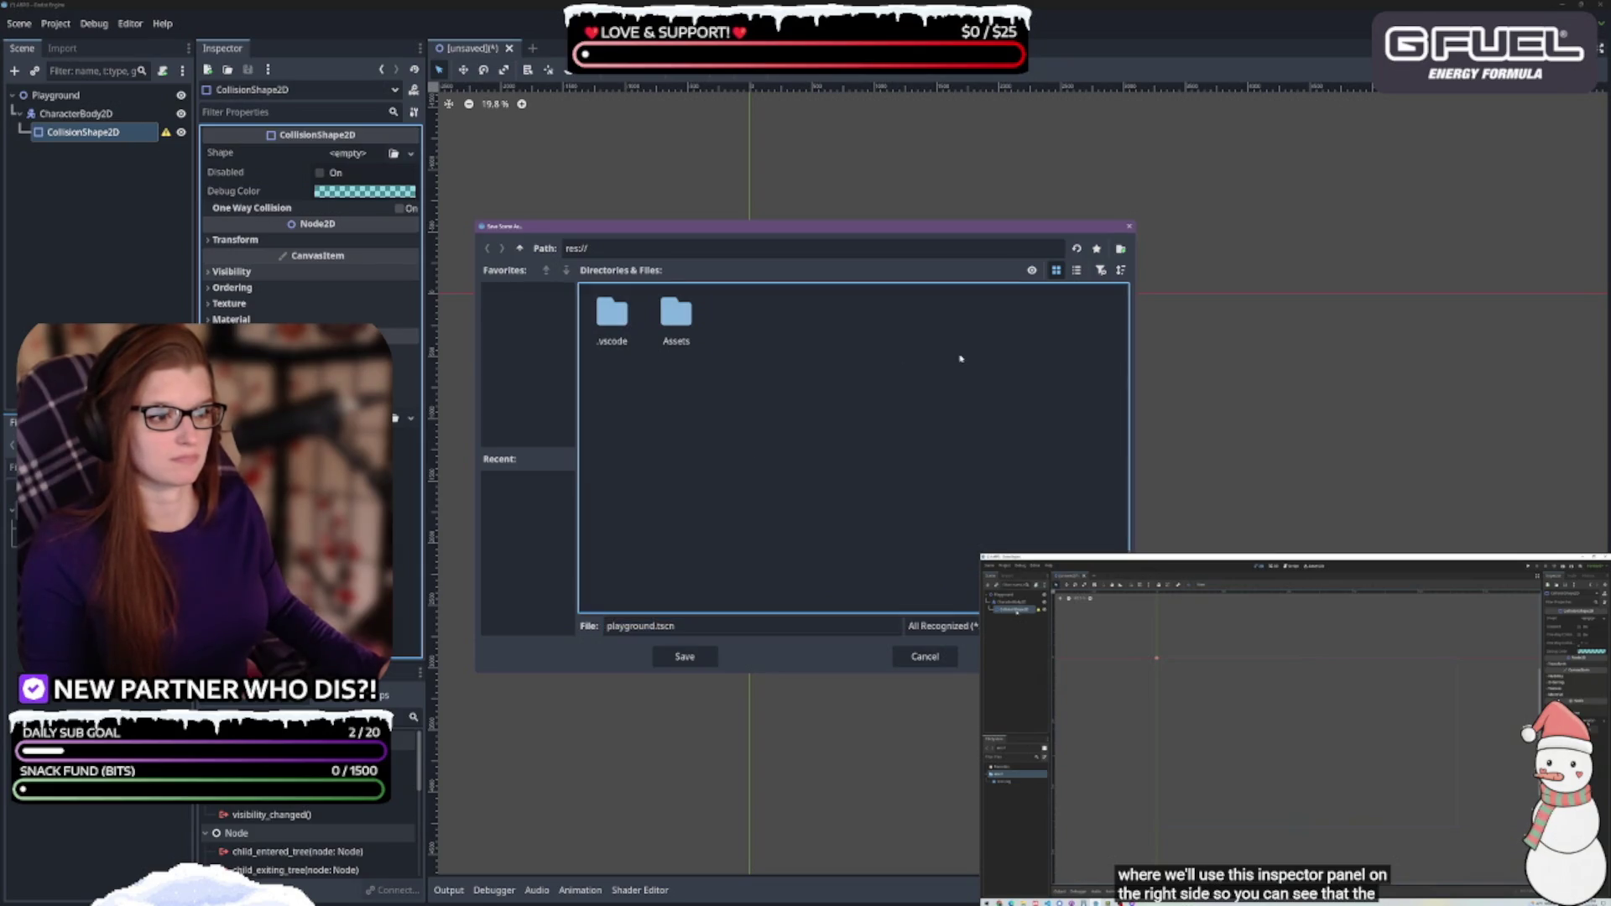
left_click(1120, 249)
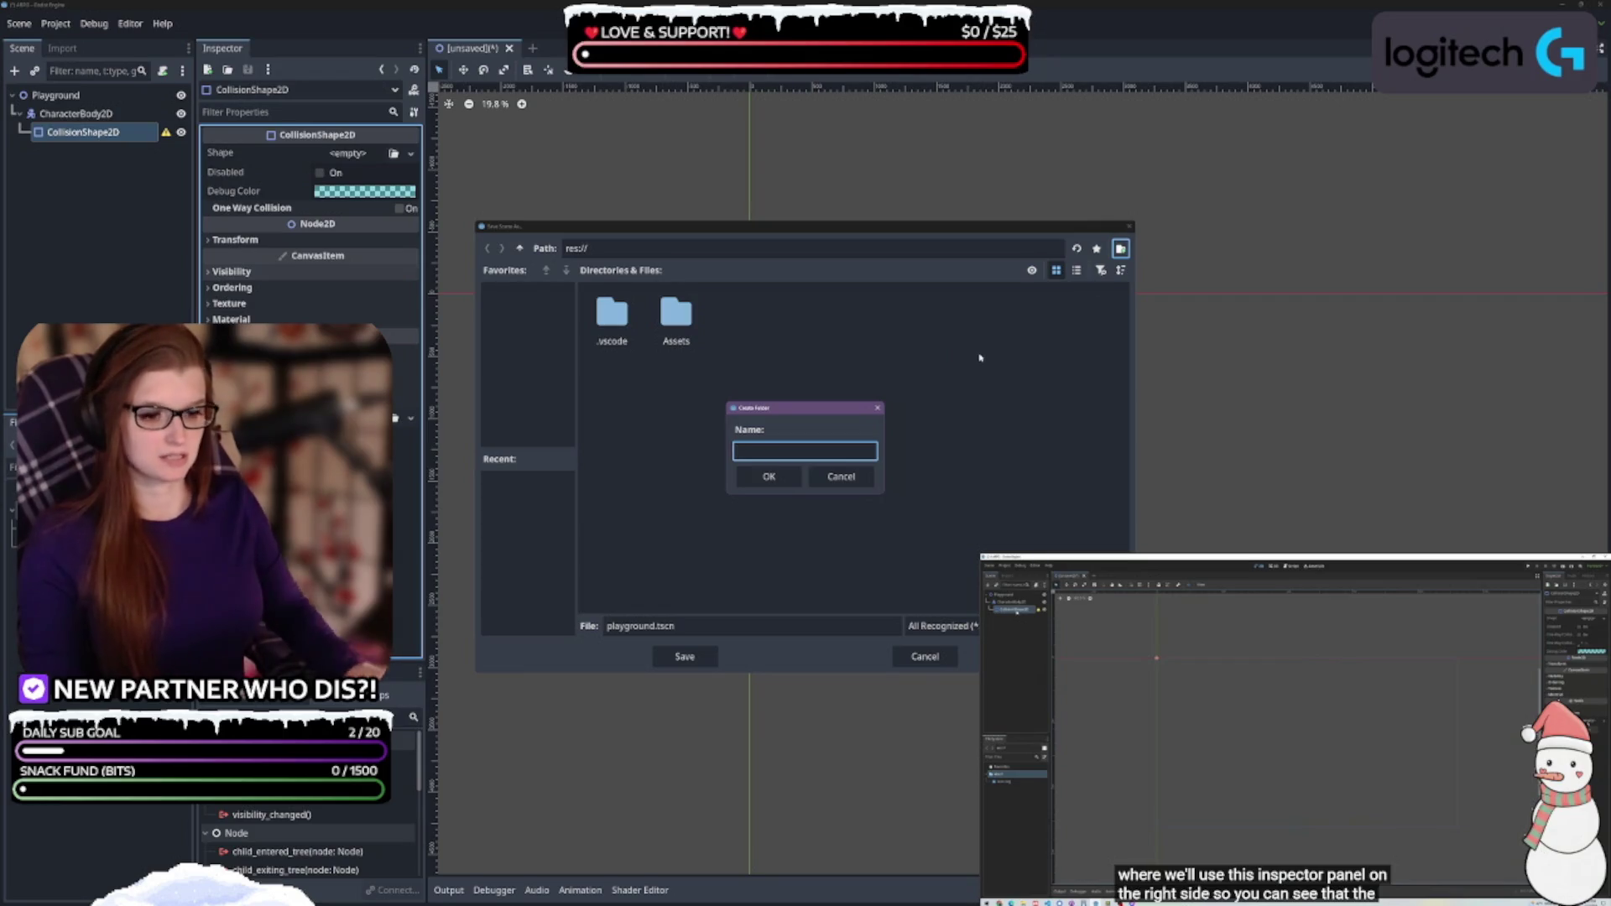
type("SCENES")
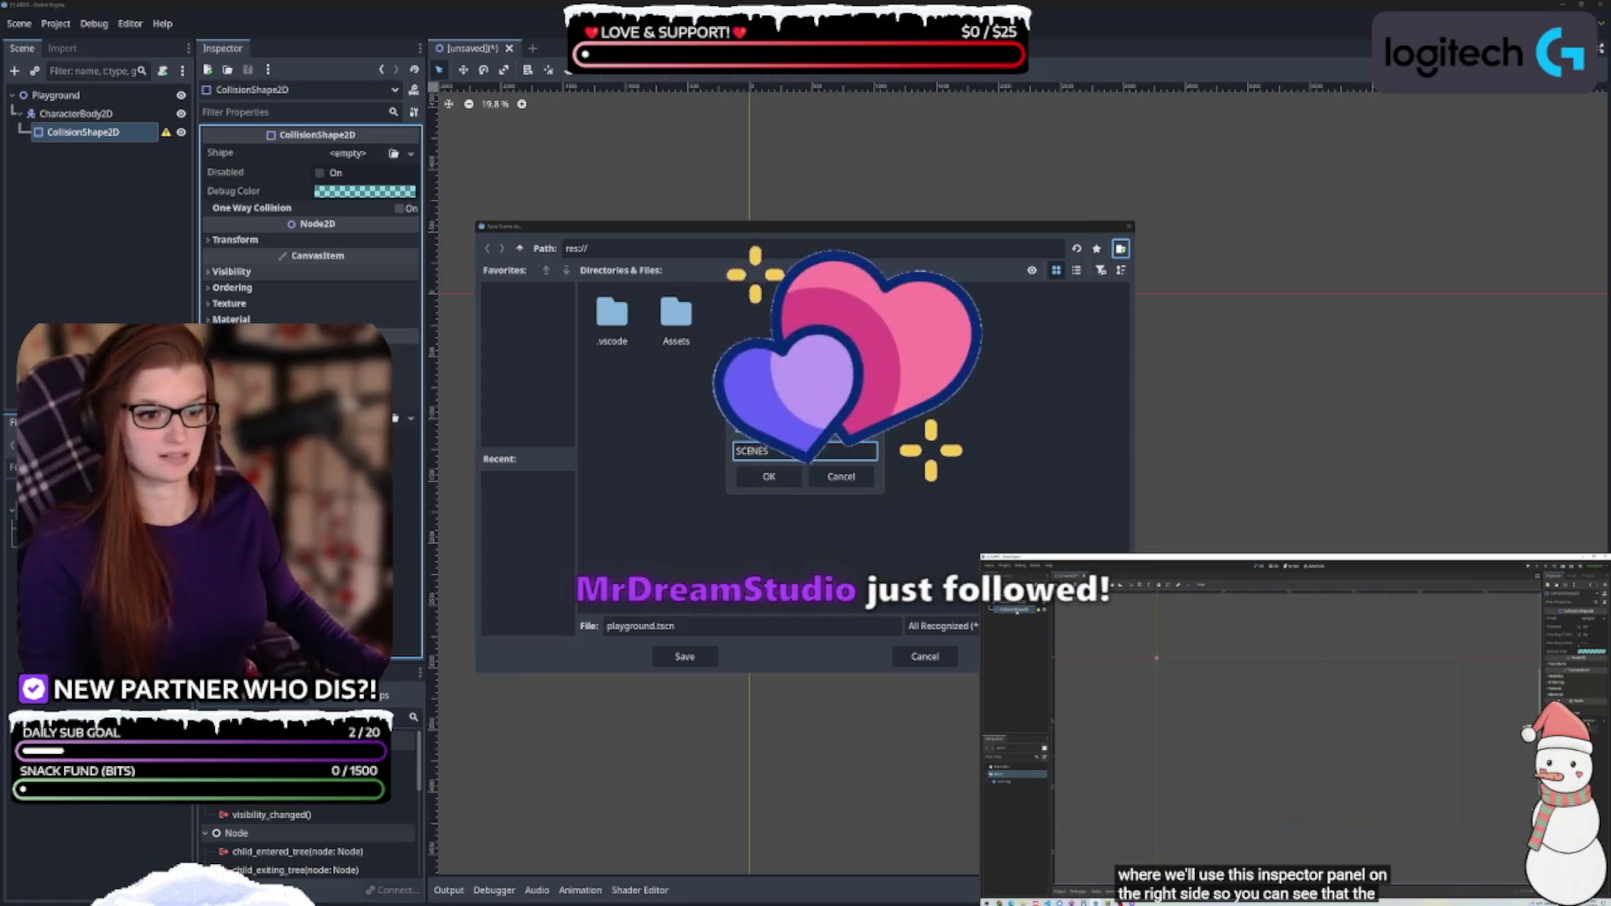
left_click(769, 476)
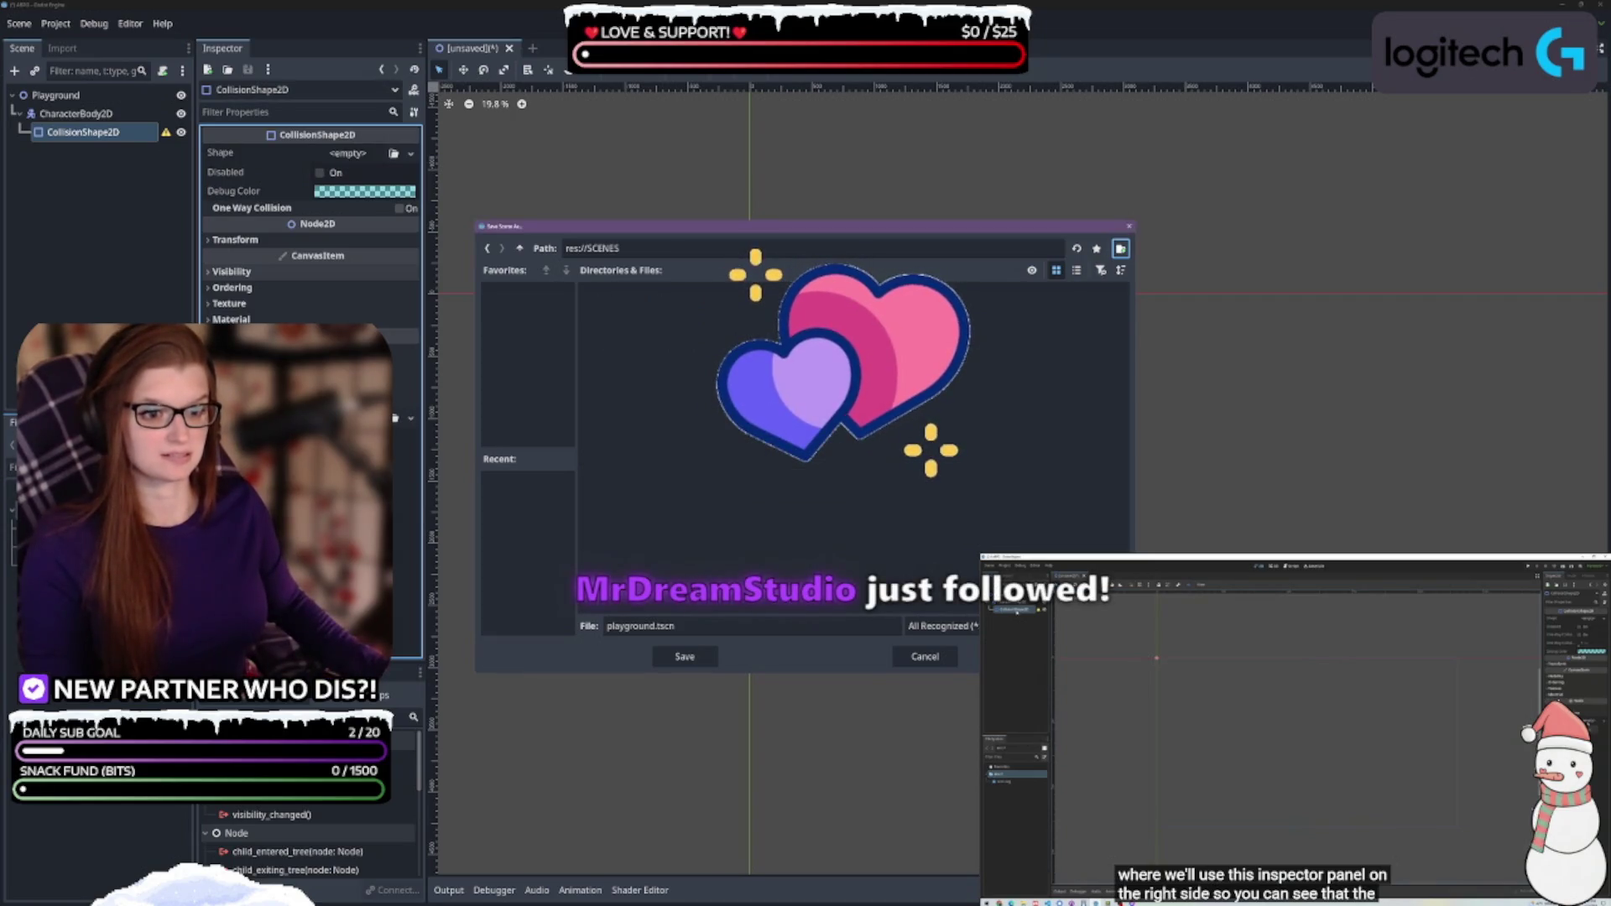
left_click(685, 656)
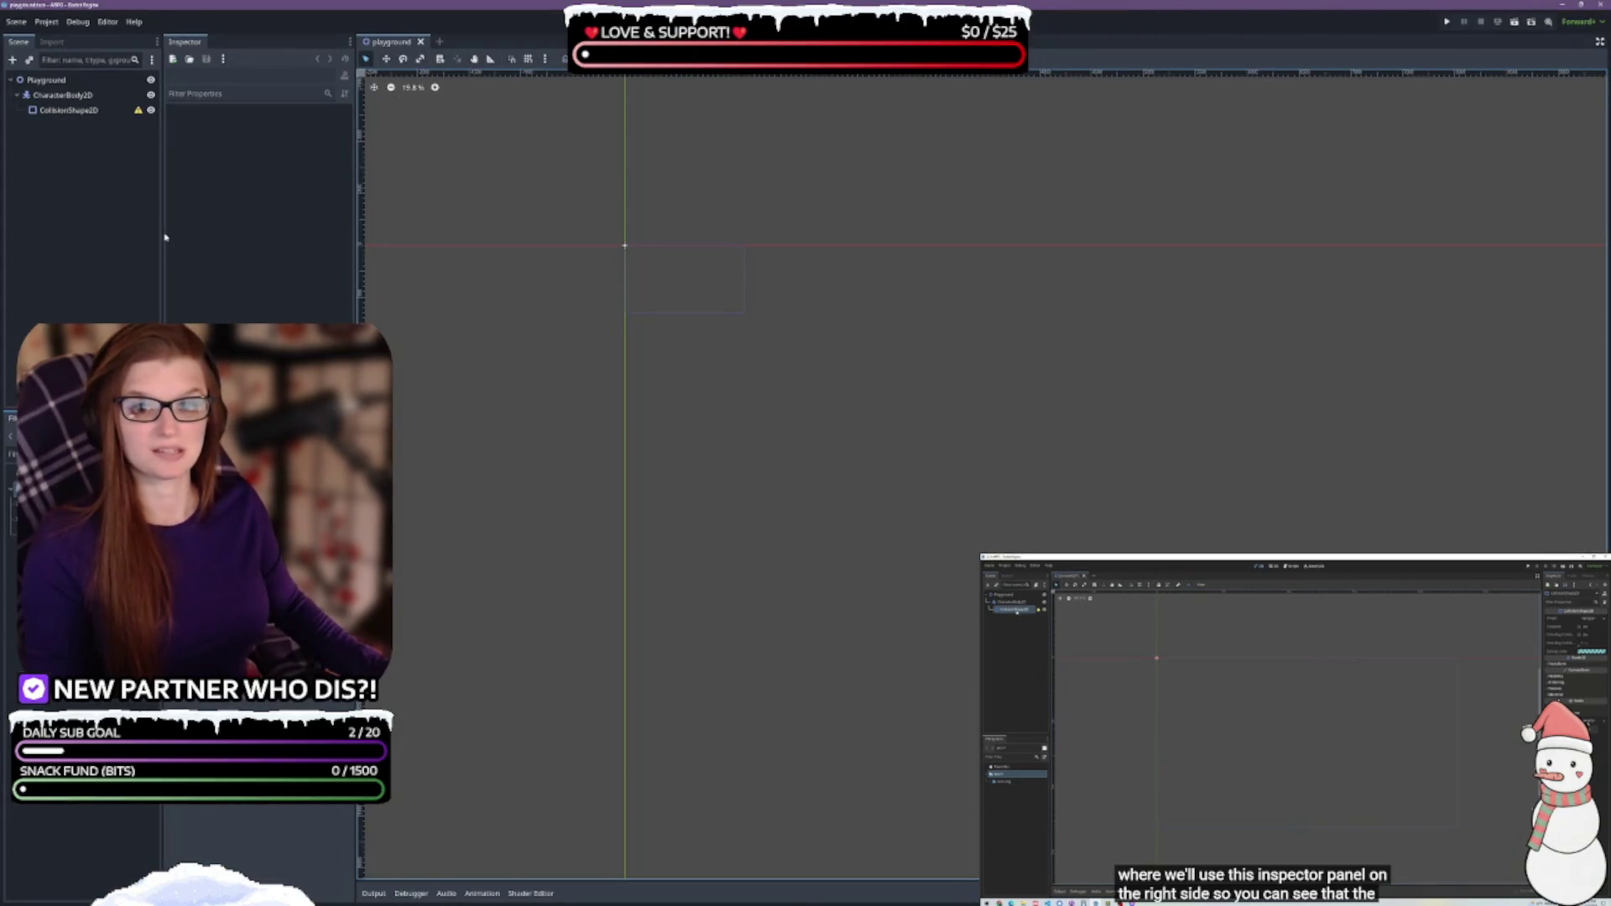
Narrow the Scene dock slightly and dismiss the repeated Load Errors messages about moving res://Assets/
left_click_drag(163, 231, 154, 231)
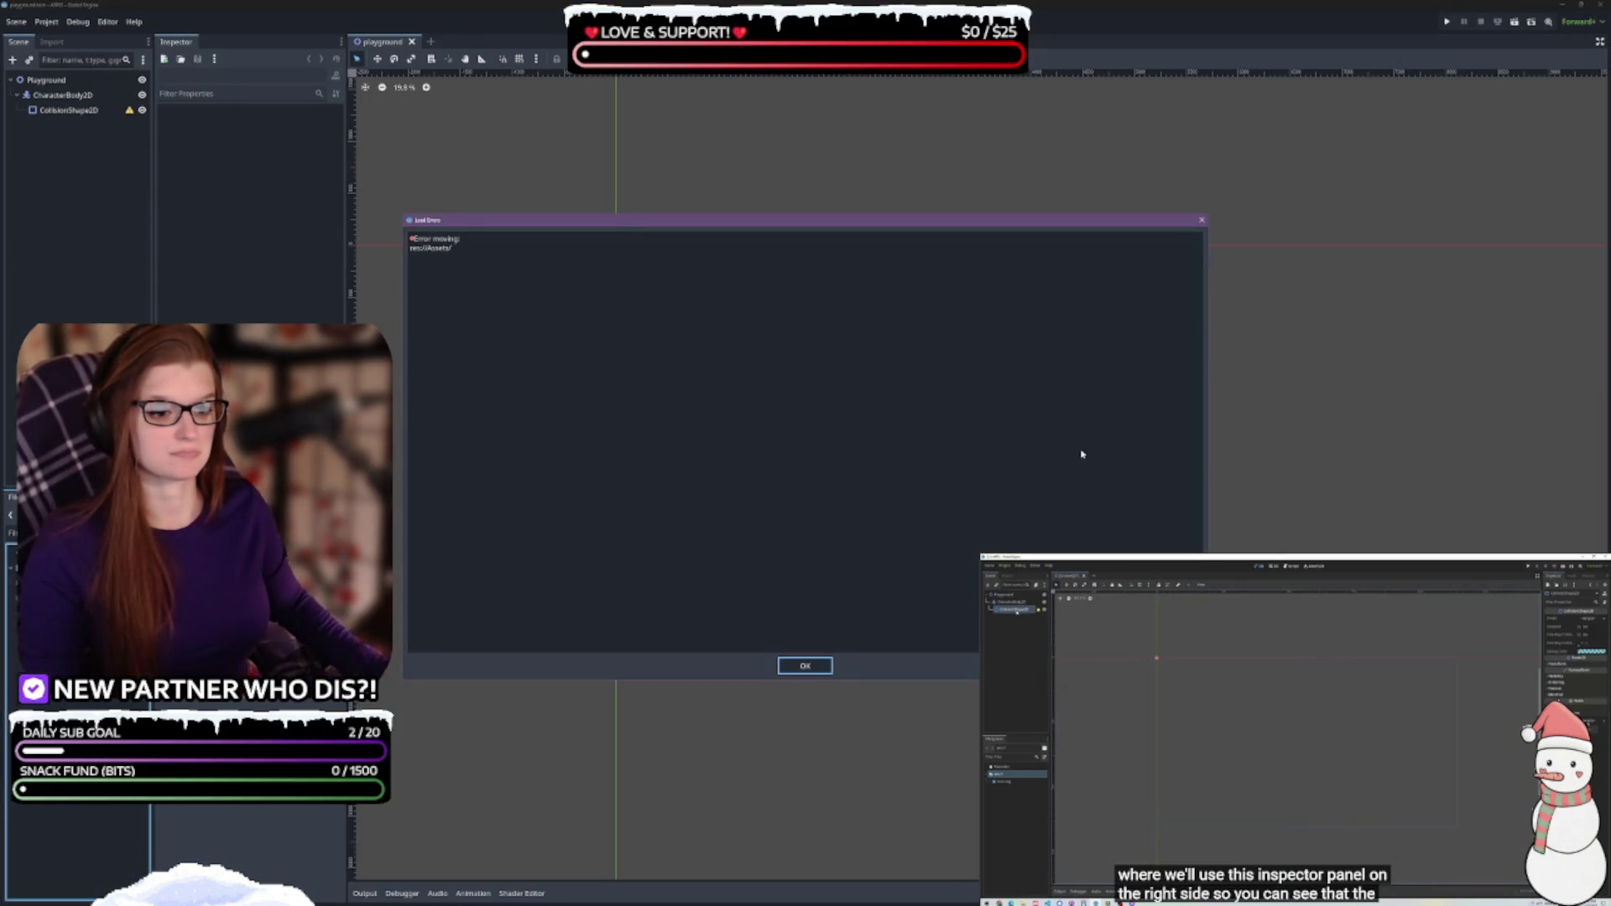
left_click(803, 667)
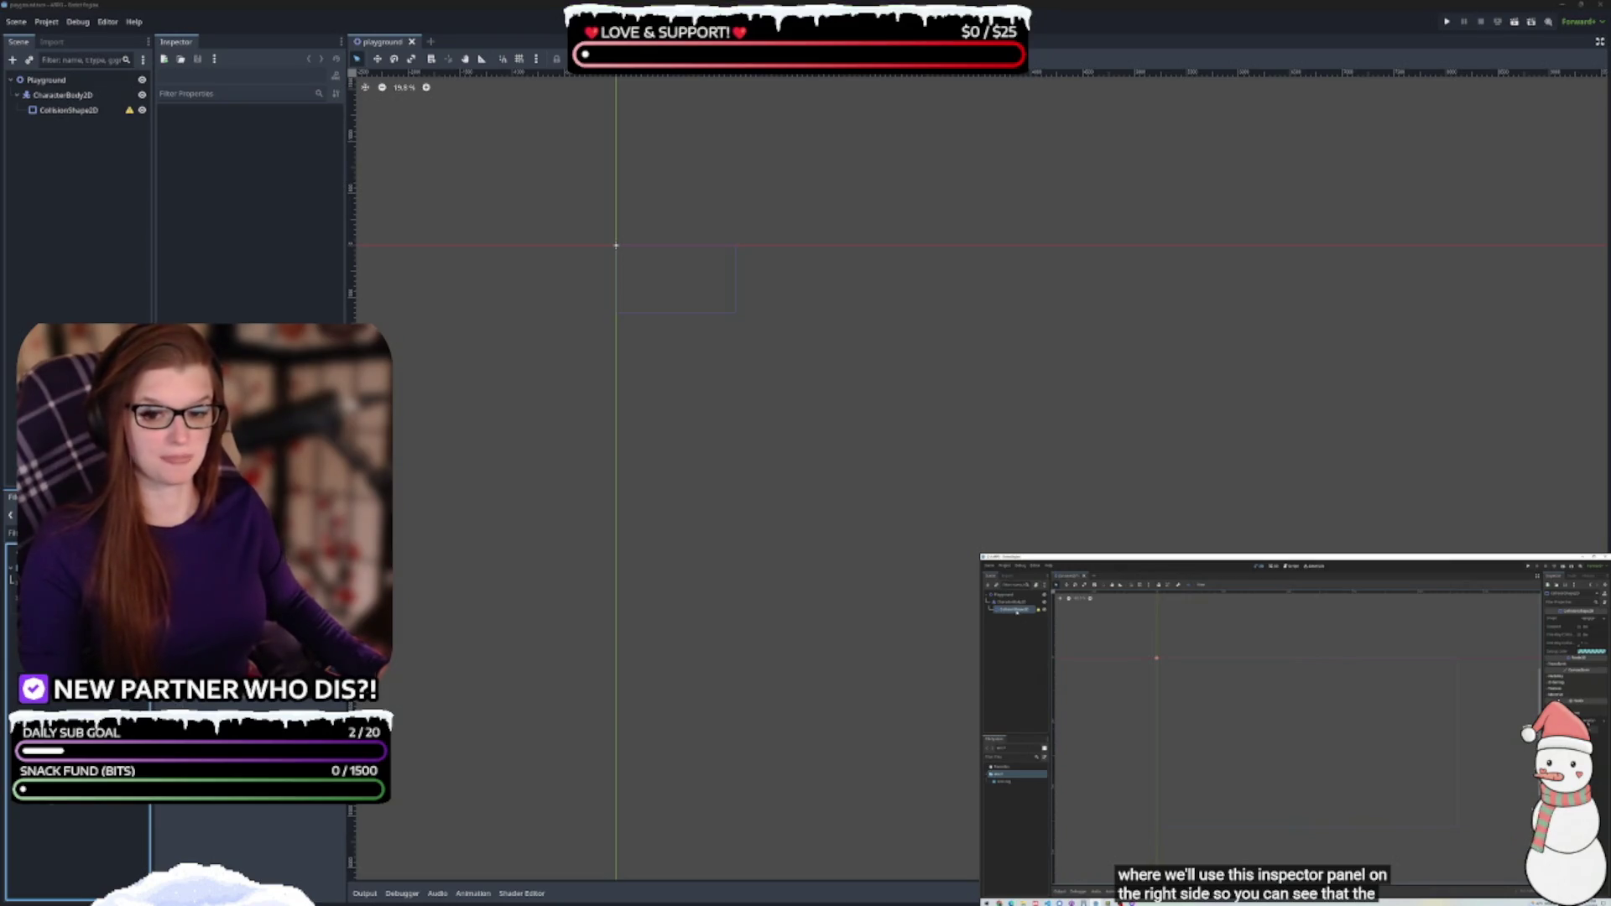
key("Return")
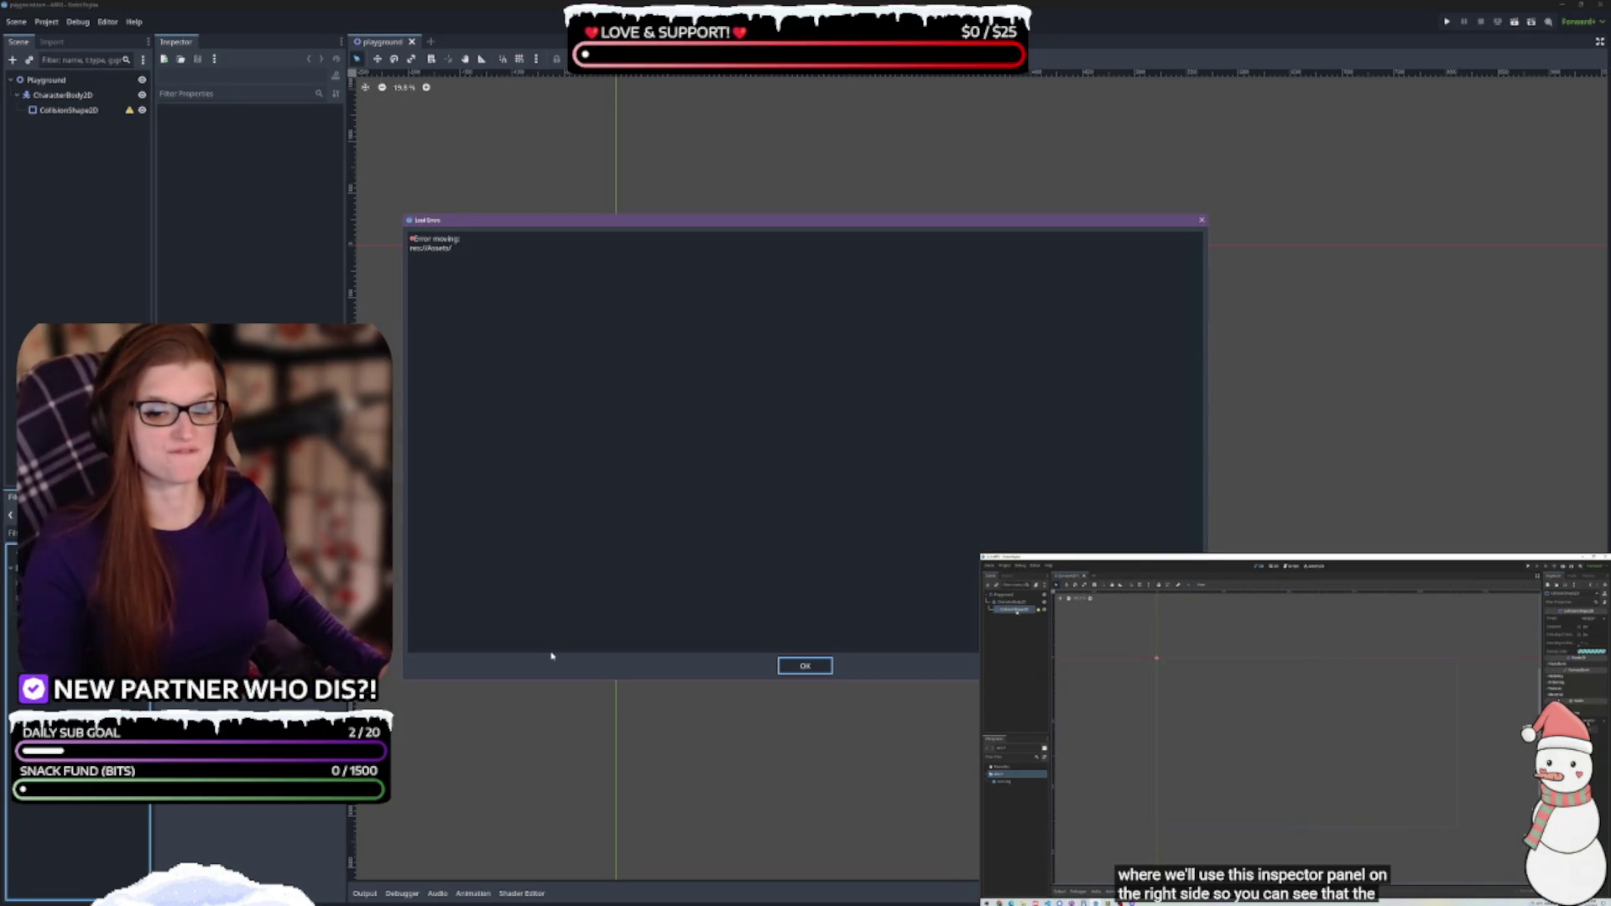
left_click(809, 665)
left_click(14, 589)
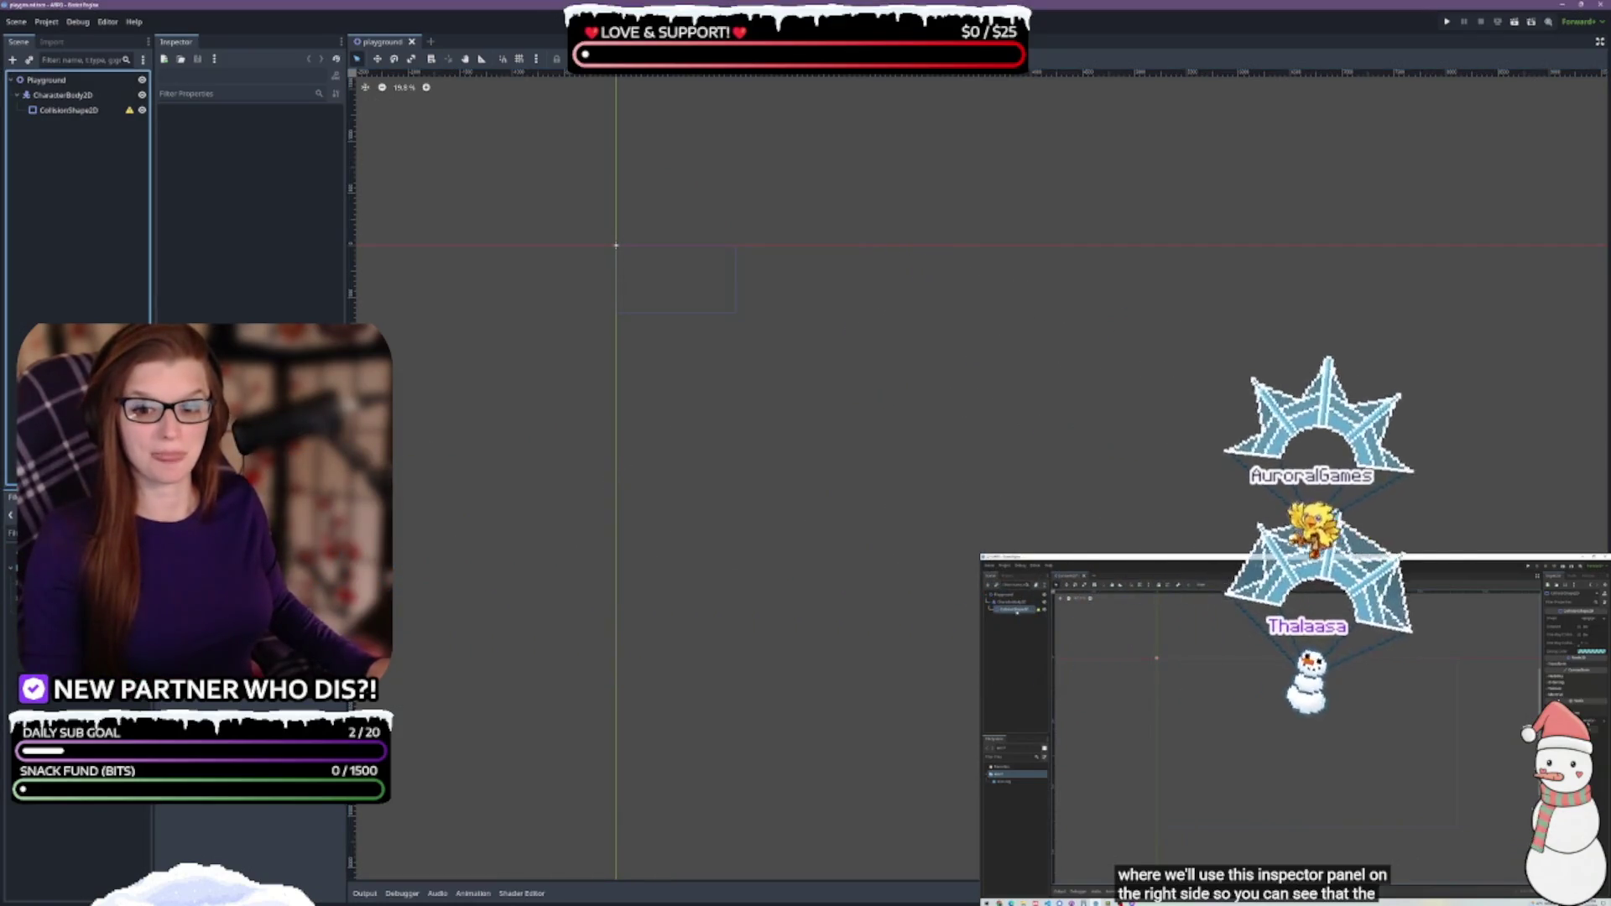
Select CollisionShape2D under CharacterBody2D in the Scene tree to show its Inspector properties
left_click(200, 169)
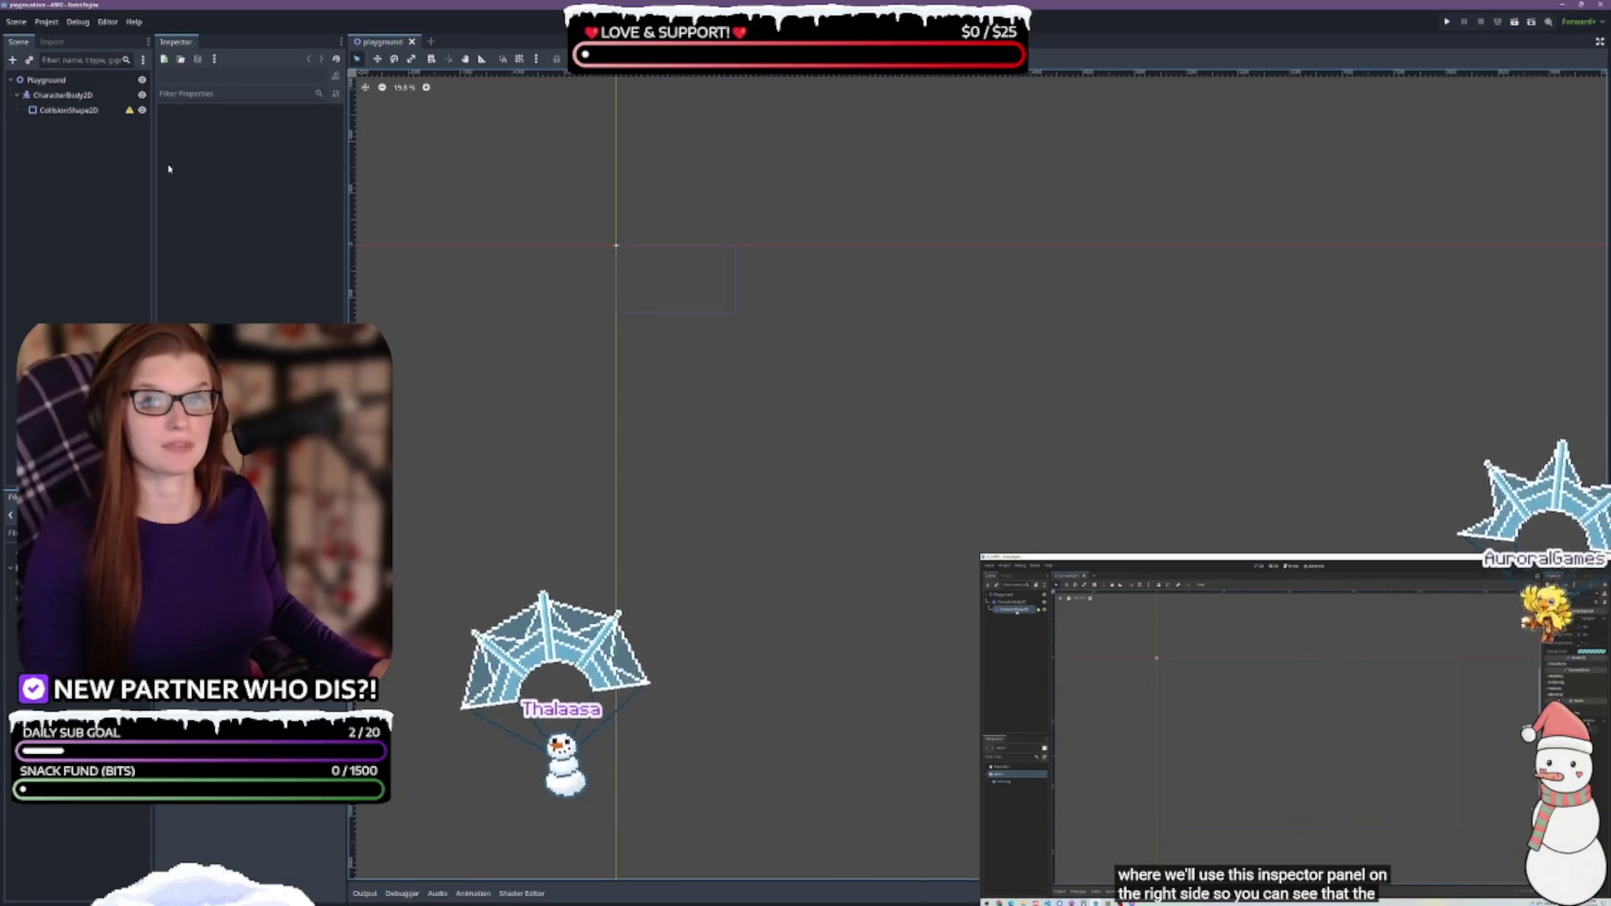
left_click(69, 110)
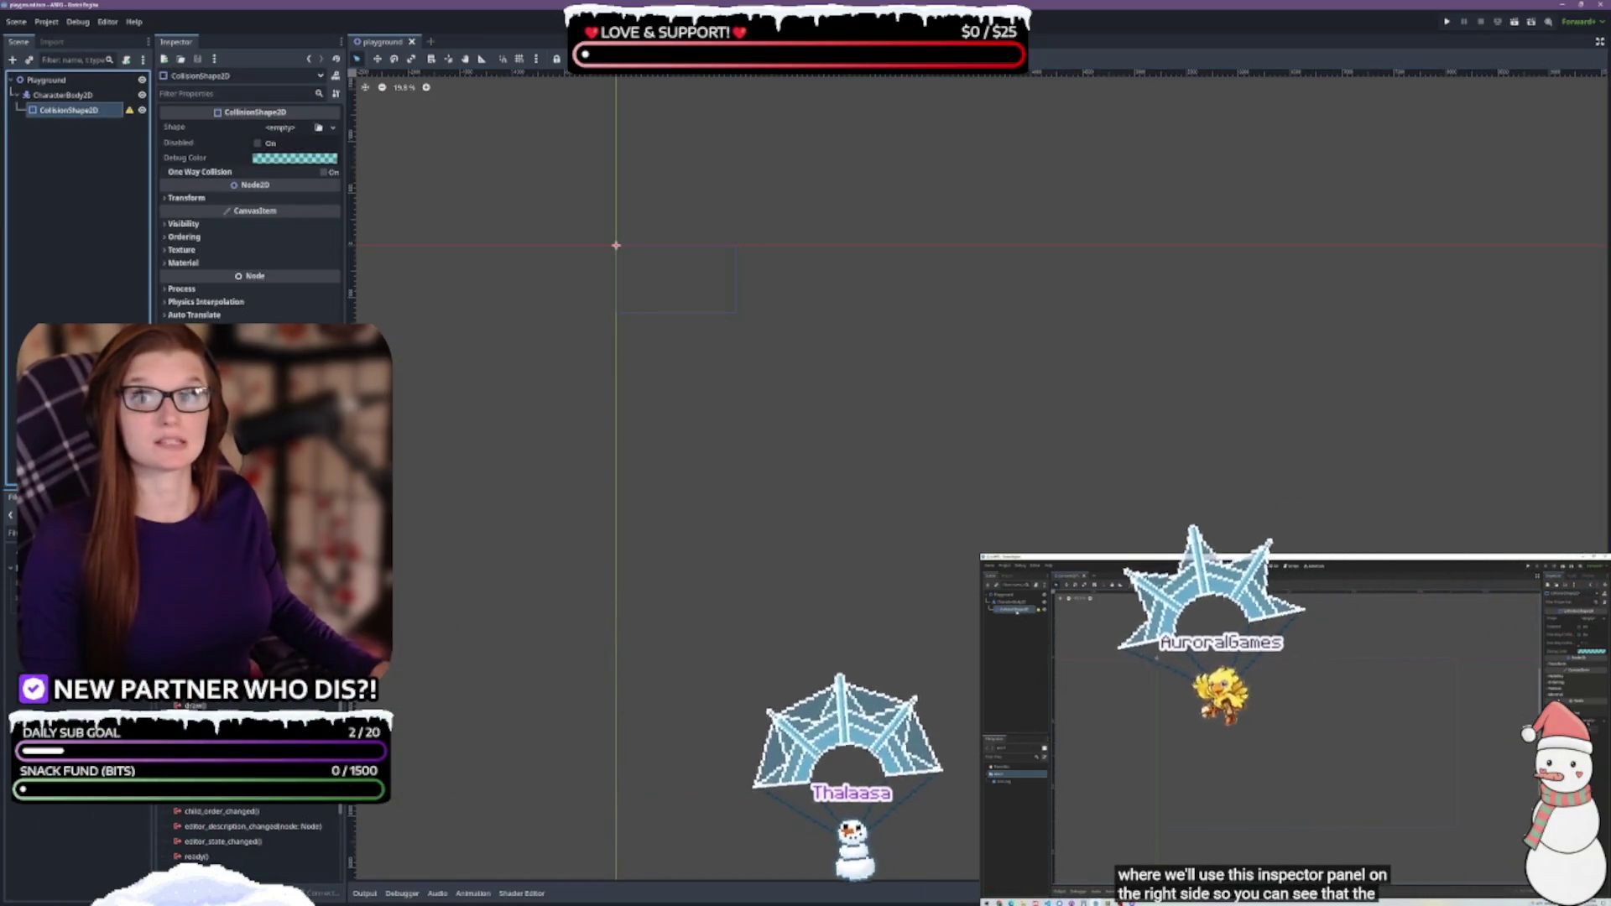